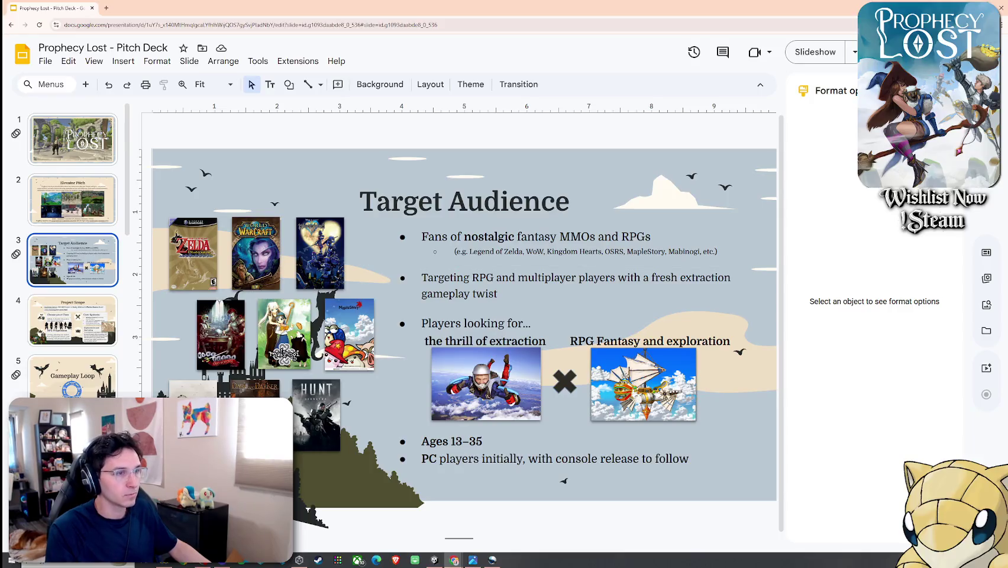
Step: Check the drop shadow settings on the Target Audience slide's airship, skydiver and MapleStory images
click(639, 392)
click(523, 386)
click(363, 335)
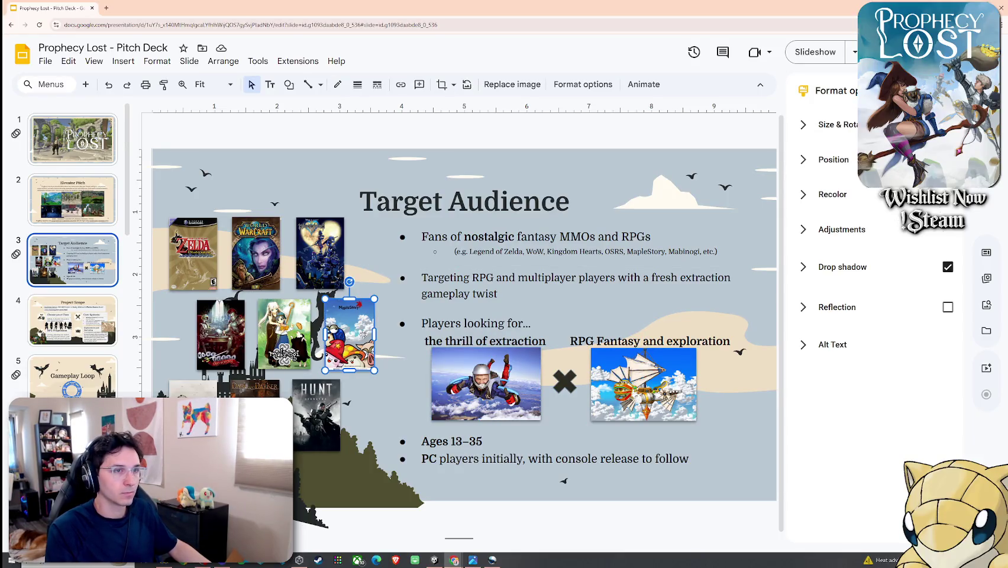
Step: Add a drop shadow to the title slide's game-scene image
click(104, 147)
click(659, 229)
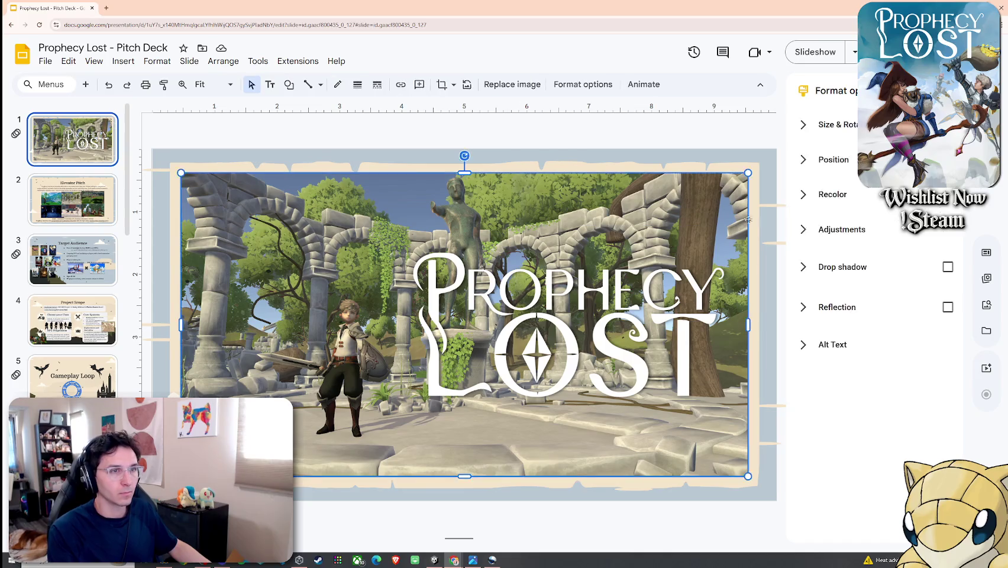
click(947, 272)
click(756, 191)
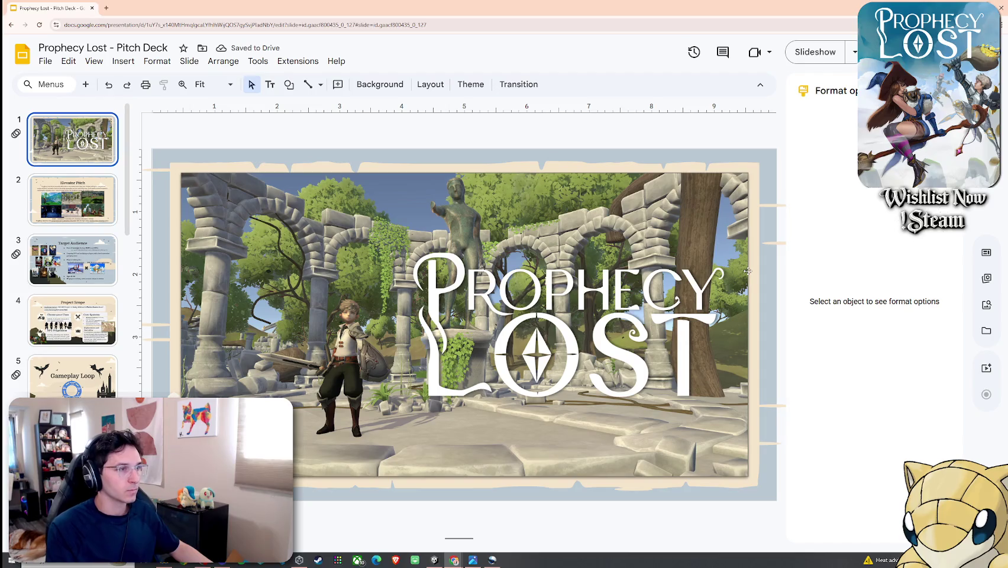
Step: View the Elevator Pitch slide, then return to the title slide
scroll(87, 210, down, 1)
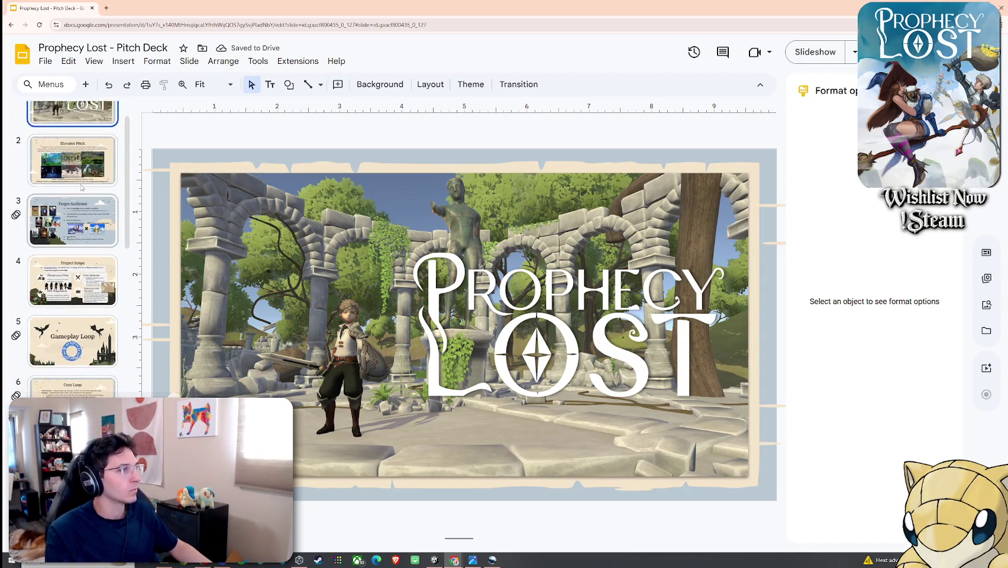
click(89, 196)
scroll(95, 189, up, 2)
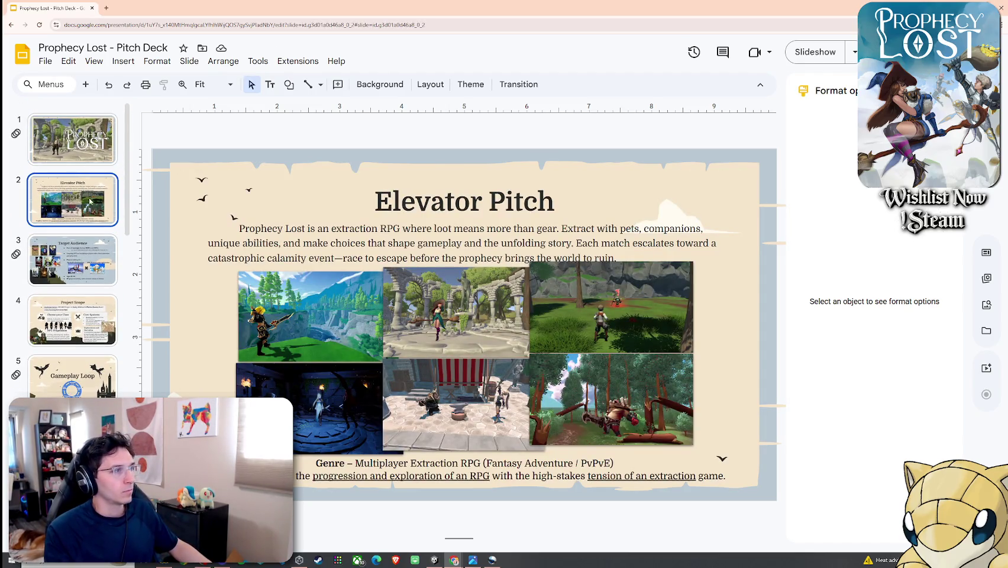
click(90, 160)
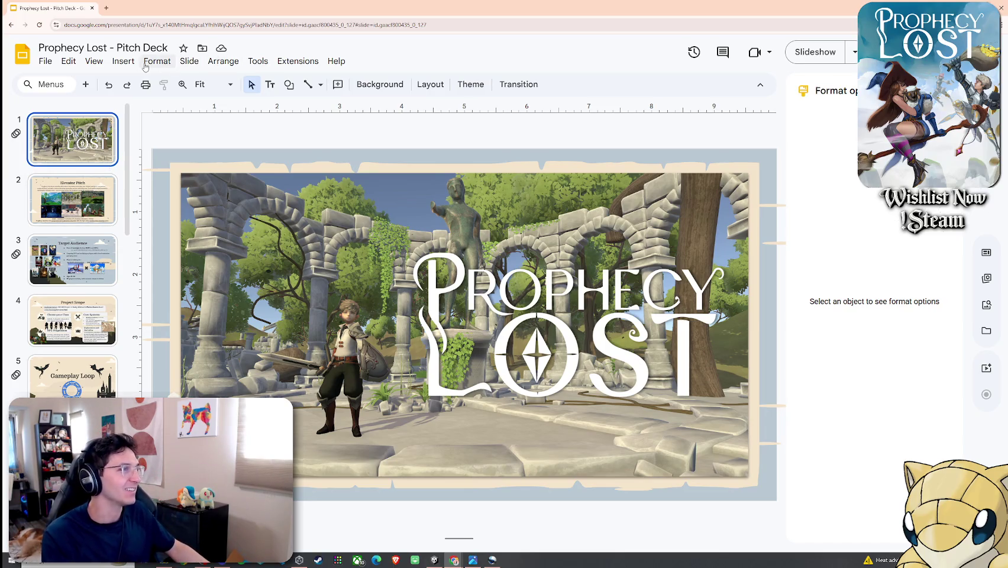
Step: Give the title slide a Cube transition and preview it
click(124, 61)
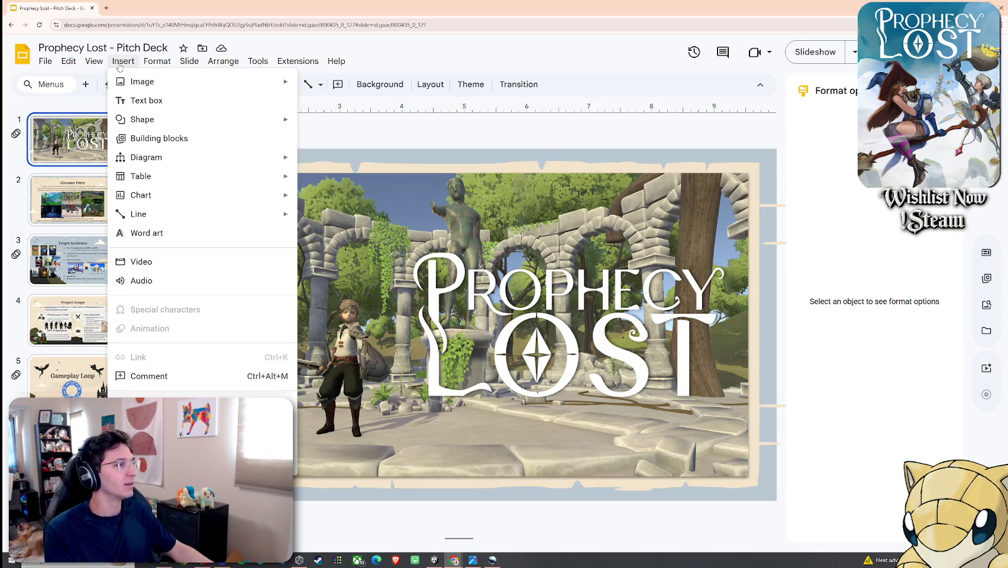
click(94, 62)
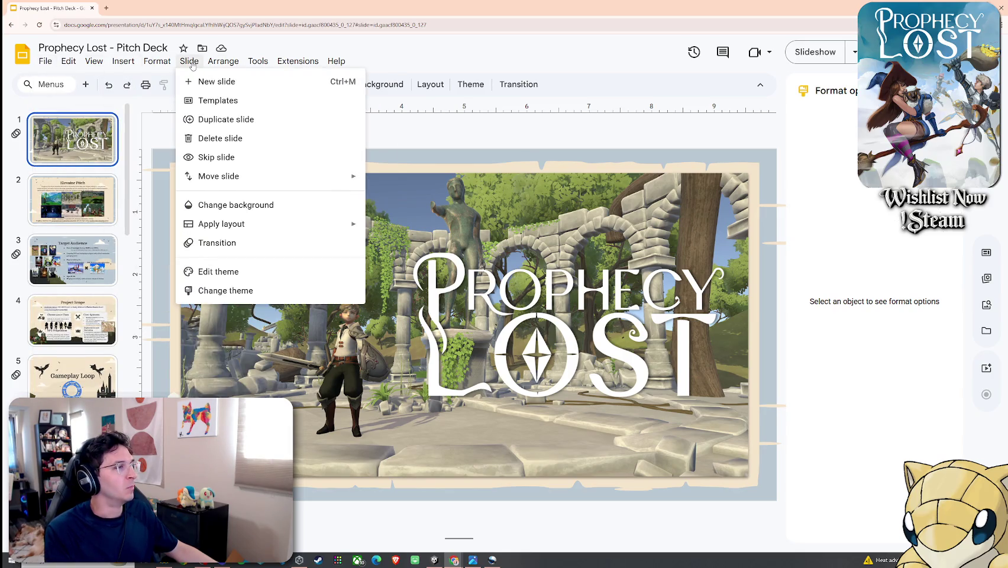
click(217, 243)
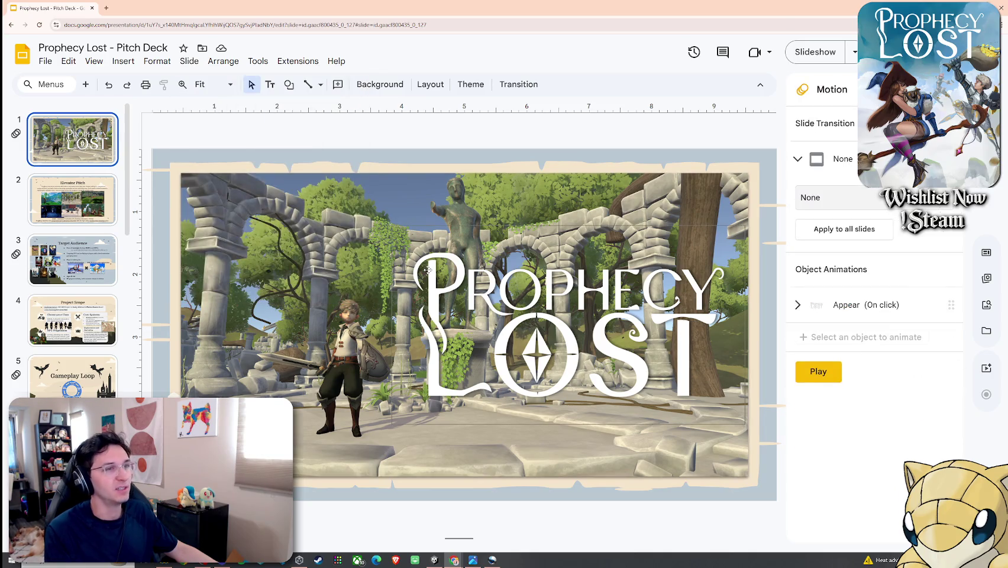
click(845, 203)
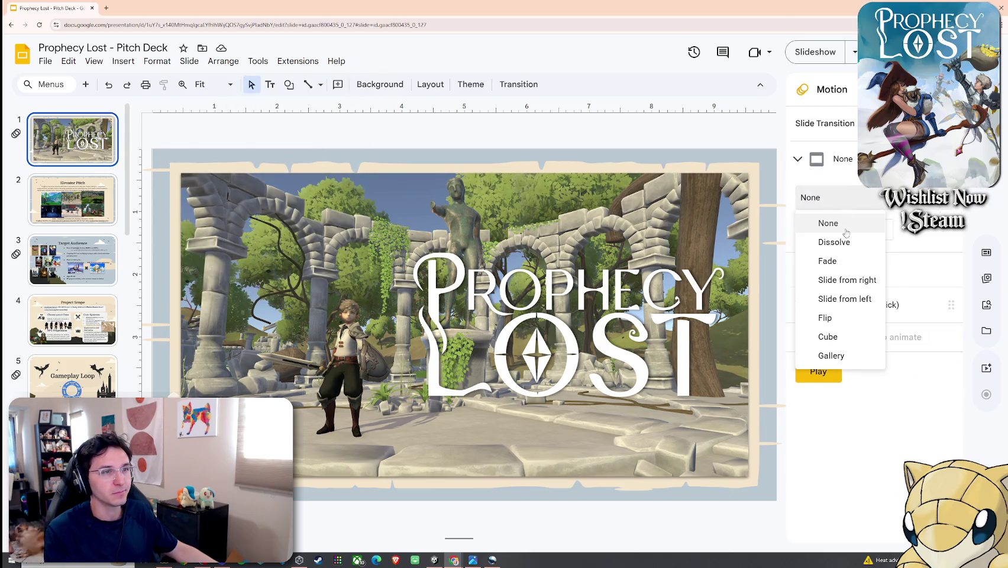
click(857, 335)
click(830, 410)
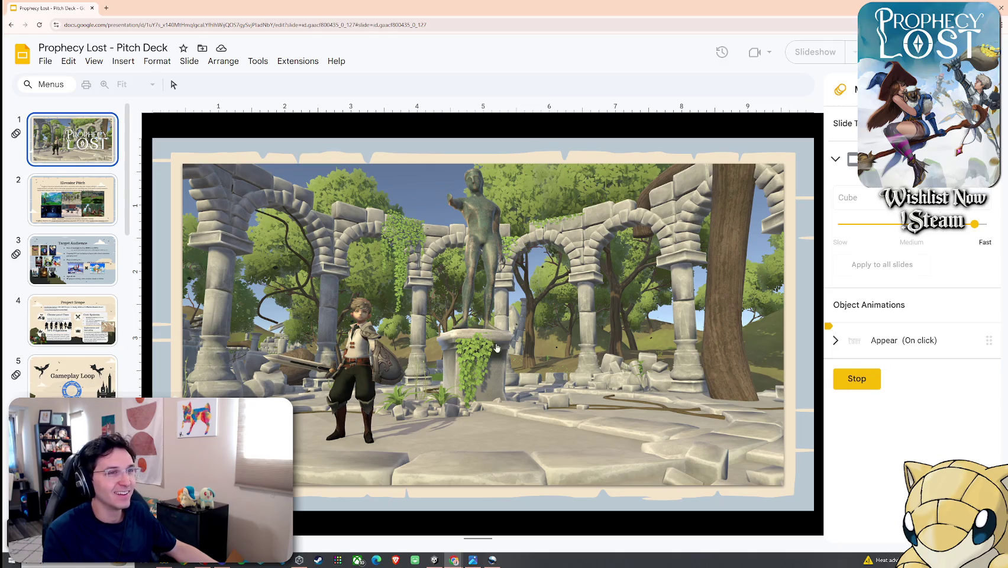
Step: Apply the Cube transition to slide 11 through the Thanks slide and preview it
scroll(122, 358, down, 8)
scroll(84, 343, down, 5)
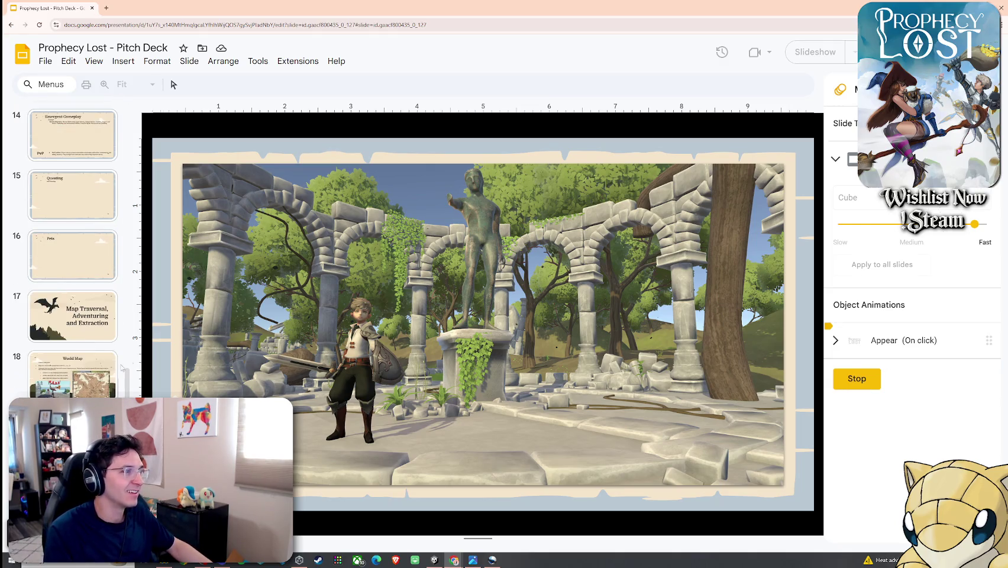
scroll(102, 339, down, 1)
scroll(103, 308, up, 5)
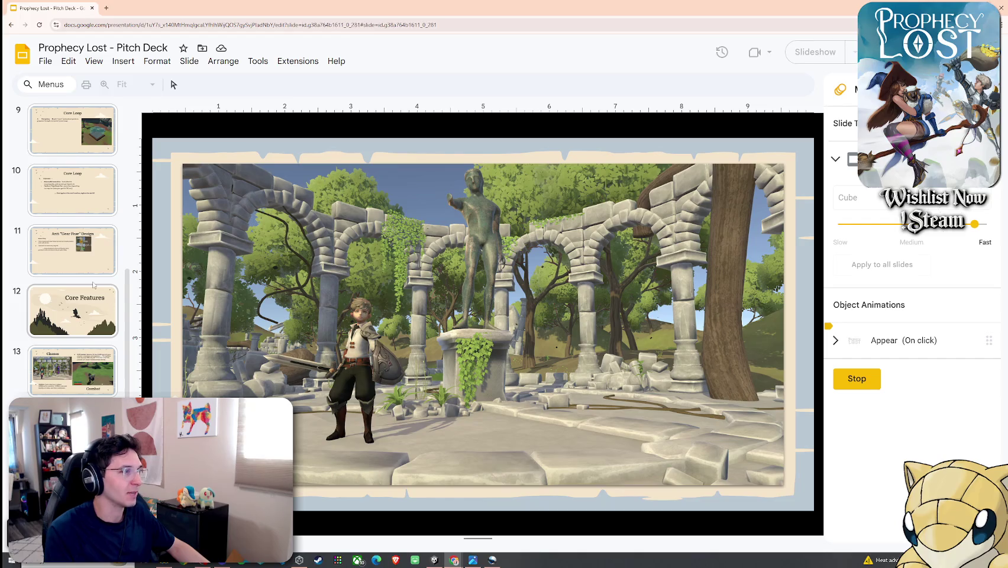
click(93, 264)
key(ctrl+a)
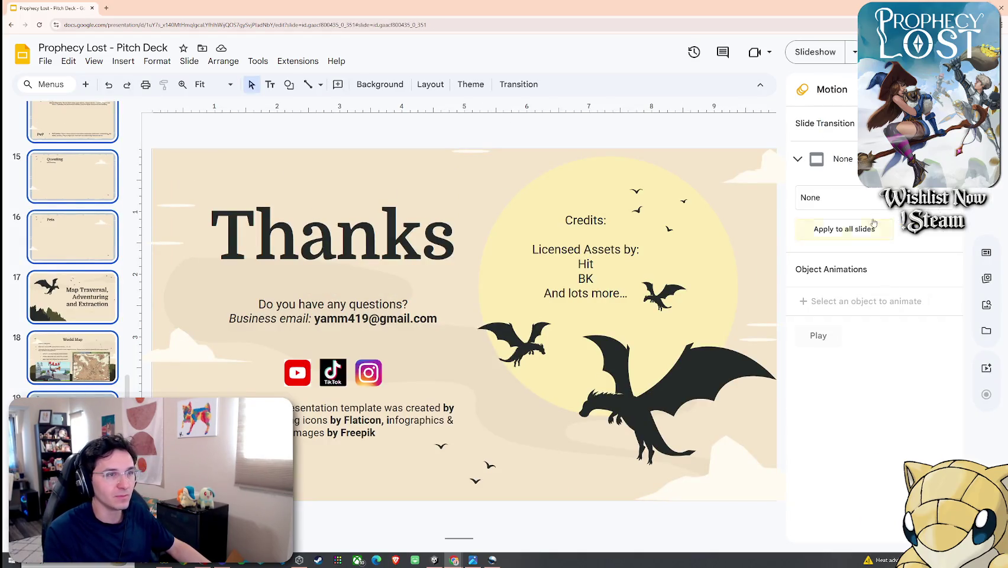
click(843, 198)
click(846, 339)
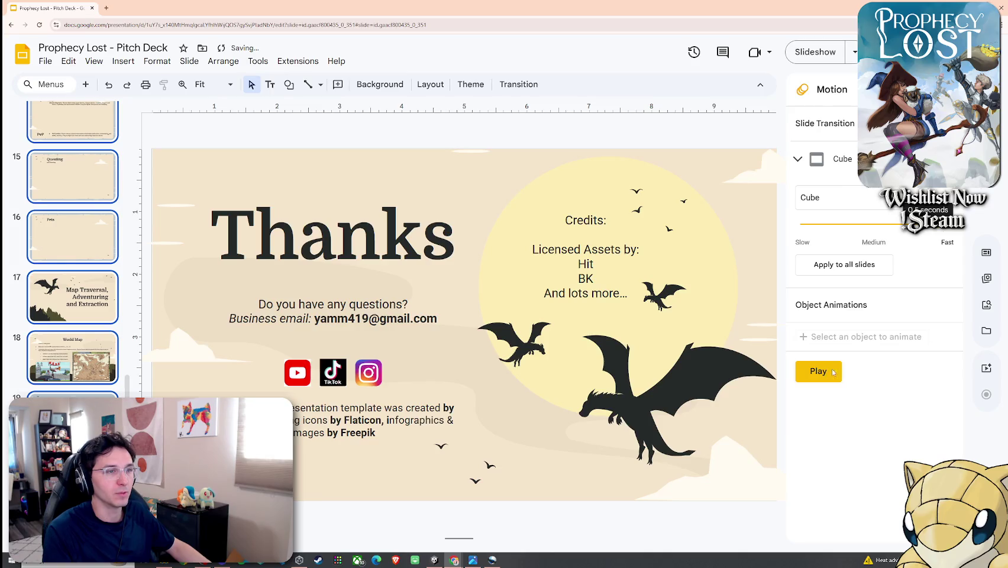
click(832, 371)
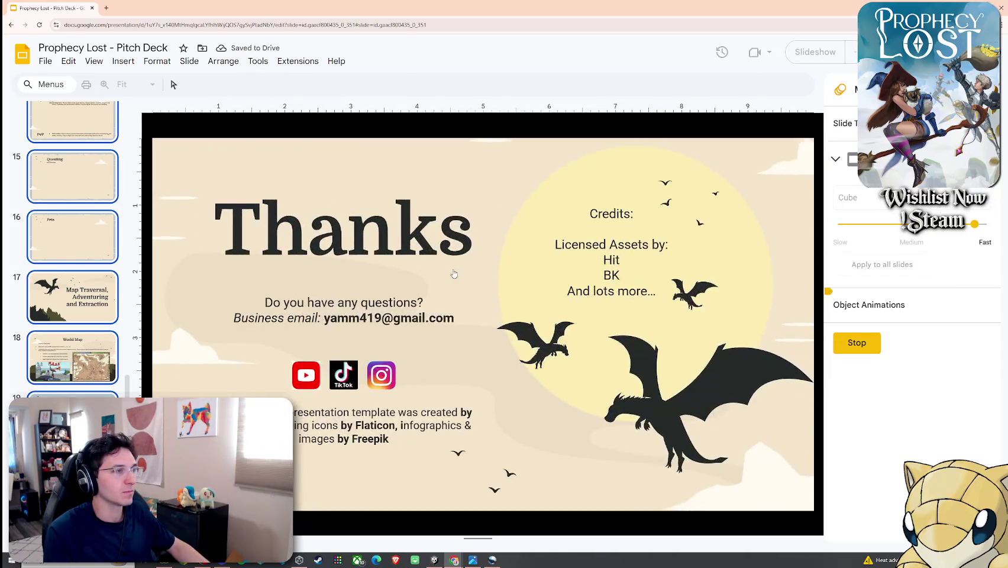
Step: Close the transition panel and return to the title slide
scroll(64, 195, up, 5)
scroll(71, 172, up, 5)
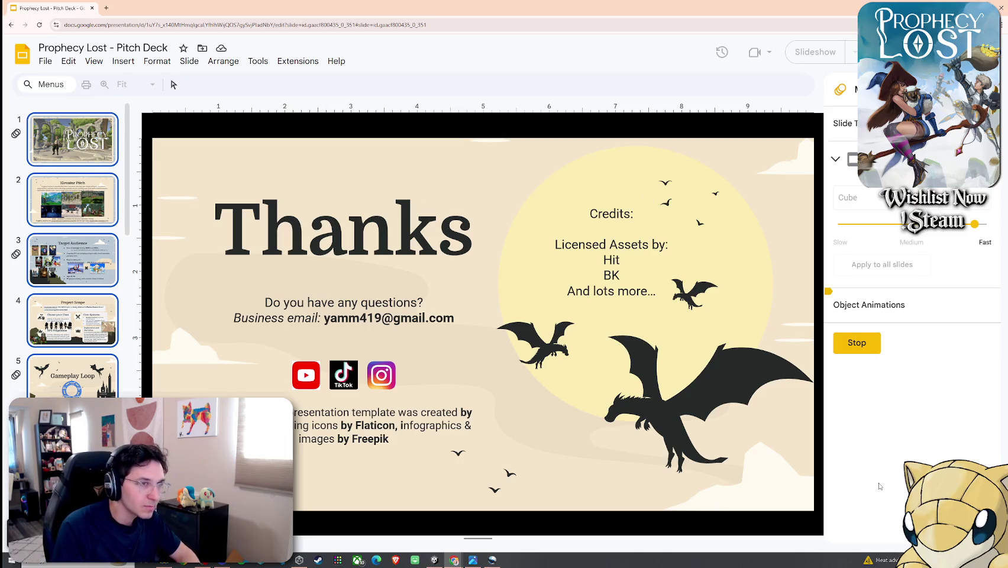
click(995, 89)
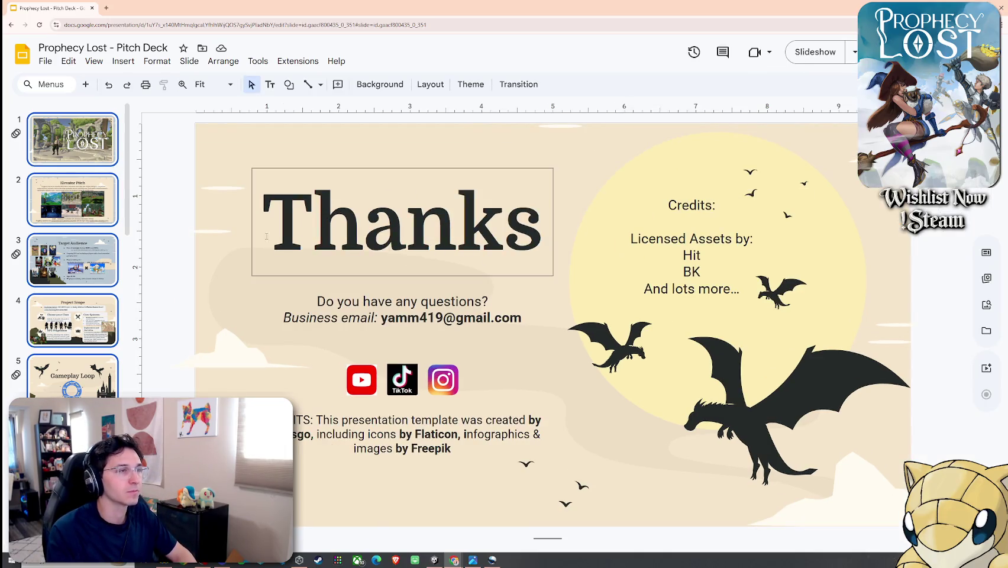
click(98, 152)
click(46, 61)
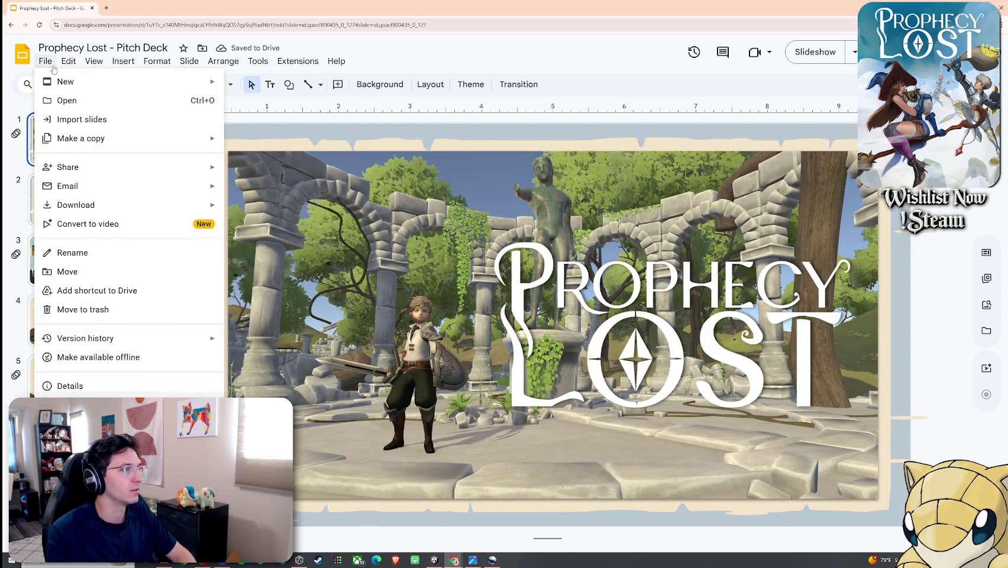
mouse_move(93, 61)
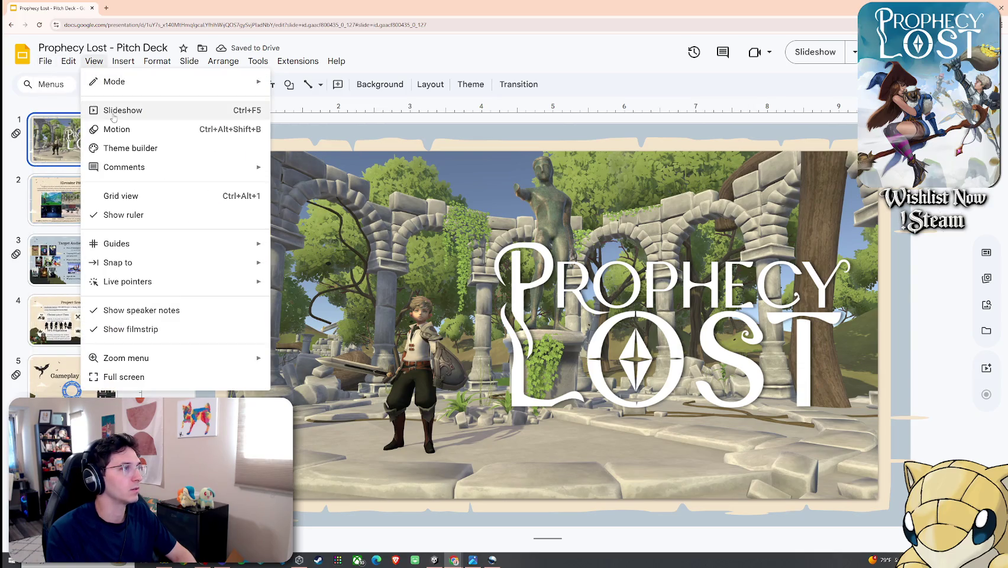
click(124, 111)
key(Right)
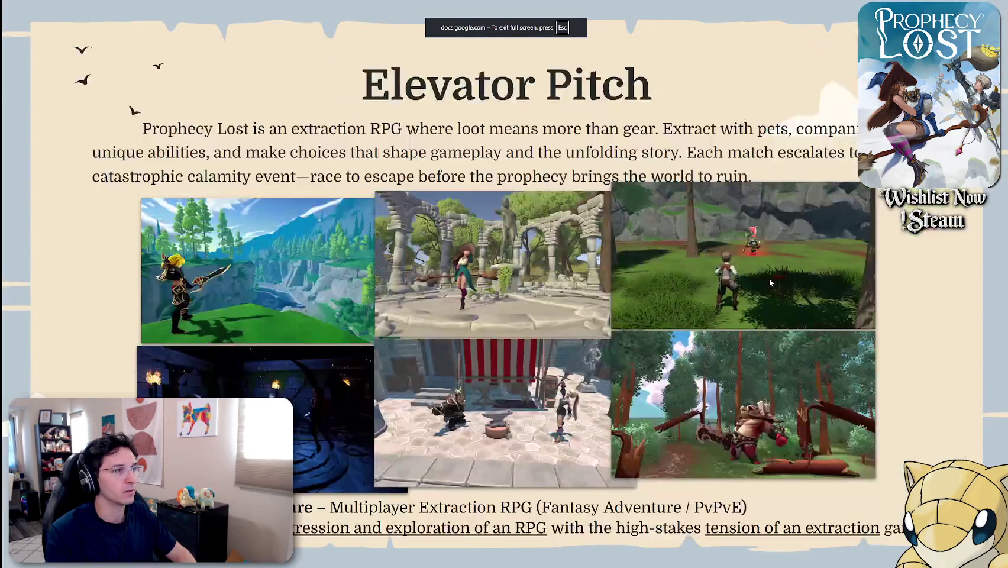
key(Right)
key(Right)
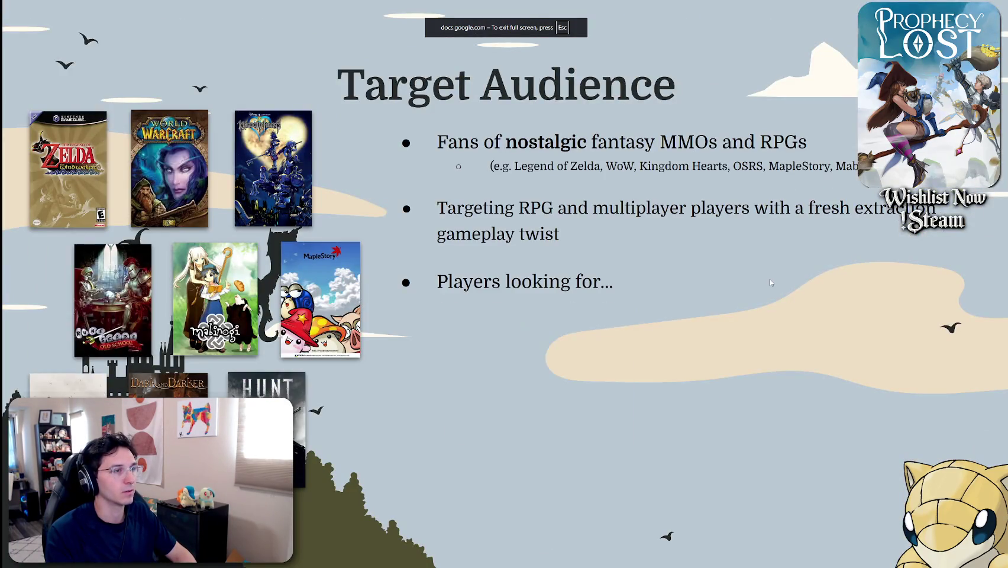
key(Right)
key(Right)
key(Right)
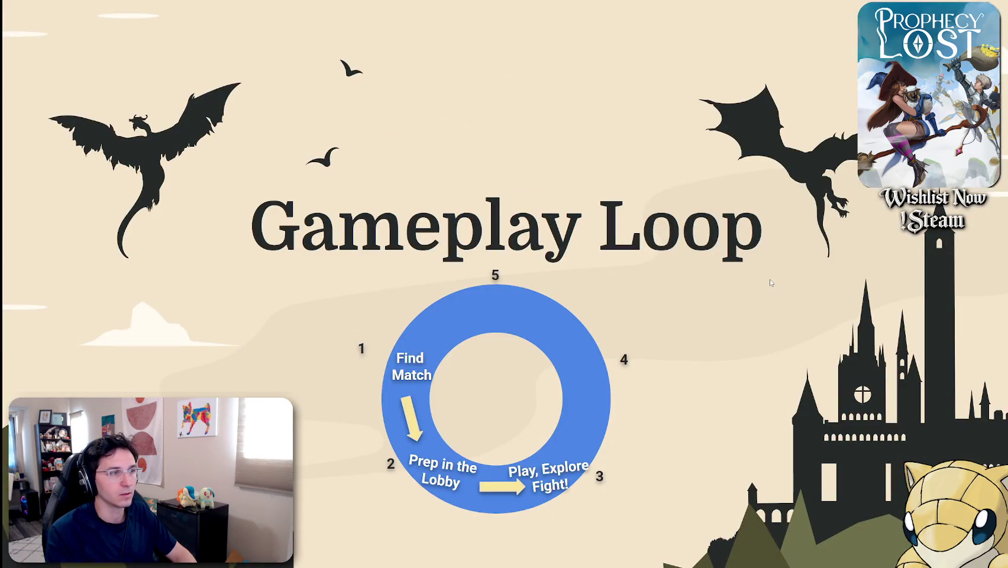
key(Right)
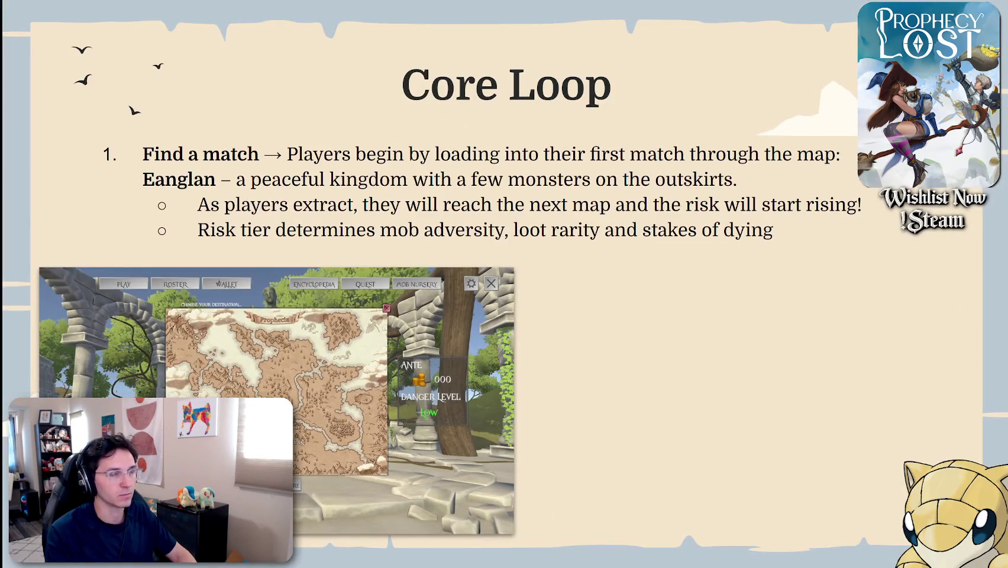
key(Escape)
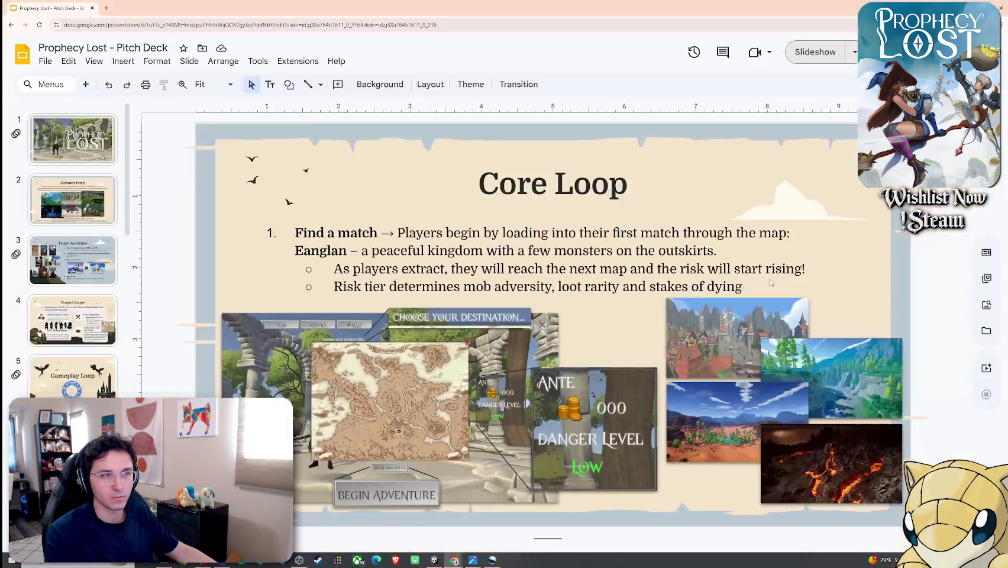
click(73, 139)
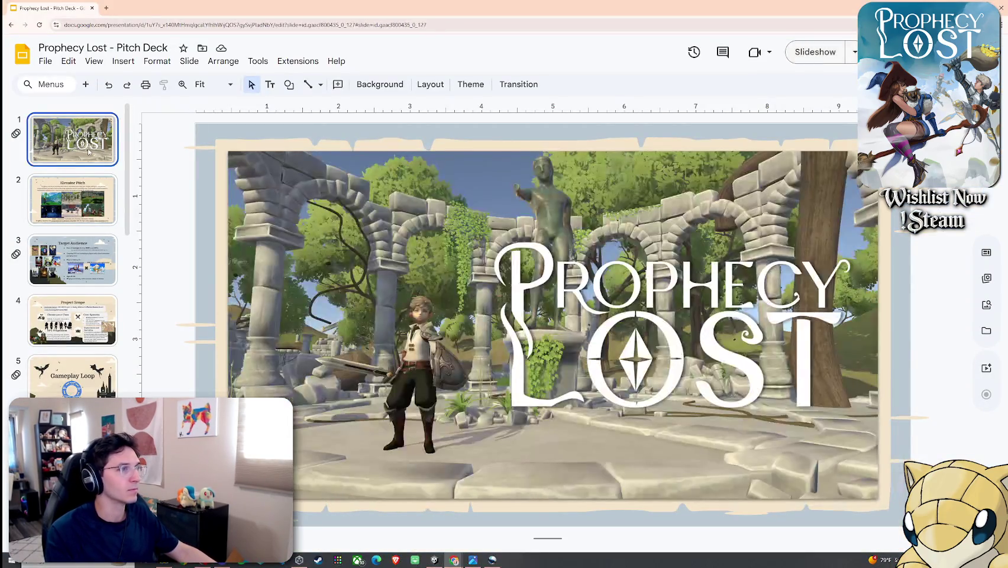
Step: From the Thanks slide, apply the Cube transition to all slides, then go back to the title slide
click(93, 187)
key(Home)
key(End)
click(123, 63)
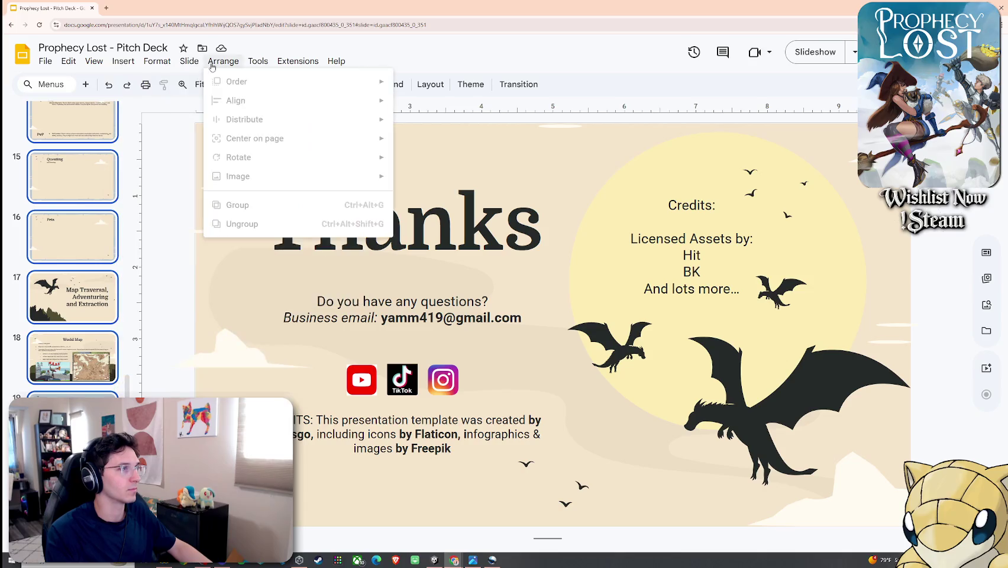
mouse_move(190, 61)
click(246, 240)
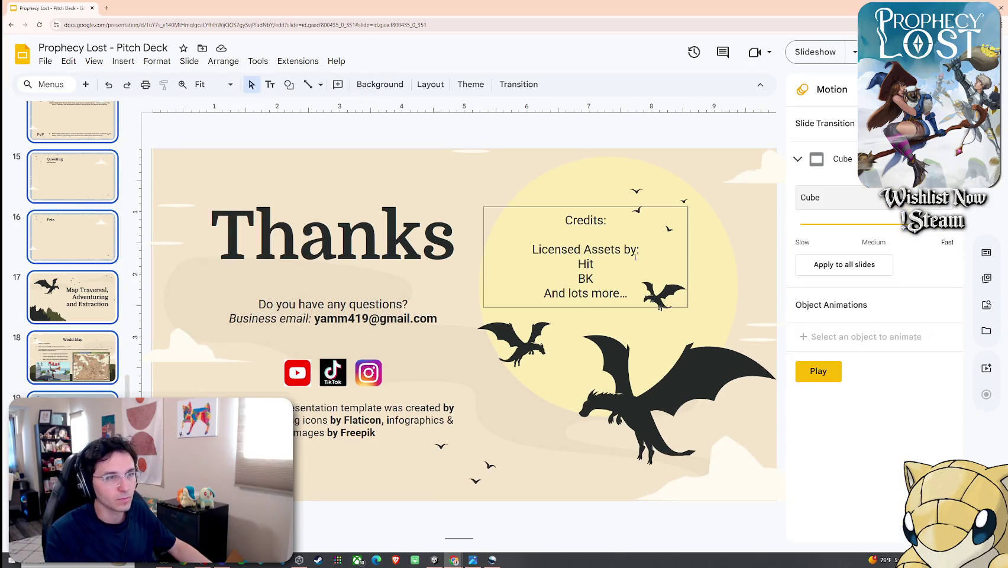
click(851, 266)
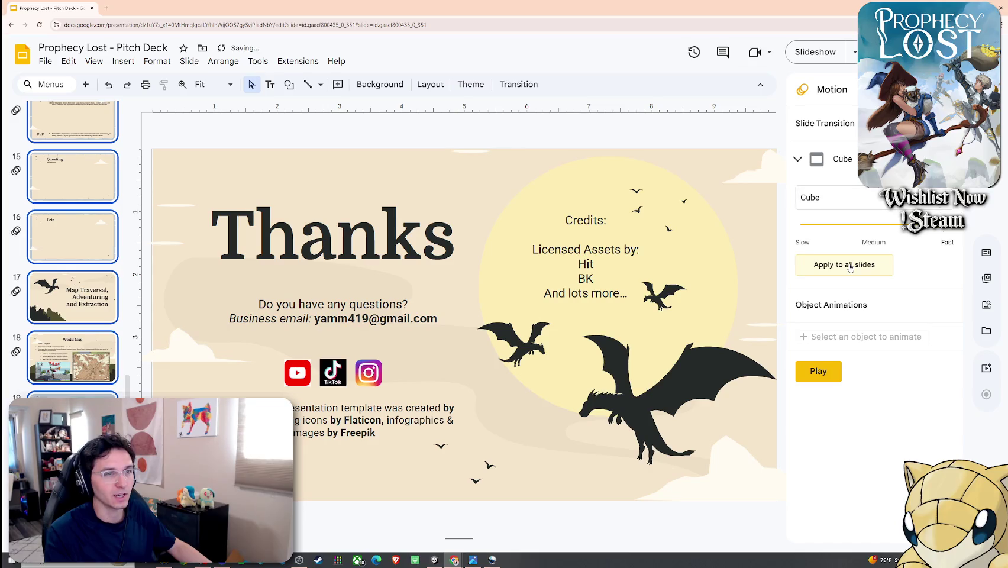
click(72, 393)
scroll(72, 248, up, 15)
click(93, 150)
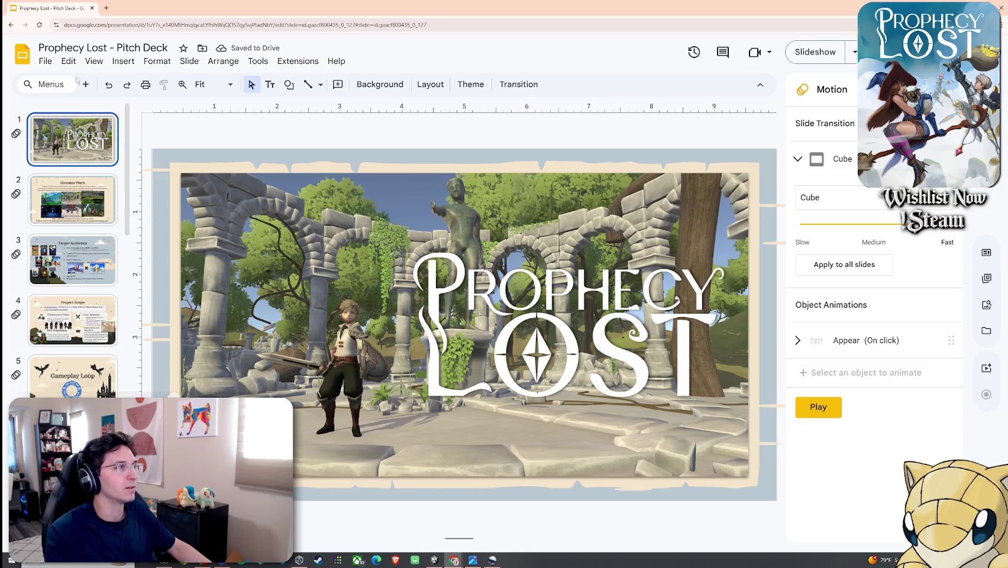
Step: Present the deck full screen from the title, advancing through Core Loop to In-Match Objectives
click(94, 61)
click(113, 108)
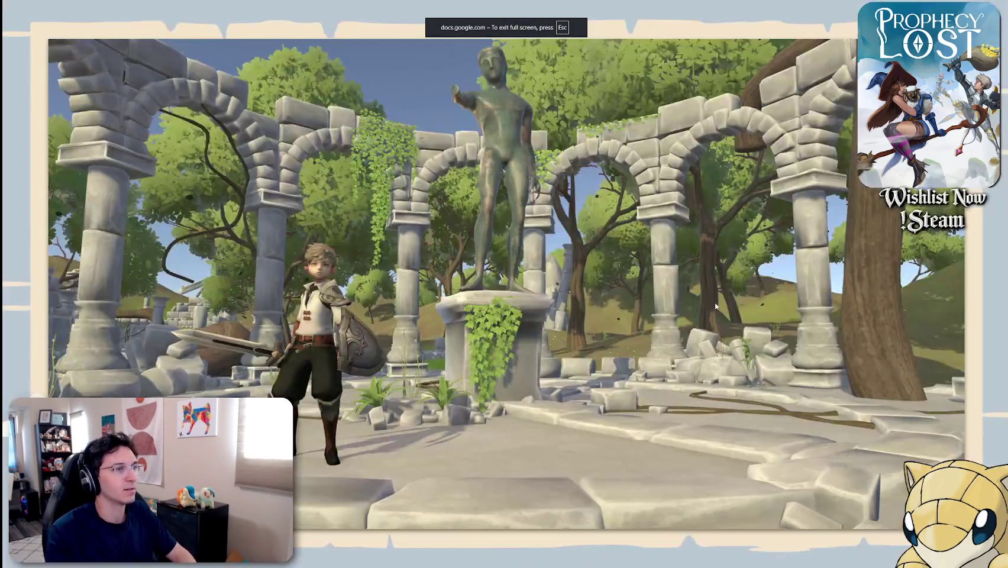
key(Right)
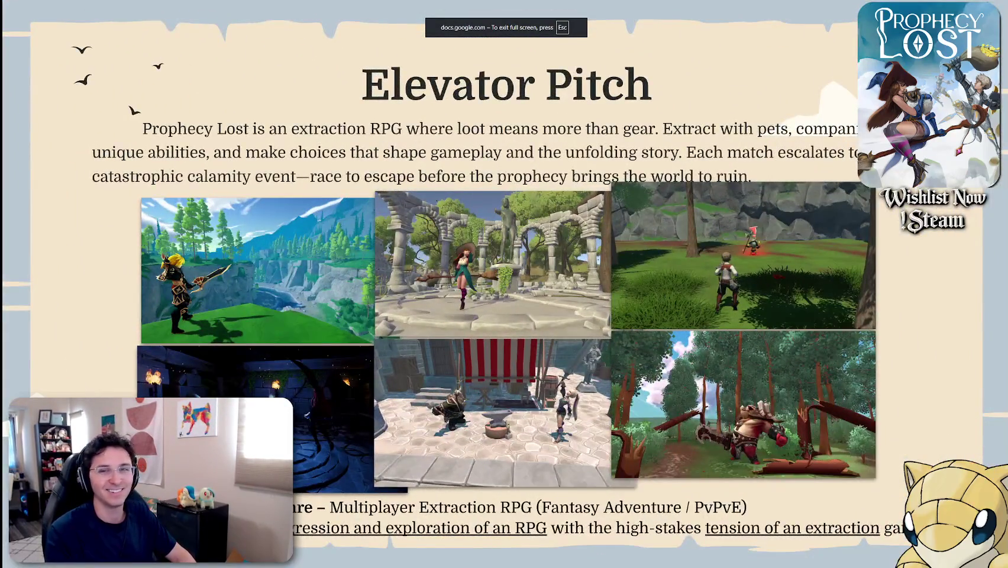
key(Right)
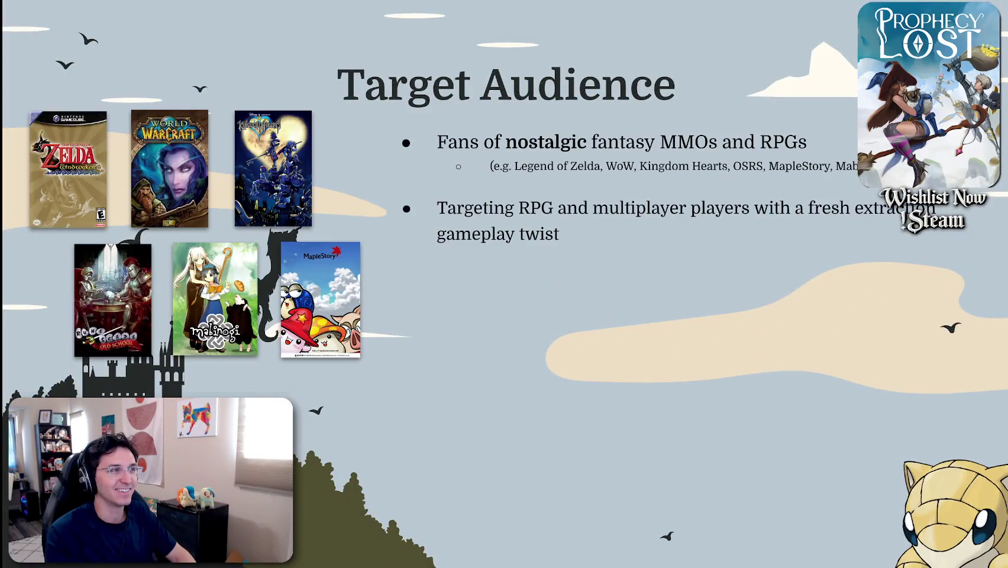
key(Right)
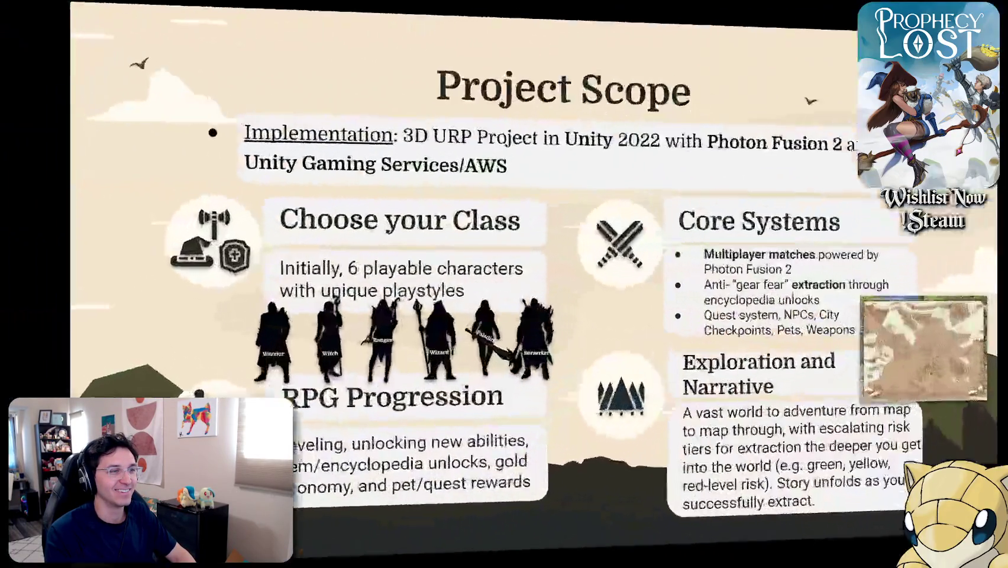
key(Right)
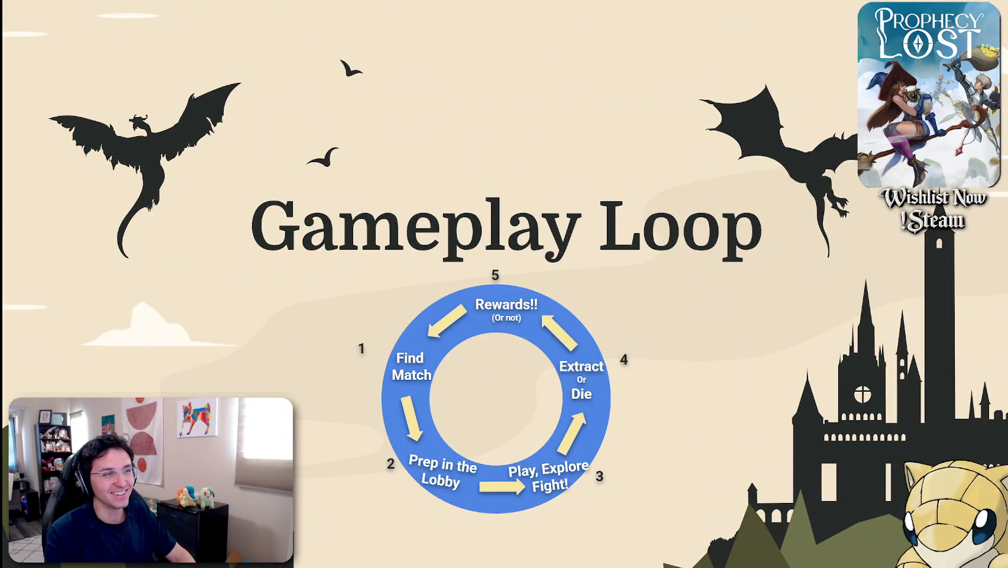
key(Right)
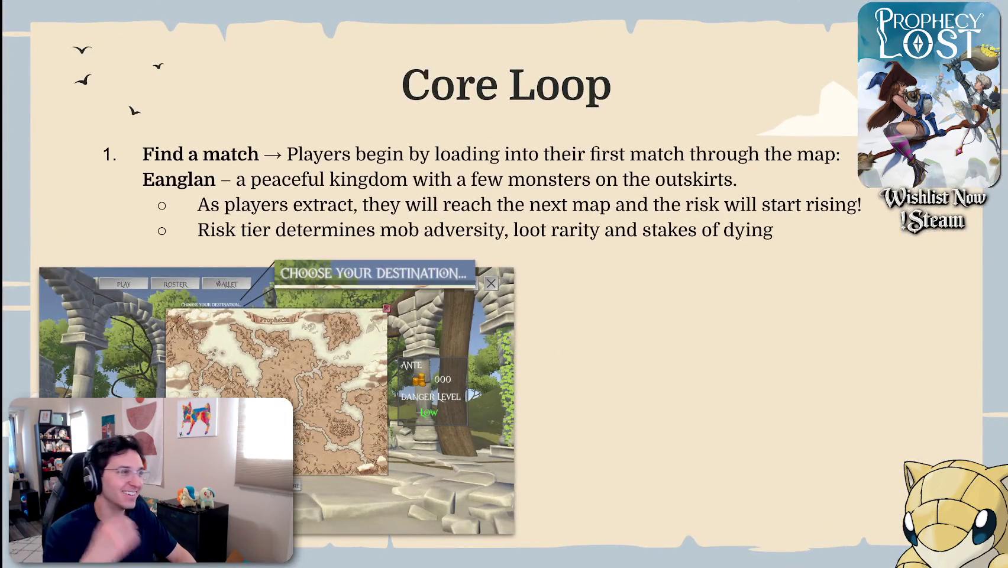
key(Right)
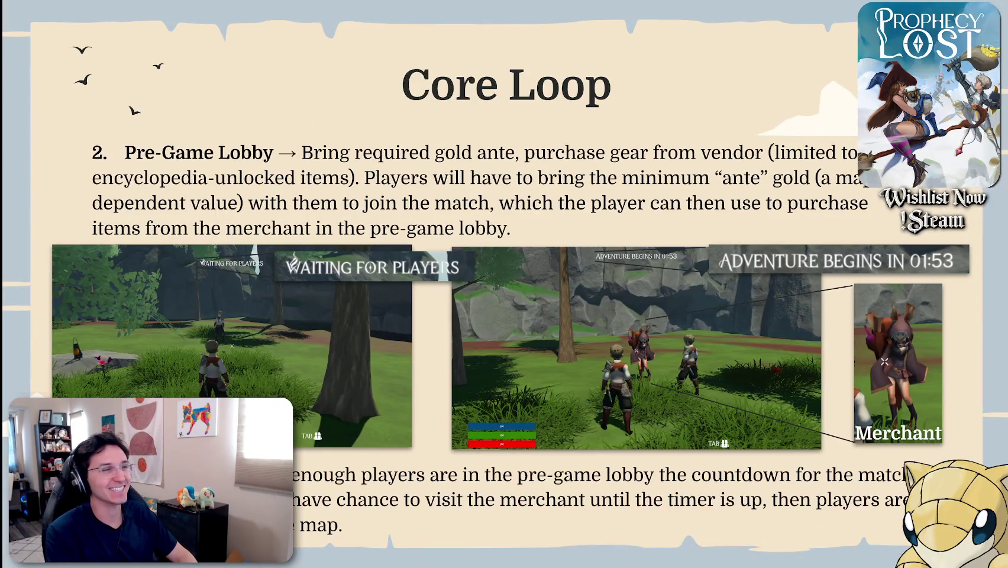
key(Right)
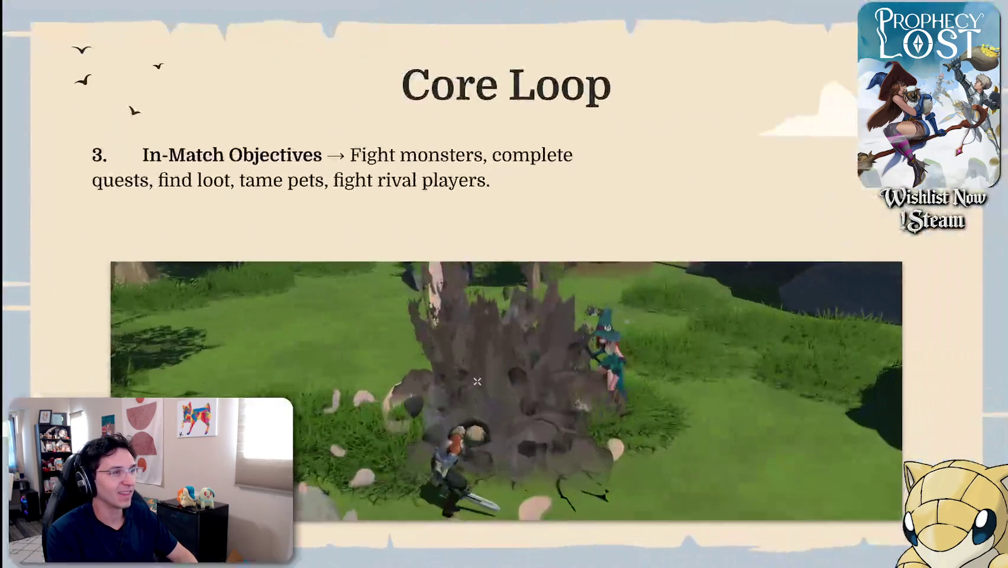
Step: Continue through Classes, Combat, Questing and Pets to Emergent Gameplay, then exit the slideshow
key(Left)
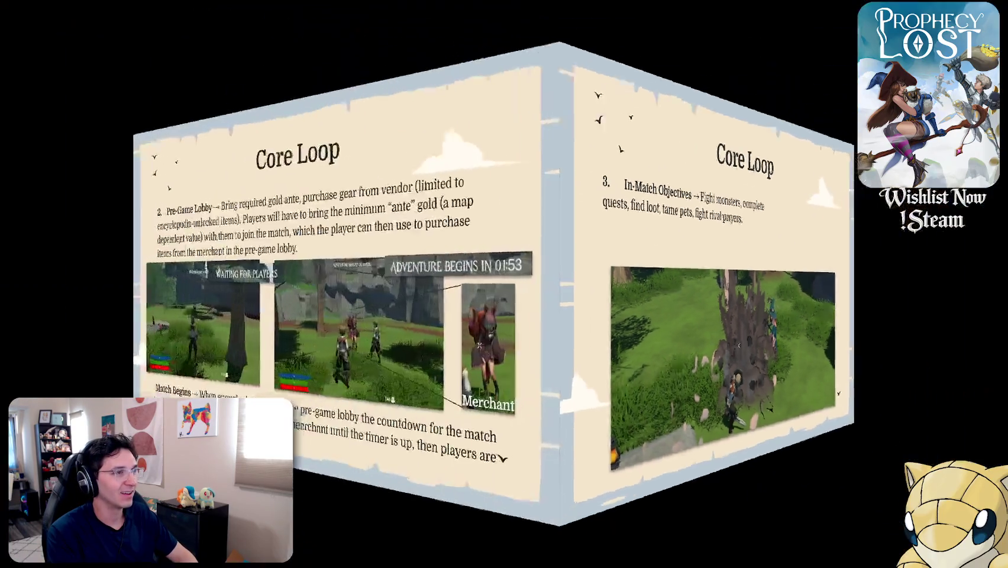
key(Right)
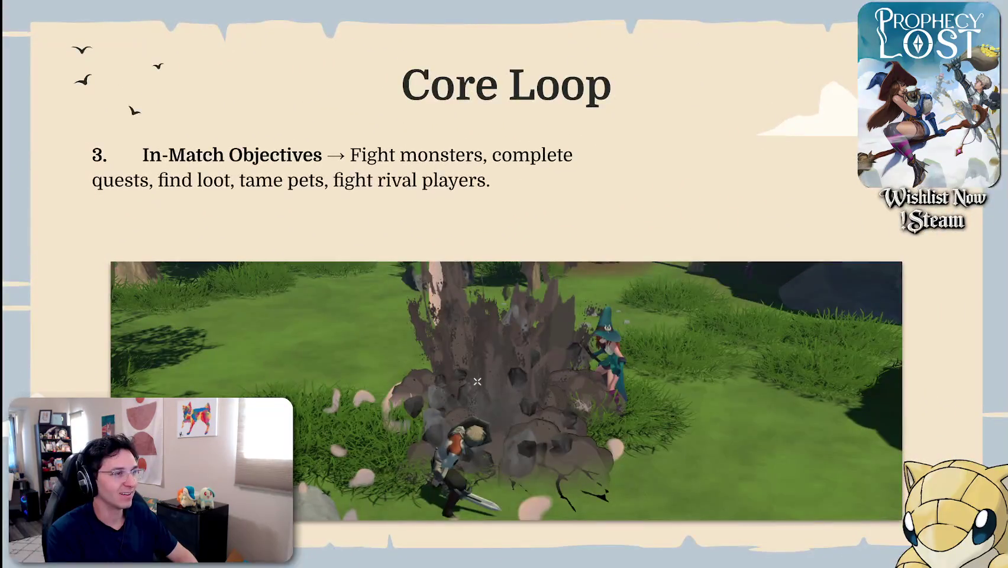
key(Right)
key(Right)
key(Right)
key(Right)
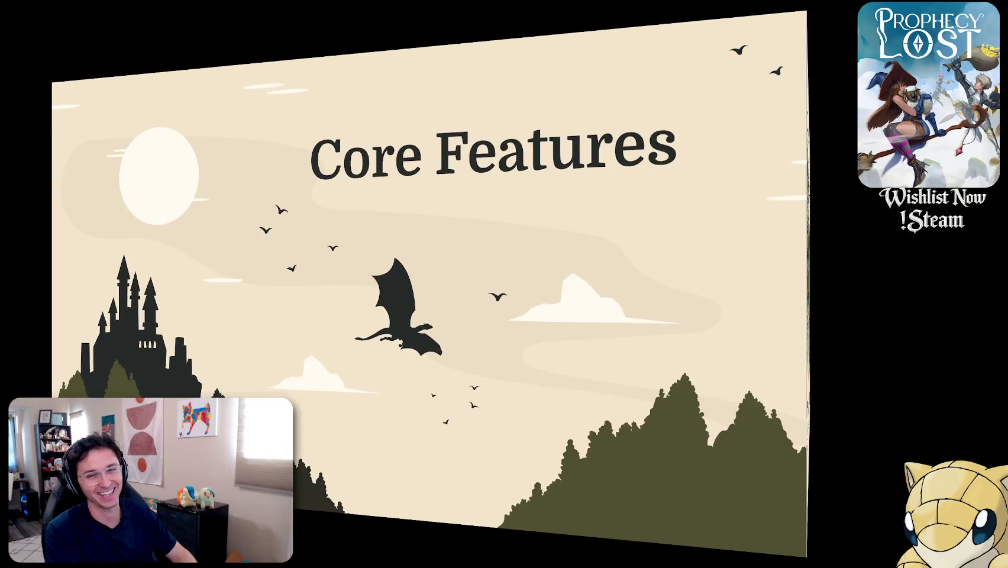
key(Right)
key(Right)
key(Right)
key(Right)
key(Right)
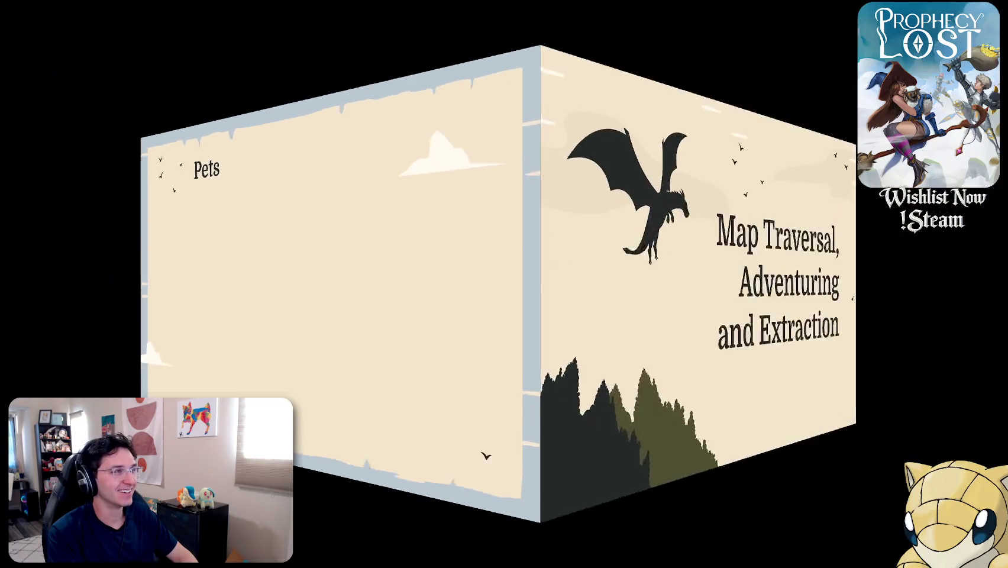
key(Left)
key(Left)
key(Right)
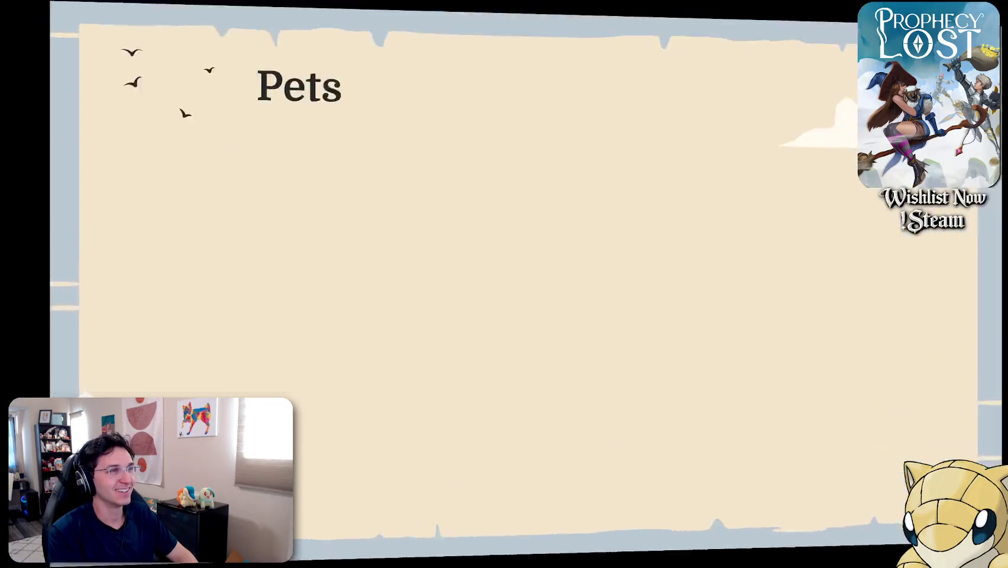
key(Right)
key(Left)
key(Left)
key(Left)
key(Left)
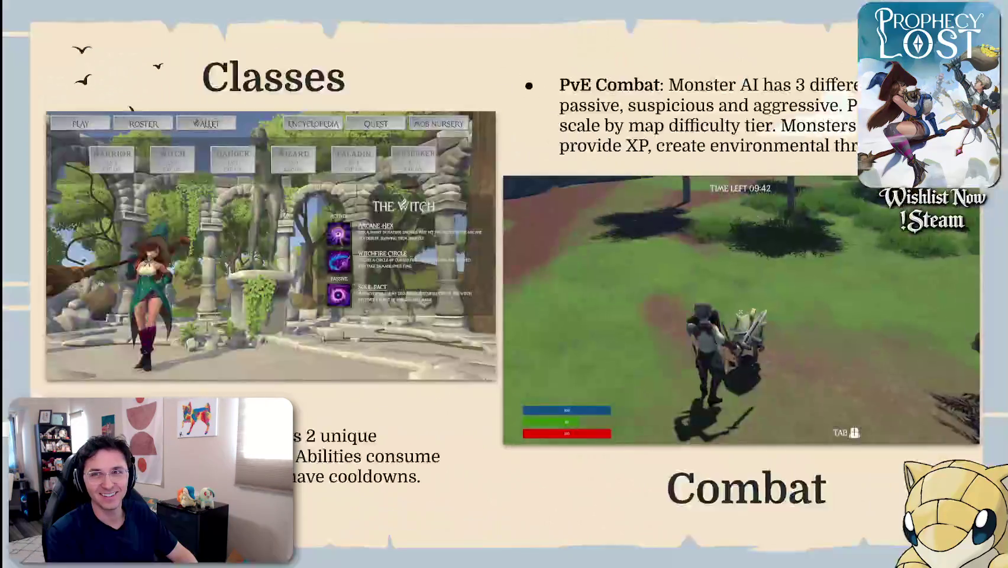
key(Right)
key(Right)
key(Left)
key(Left)
key(Right)
key(Right)
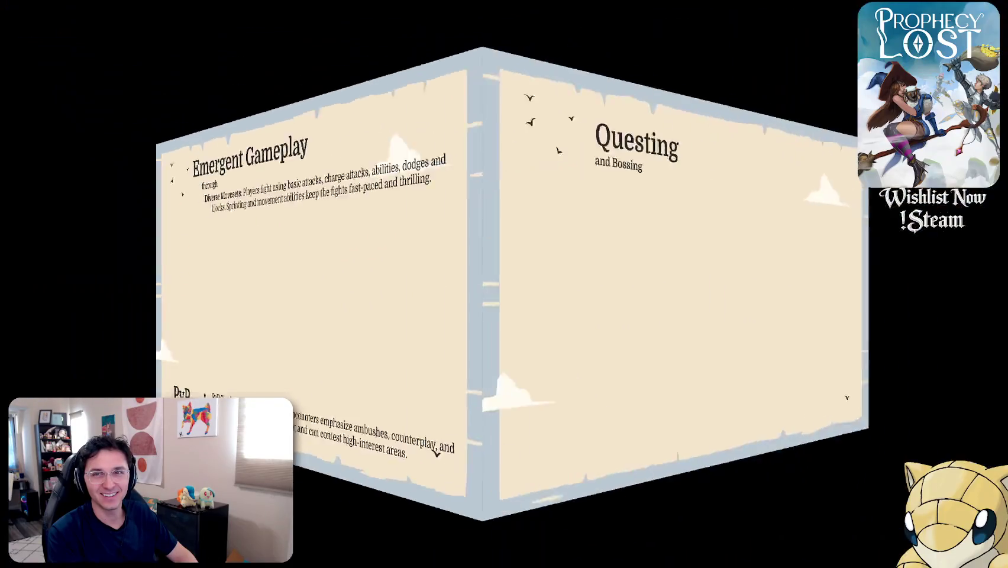
key(Left)
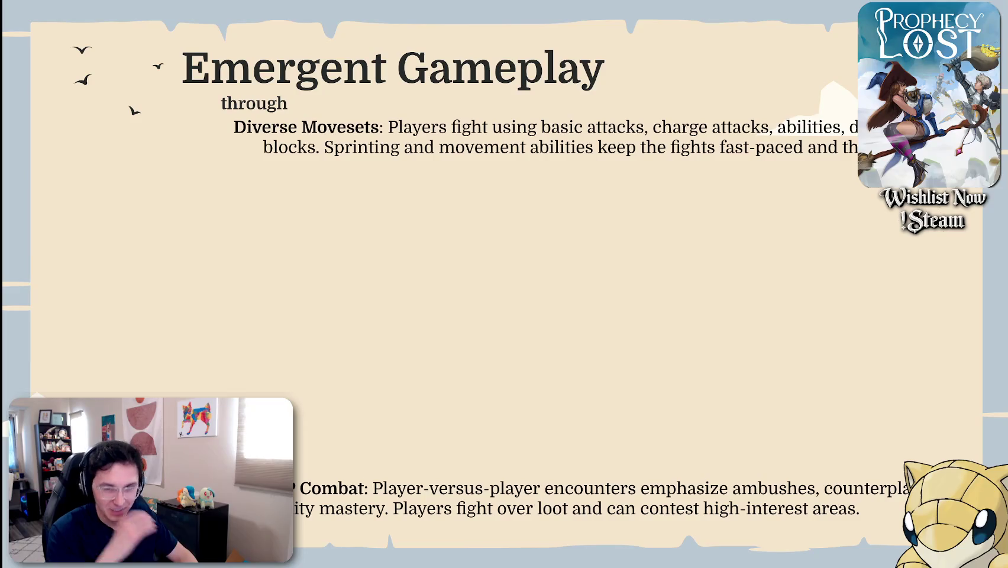
key(Escape)
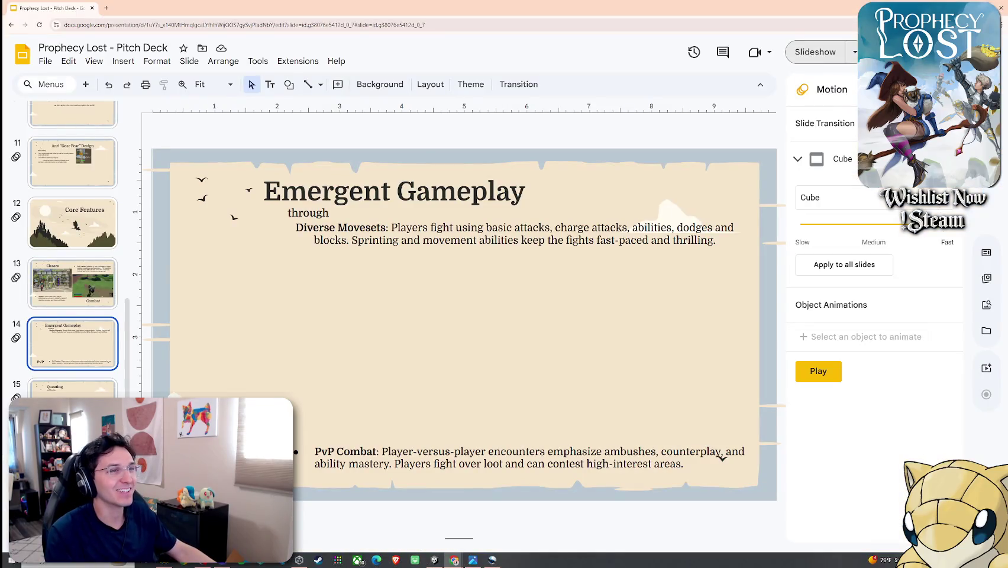
Step: Switch the slide transition to Slide from right and go to the first slide
click(841, 197)
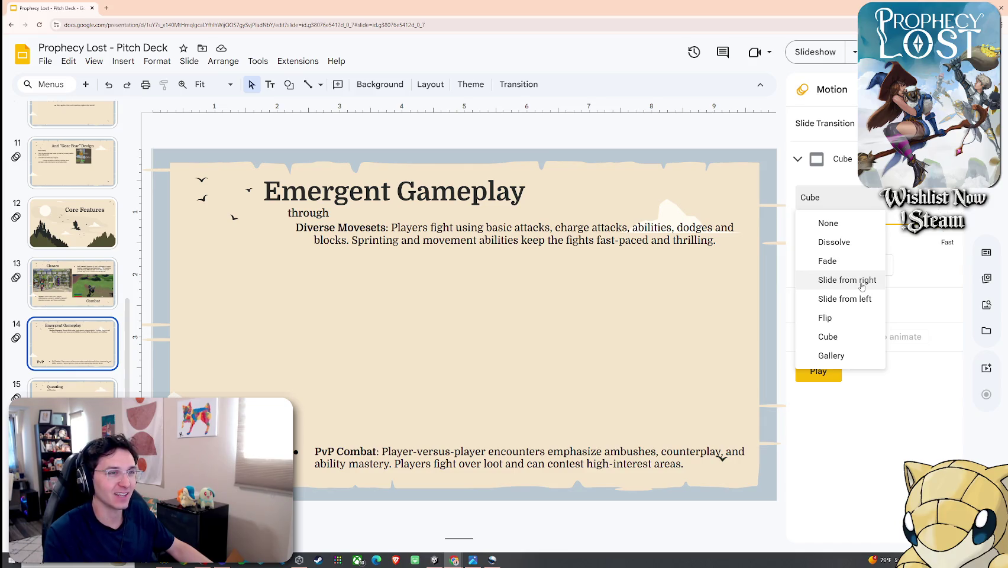
click(862, 280)
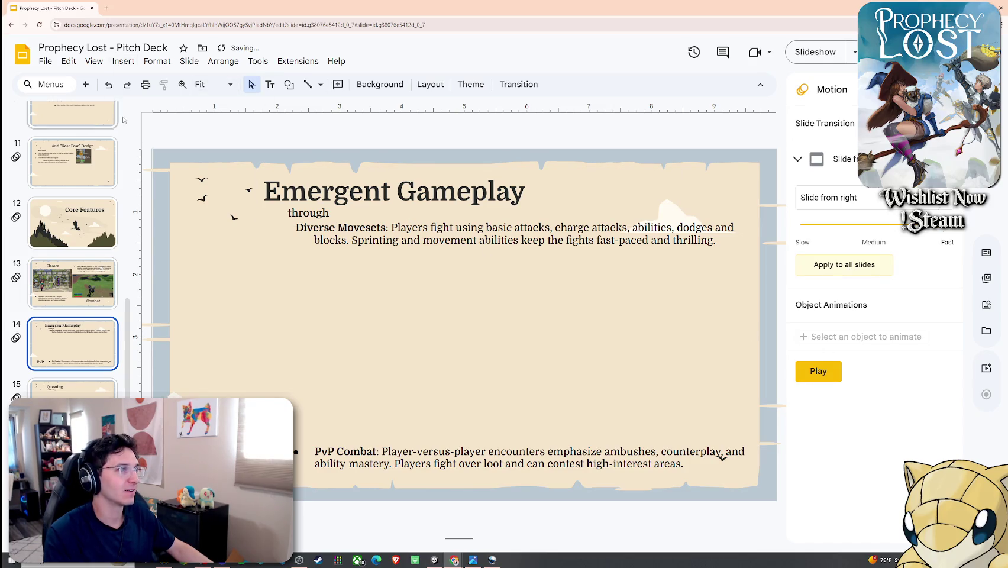
key(Home)
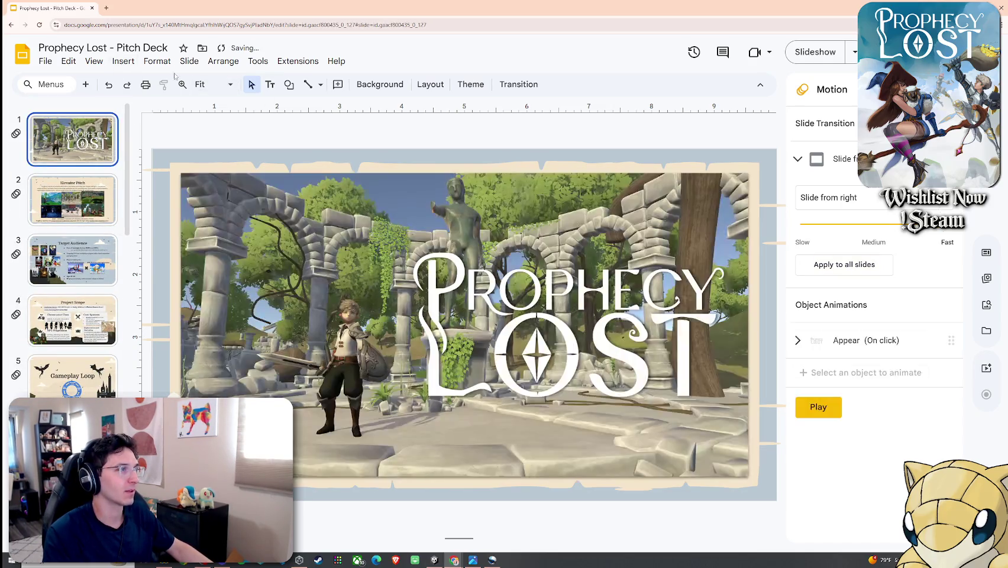
Step: Present full screen from the title through Target Audience and Project Scope to Core Loop, then exit
click(93, 61)
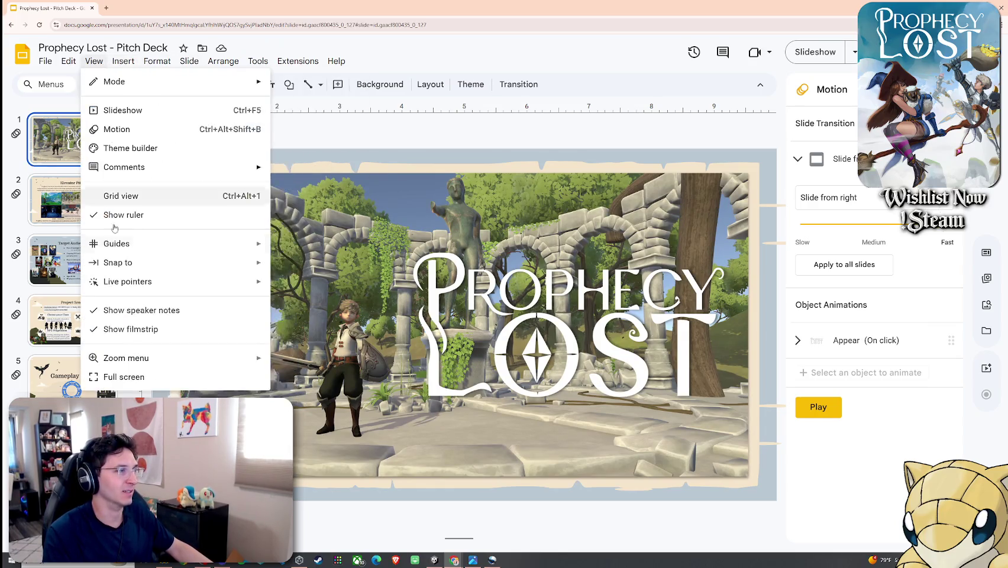
click(122, 110)
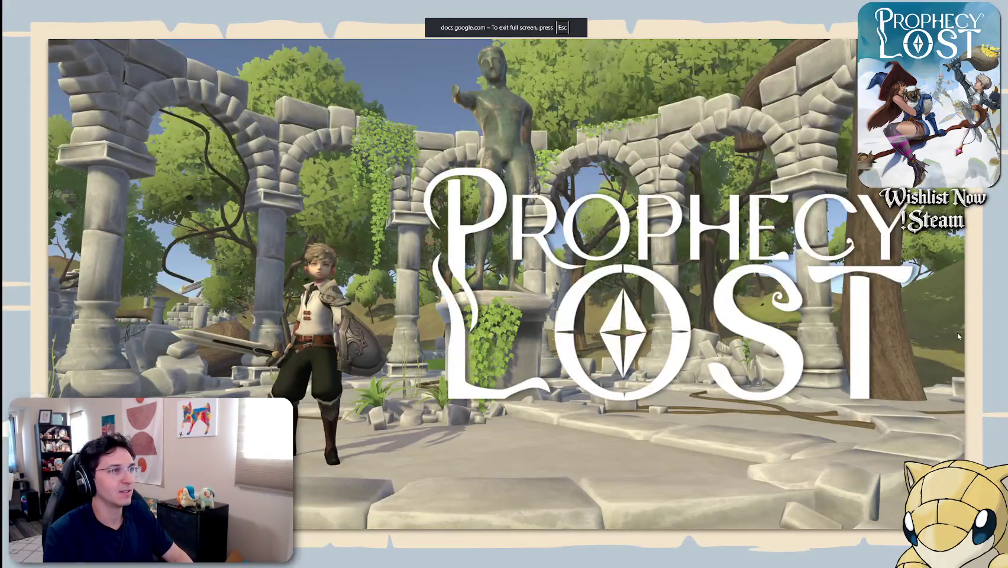
key(Right)
key(Right)
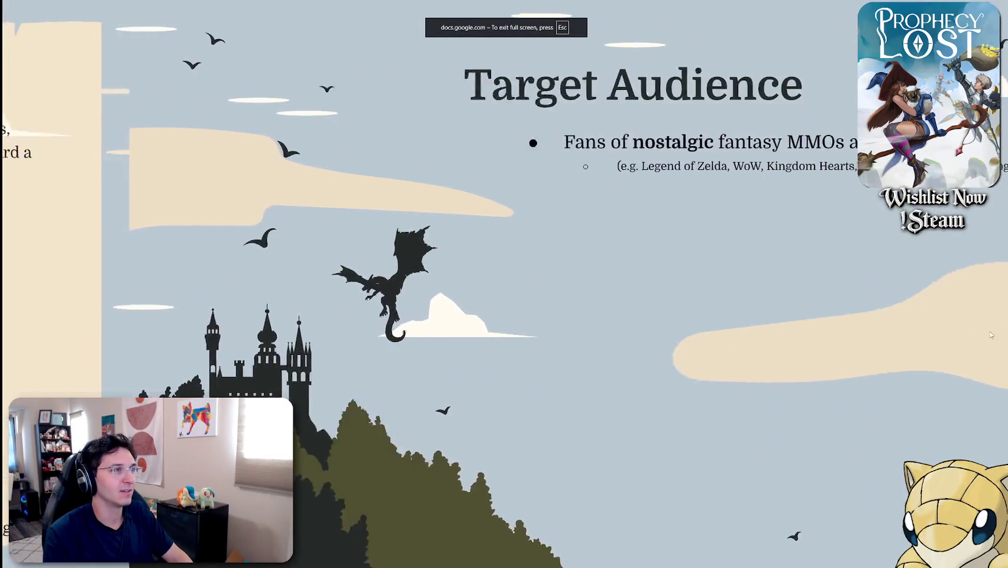
key(Left)
key(Right)
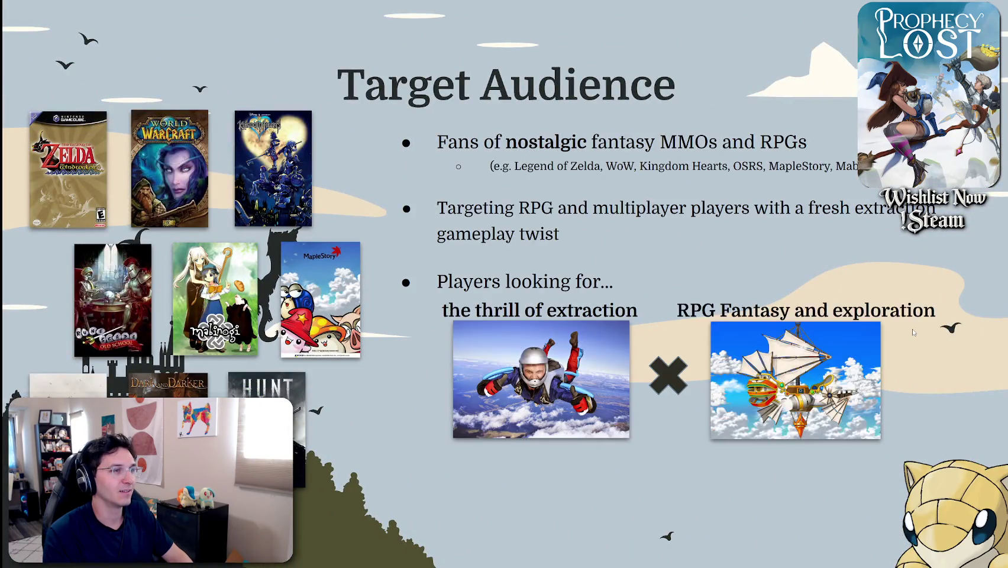
key(Right)
key(Right)
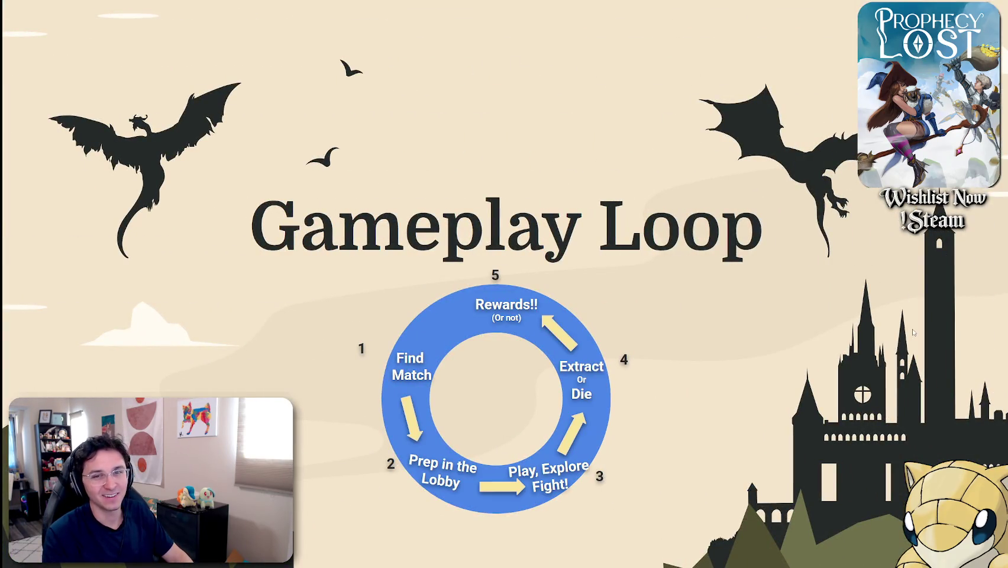
key(Right)
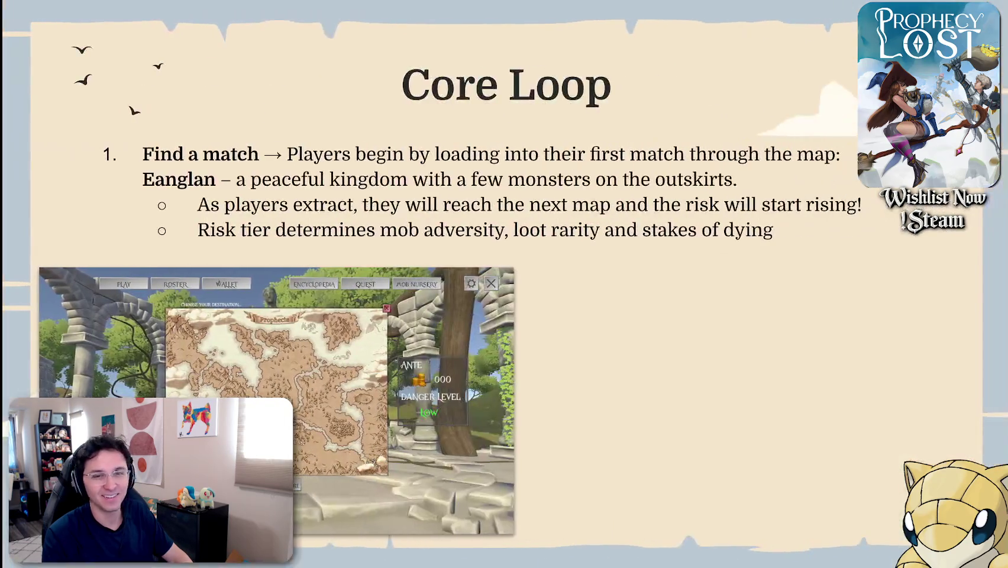
key(Escape)
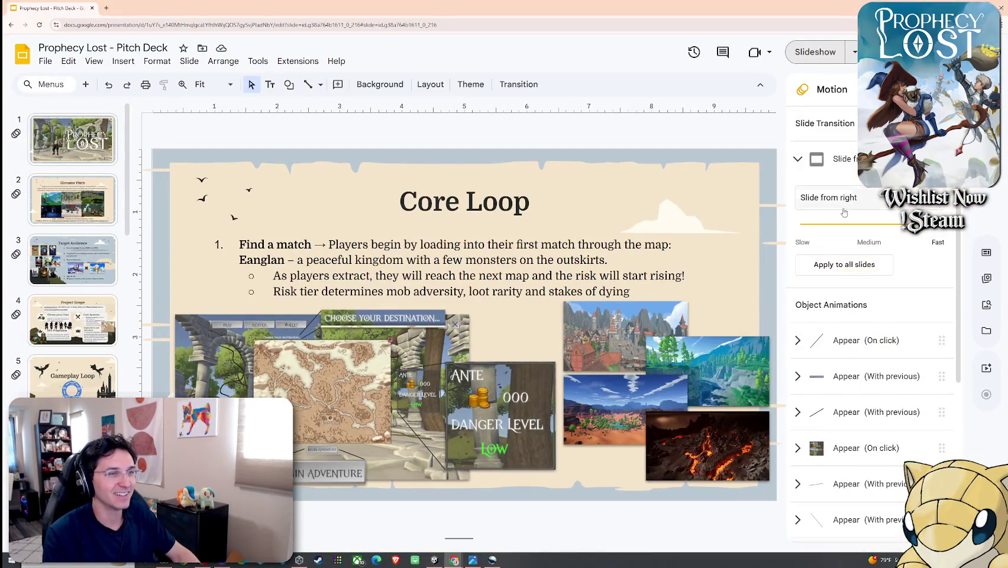
Step: Switch the slide transition to Dissolve and select the title slide
click(844, 208)
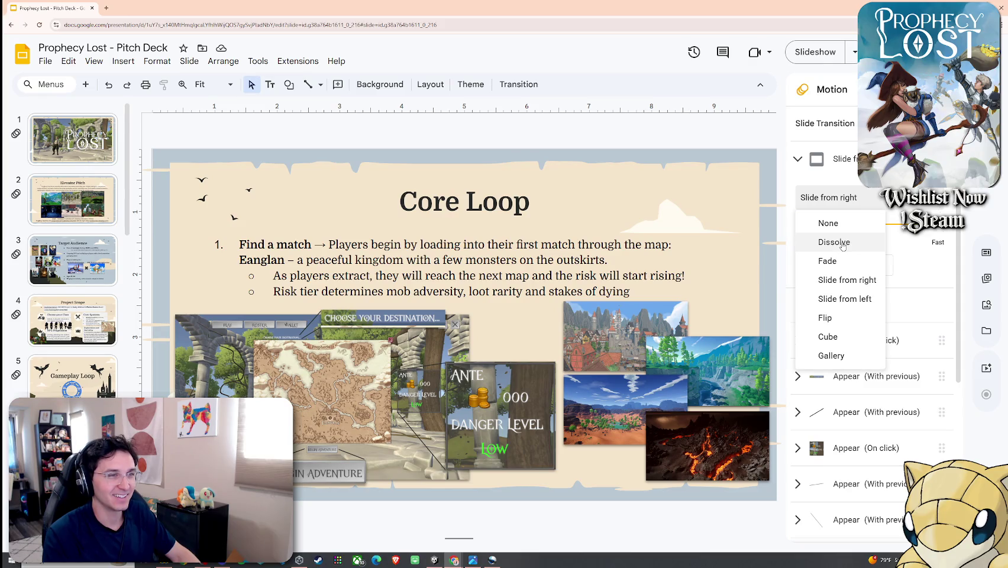
click(843, 243)
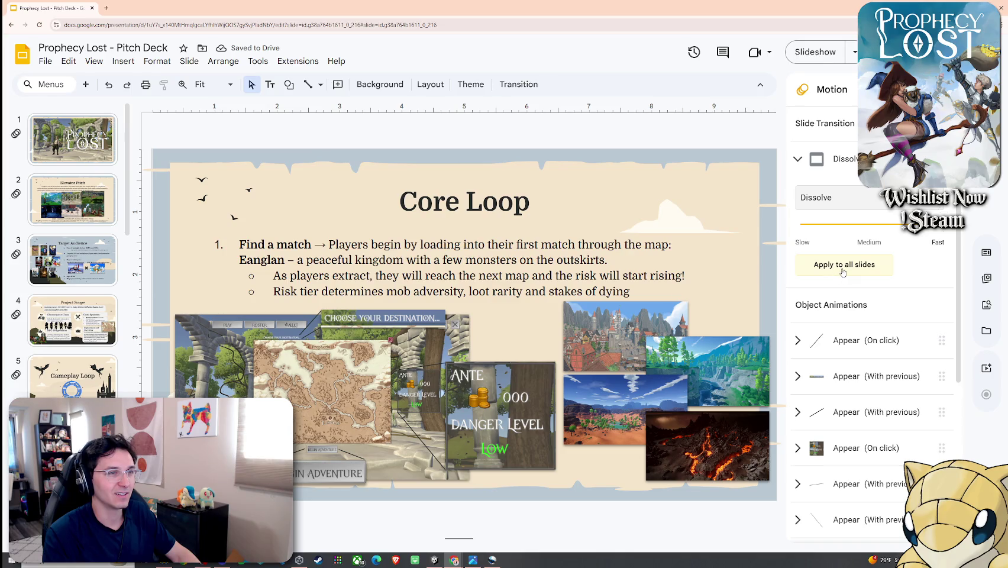
click(72, 139)
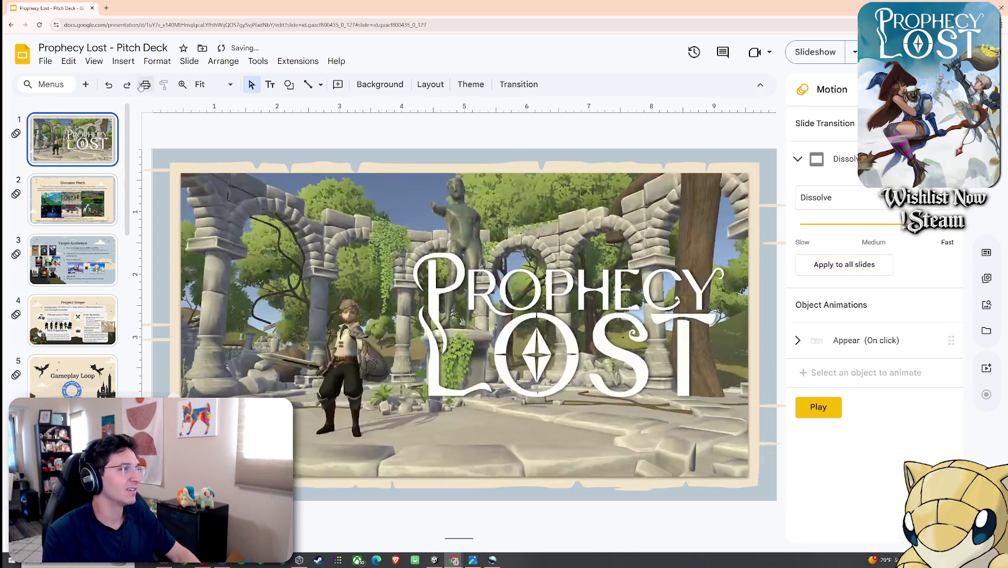
Step: Present full screen through Target Audience and Project Scope to Gameplay Loop, then exit the slideshow
click(93, 61)
click(140, 110)
click(333, 177)
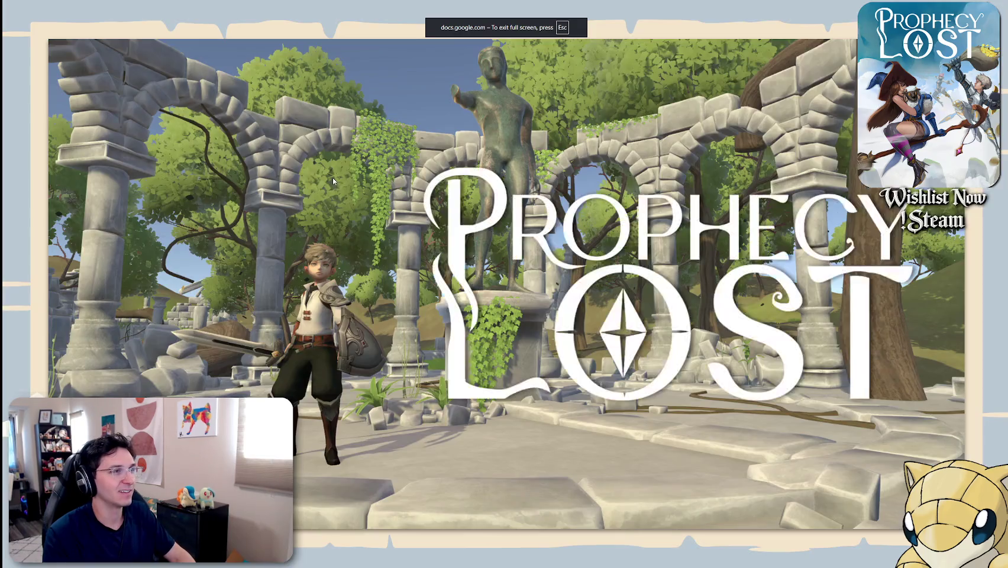
click(333, 181)
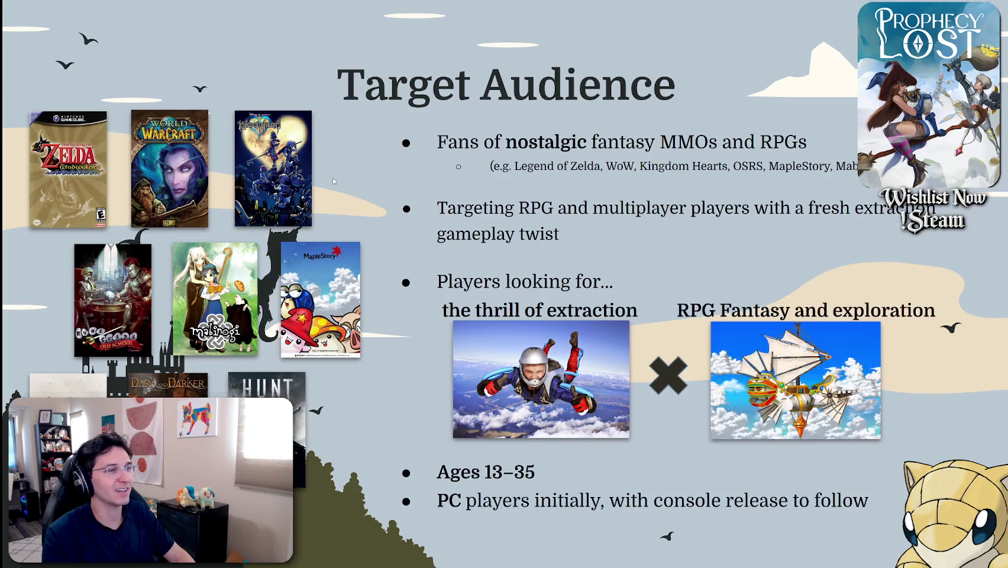
click(334, 181)
key(Left)
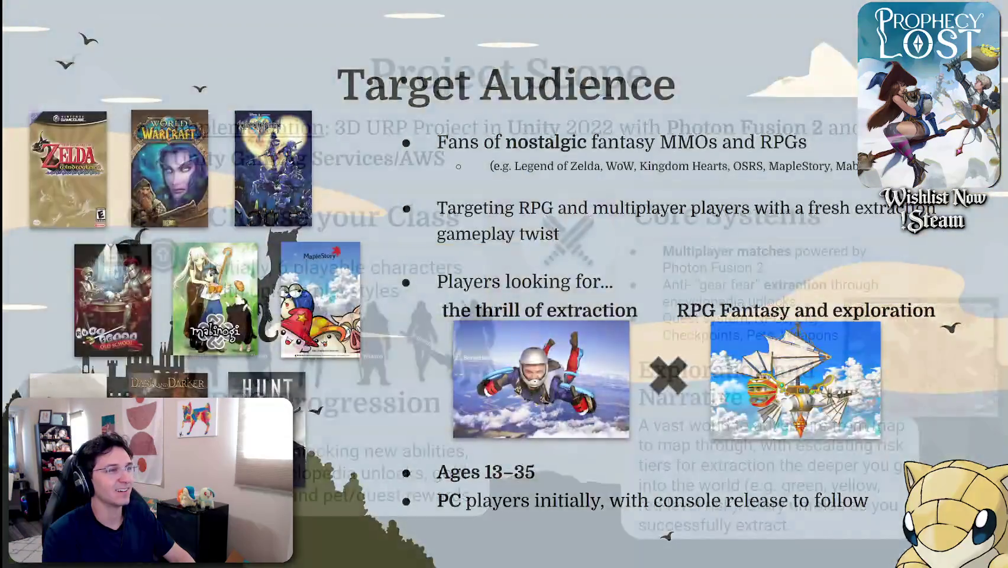
click(411, 292)
click(412, 291)
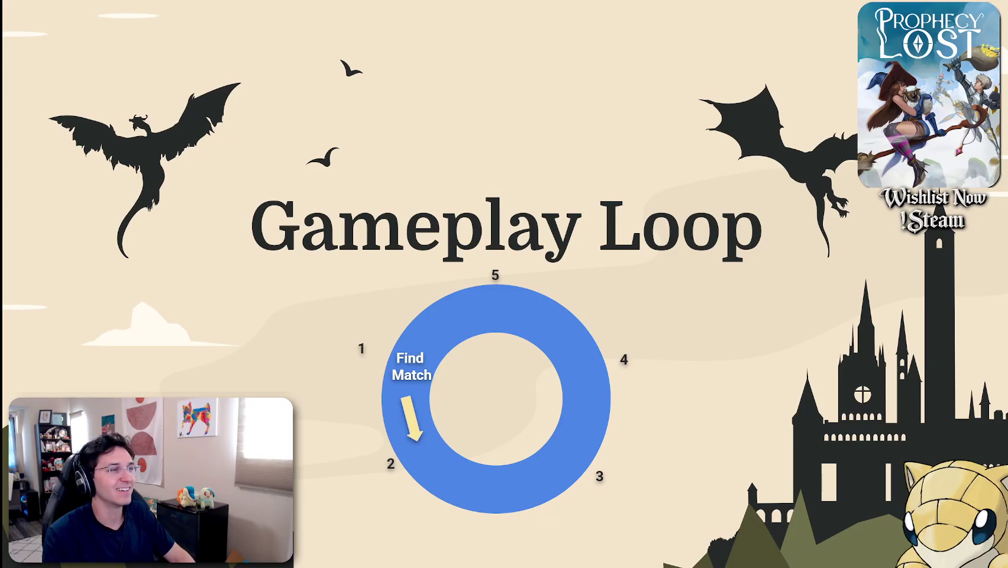
key(Escape)
click(841, 198)
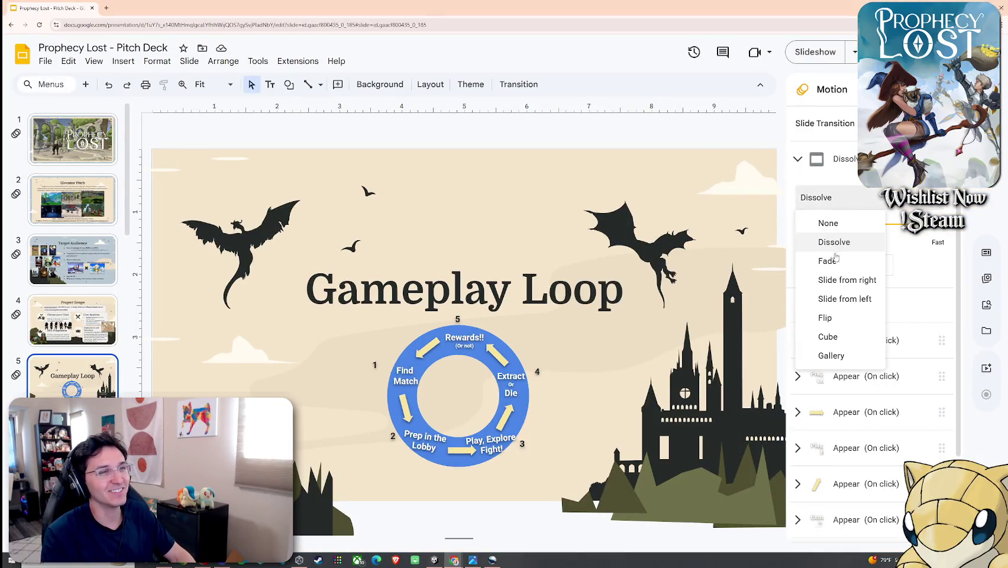
Step: Switch the transition to Flip and present through Core Loop, Pre-Game Lobby and In-Match Objectives to Extraction
click(827, 317)
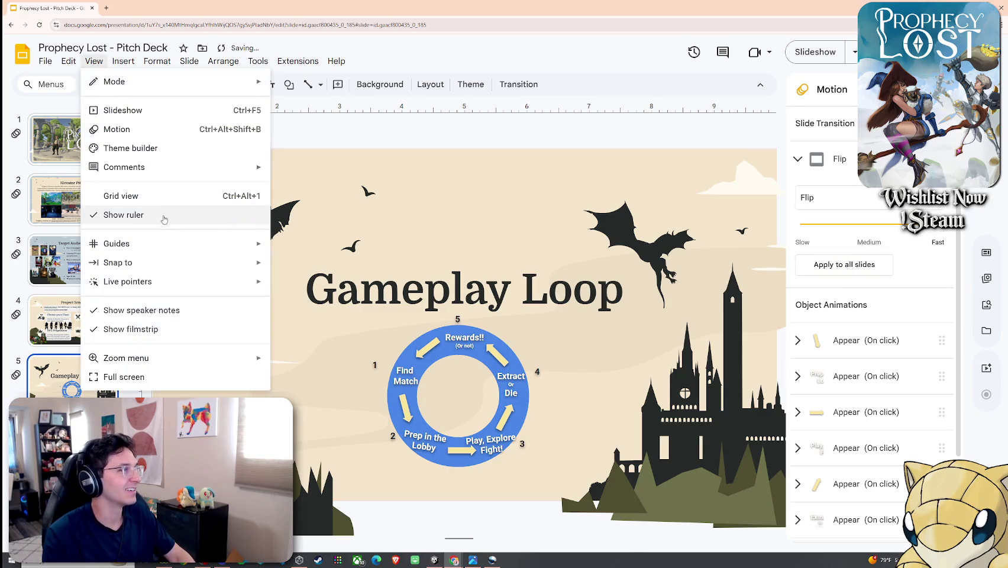
click(148, 112)
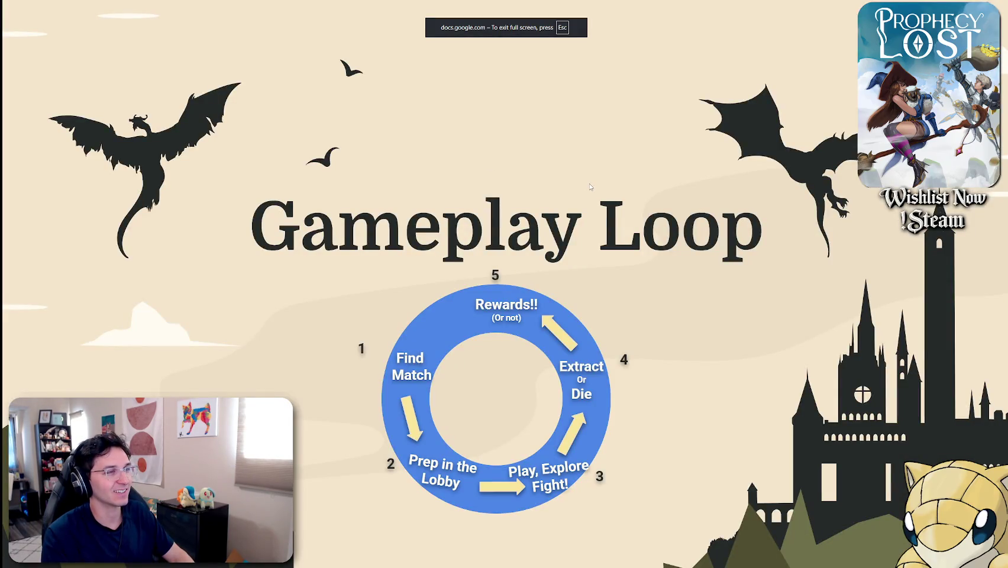
key(Right)
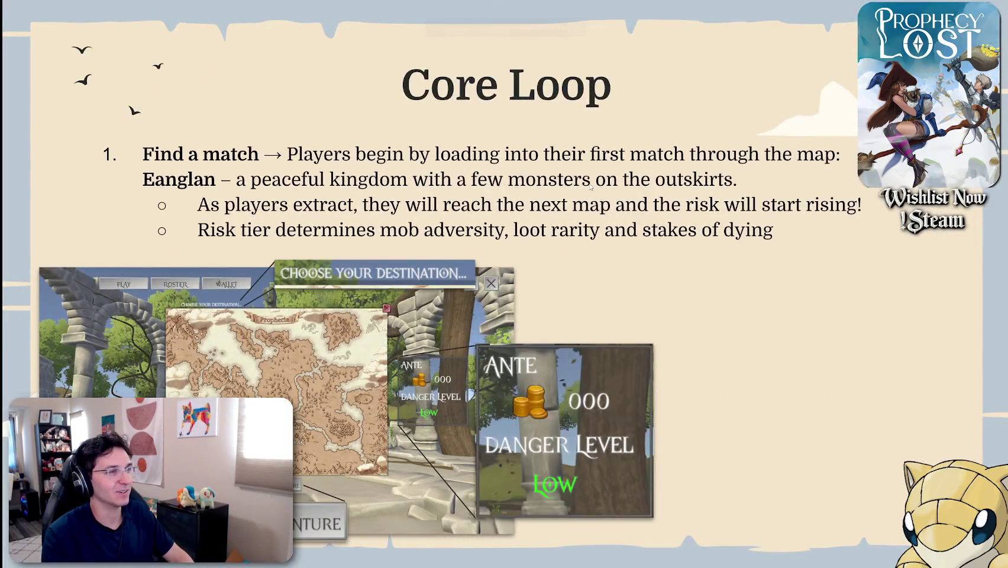
key(Right)
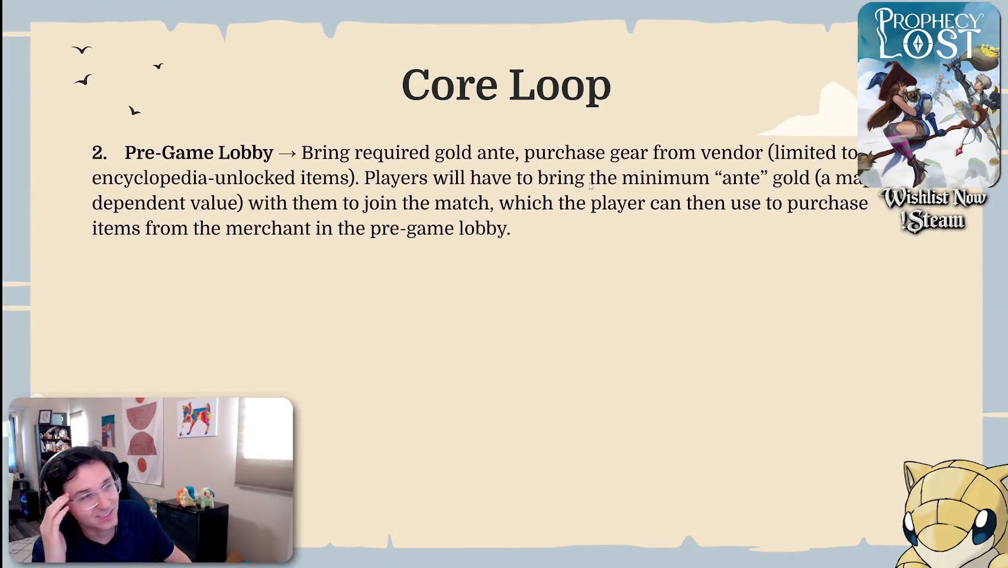
key(Right)
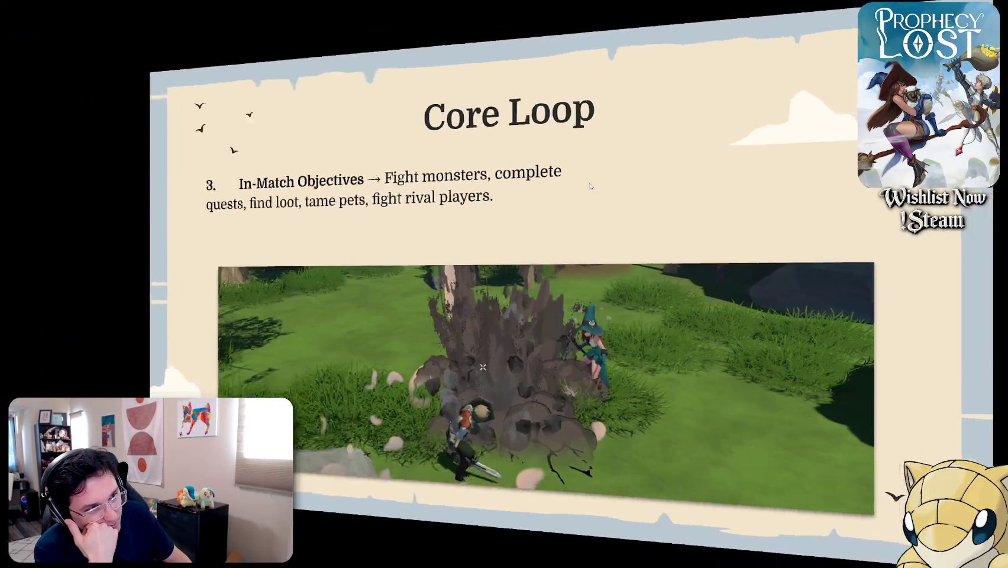
key(Right)
key(Left)
key(Right)
key(Right)
key(Right)
key(Right)
Step: Continue through Emergent Gameplay, Questing and 2026 to Thanks, step back to Core Loop, and exit
key(Left)
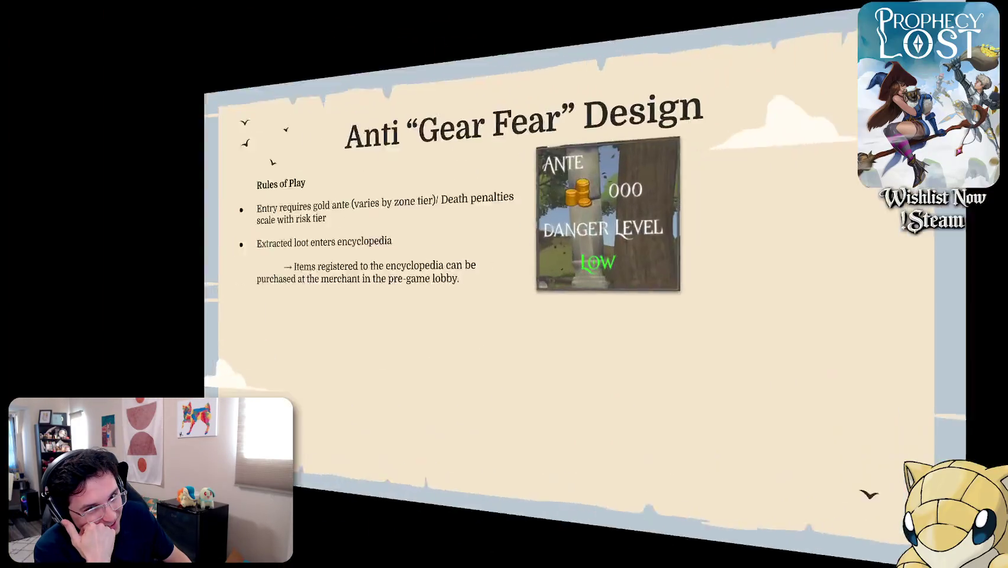
key(Right)
key(Right)
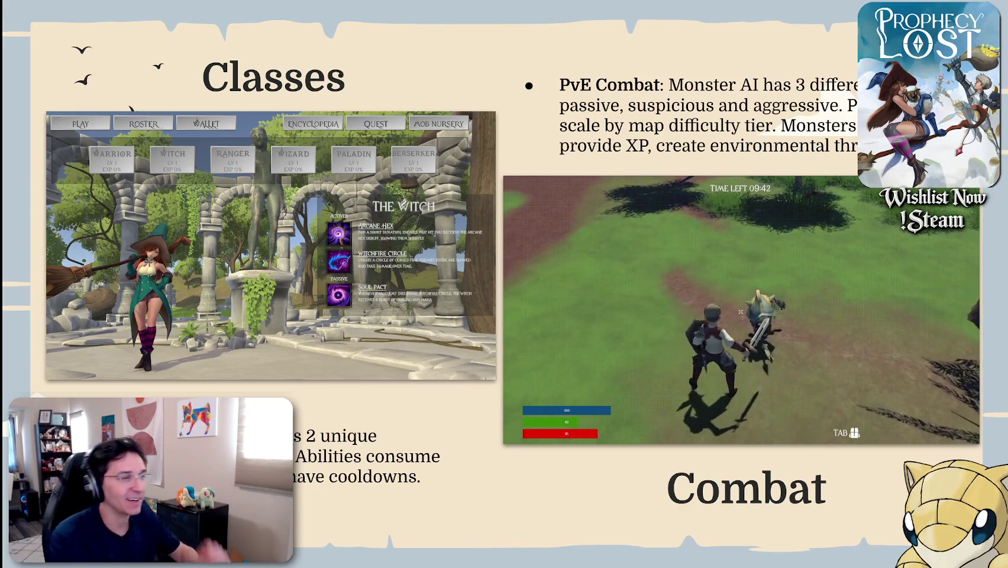
key(Right)
key(Right)
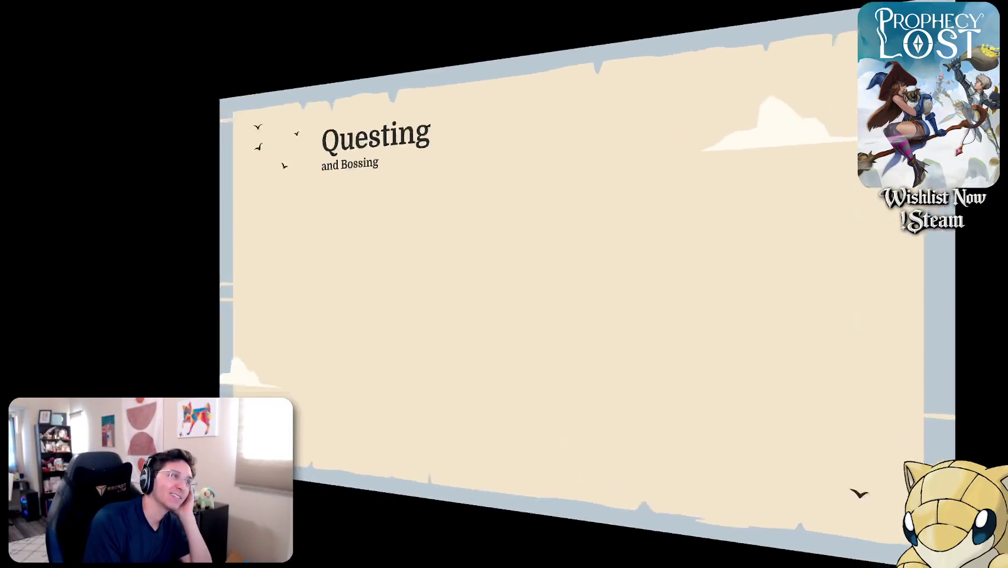
key(Right)
key(Right)
key(Right)
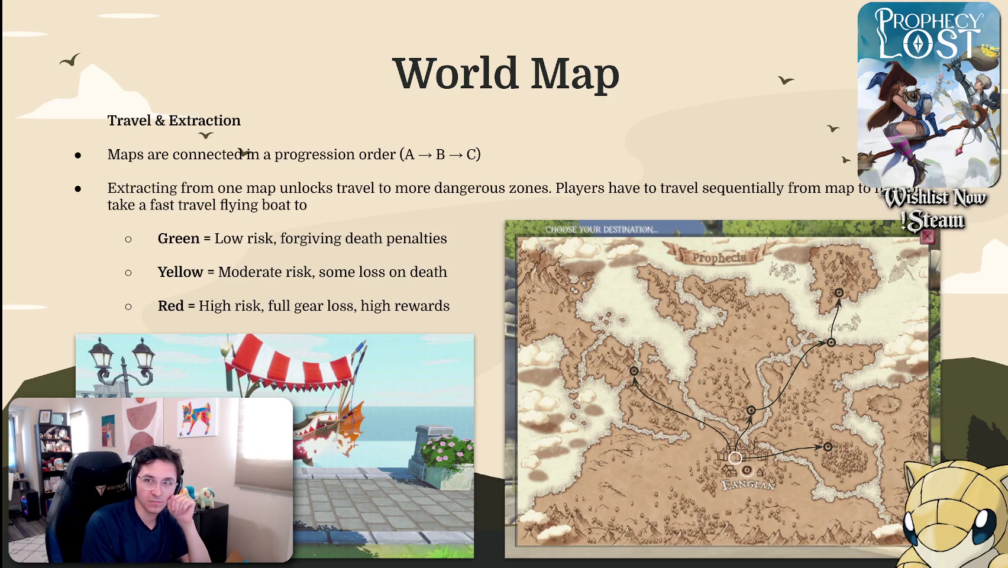
key(Right)
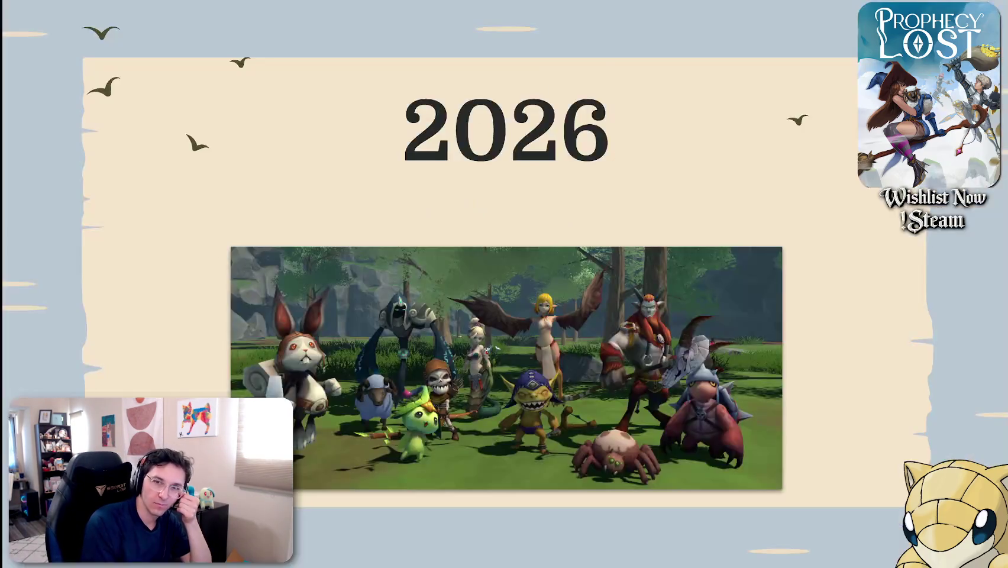
key(Left)
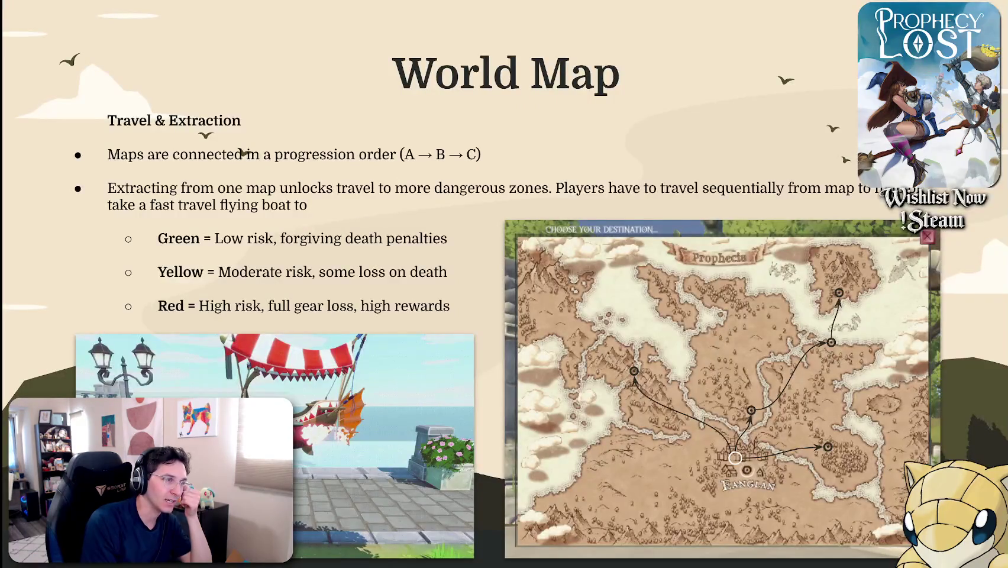
key(Right)
key(Left)
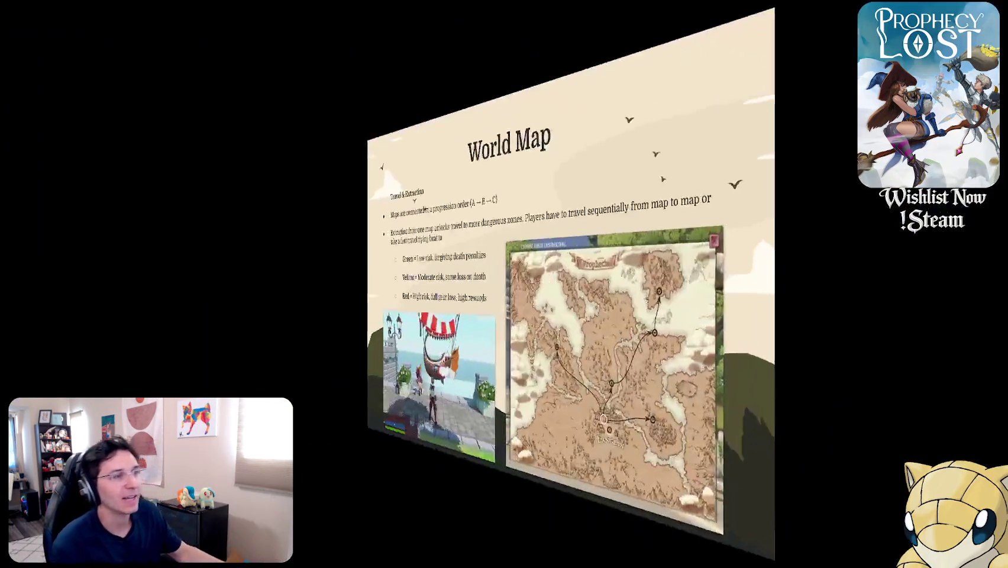
key(Right)
key(Right)
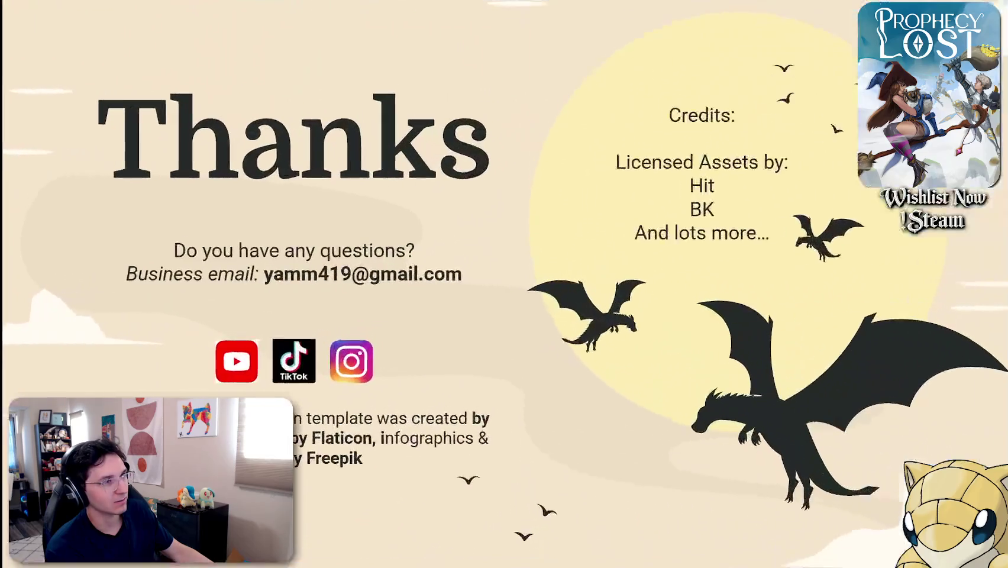
key(Left)
key(Left)
key(Left)
key(Left)
key(Left)
key(Left)
key(Left)
key(Left)
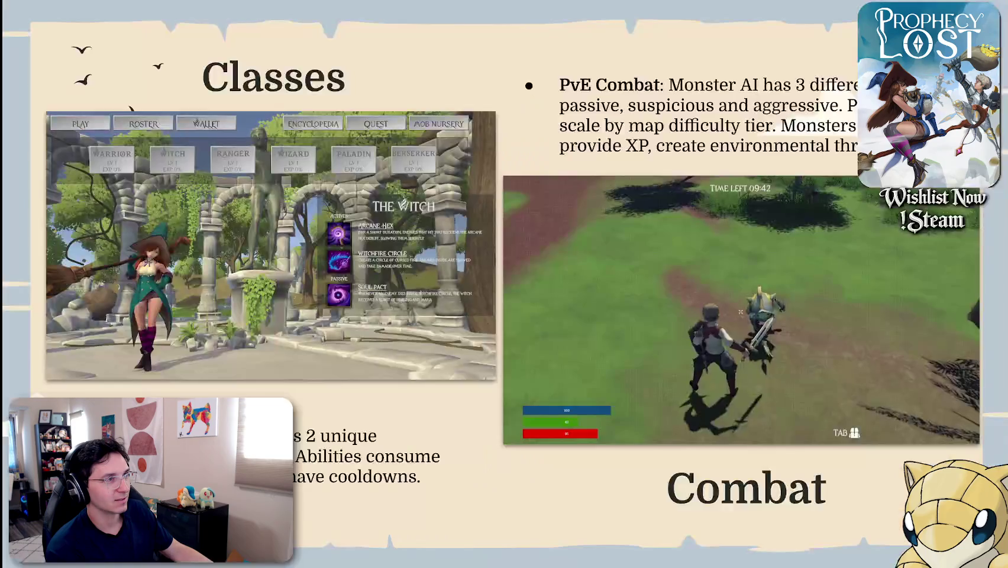
key(Left)
key(Left)
key(Left)
key(Left)
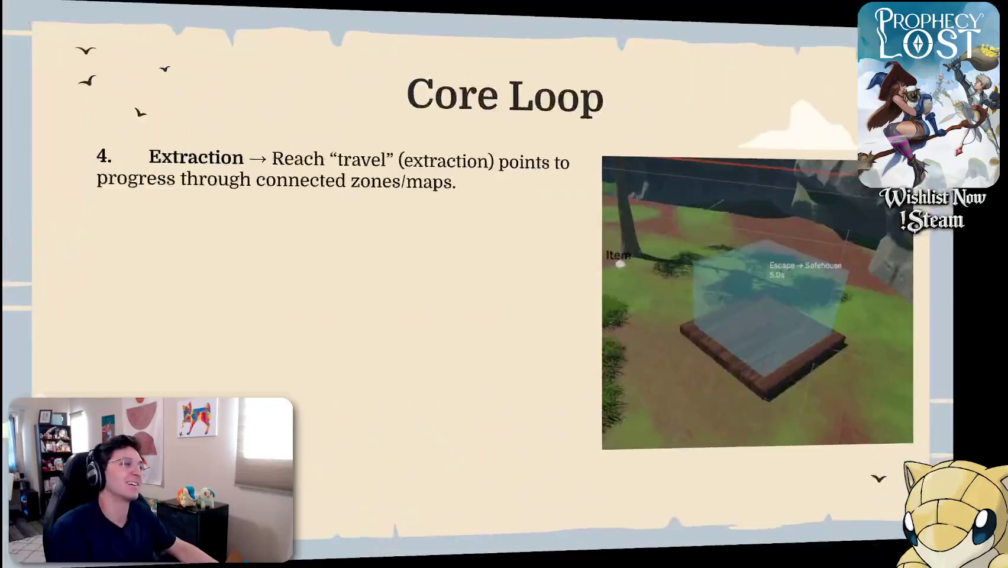
key(Left)
key(Left)
key(Escape)
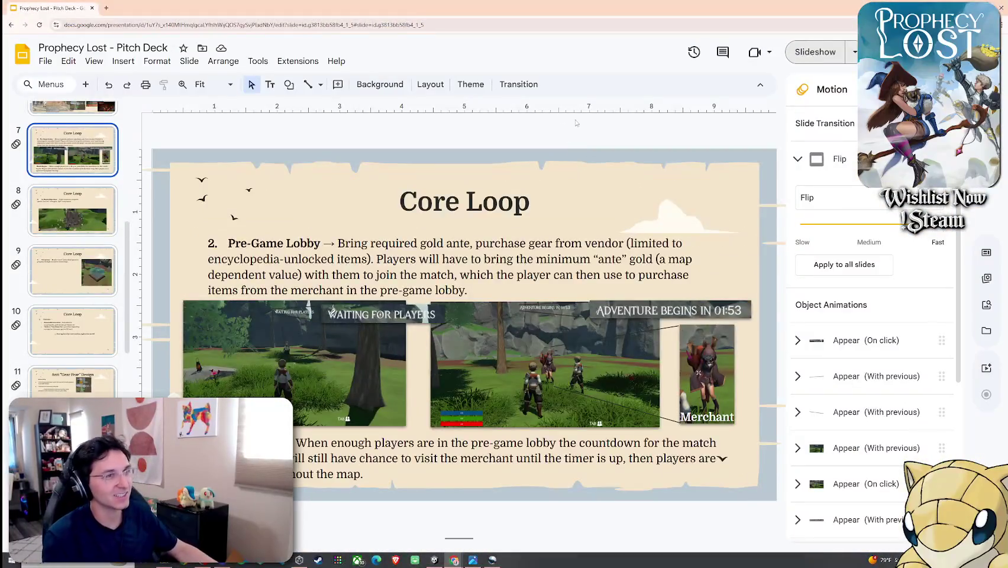
Step: Switch the slide transition to Gallery and select the Prophecy Lost title slide
click(834, 197)
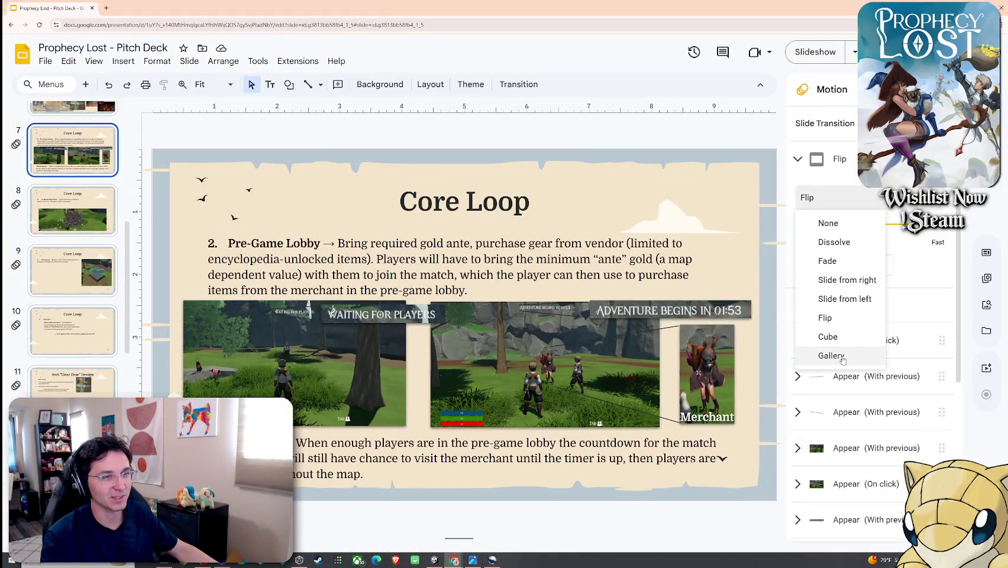
click(843, 357)
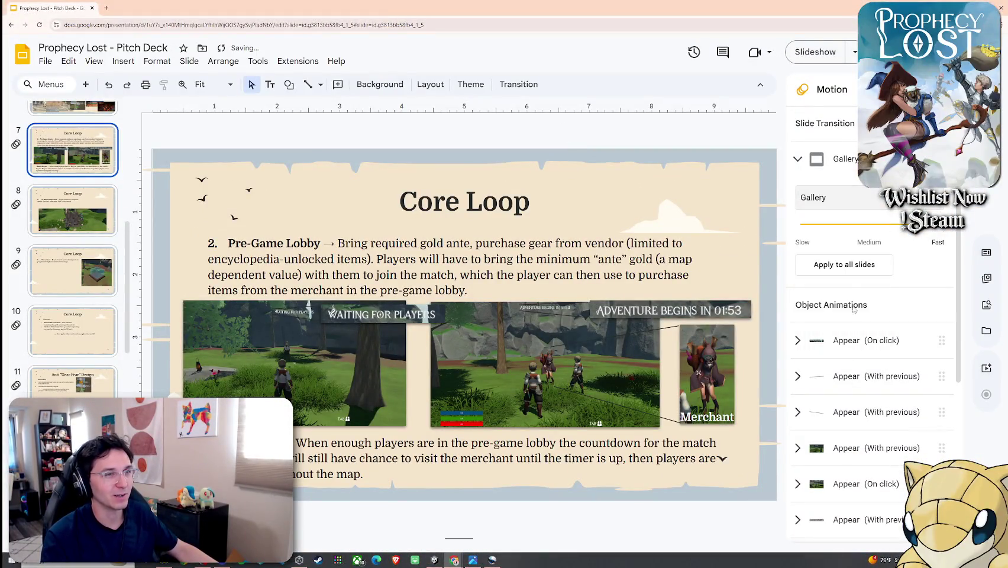
scroll(131, 230, up, 6)
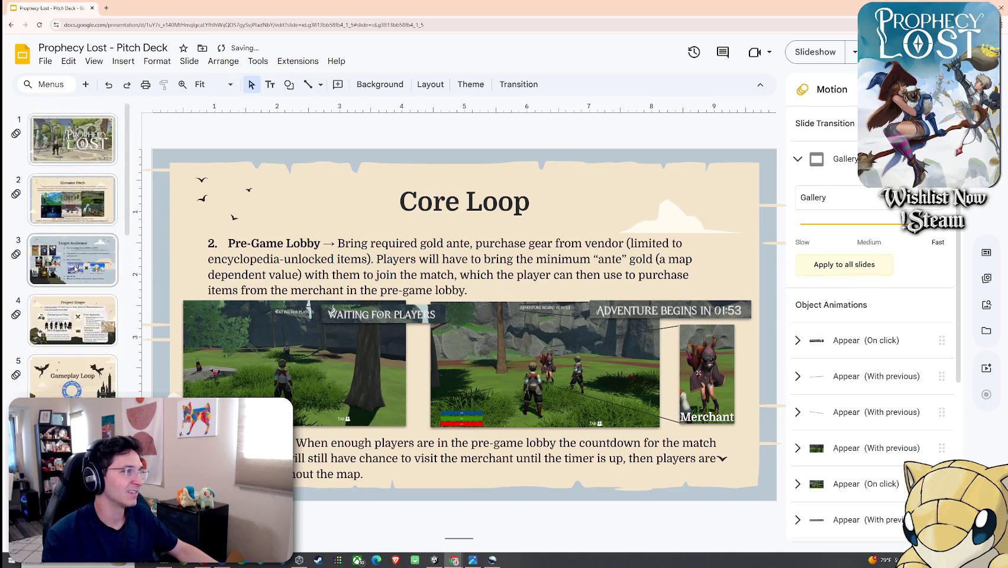
click(86, 160)
Step: Present from the title slide through Elevator Pitch and Target Audience to Project Scope, then exit
click(94, 62)
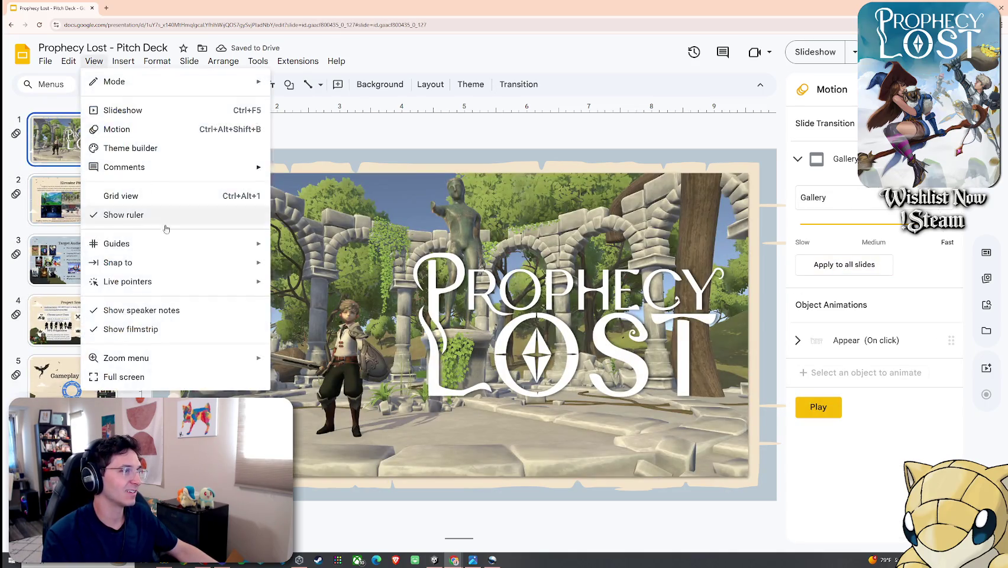
click(143, 117)
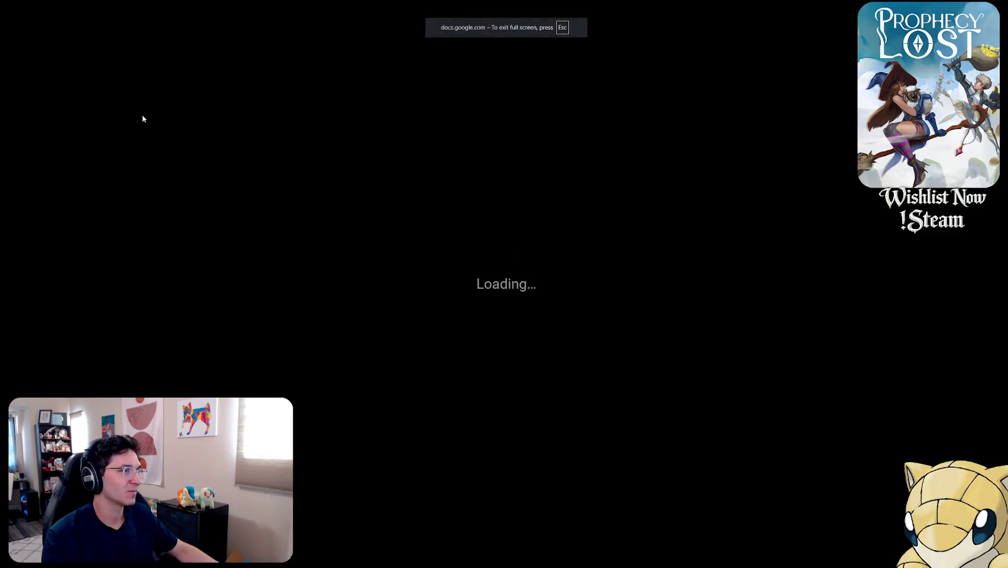
key(Right)
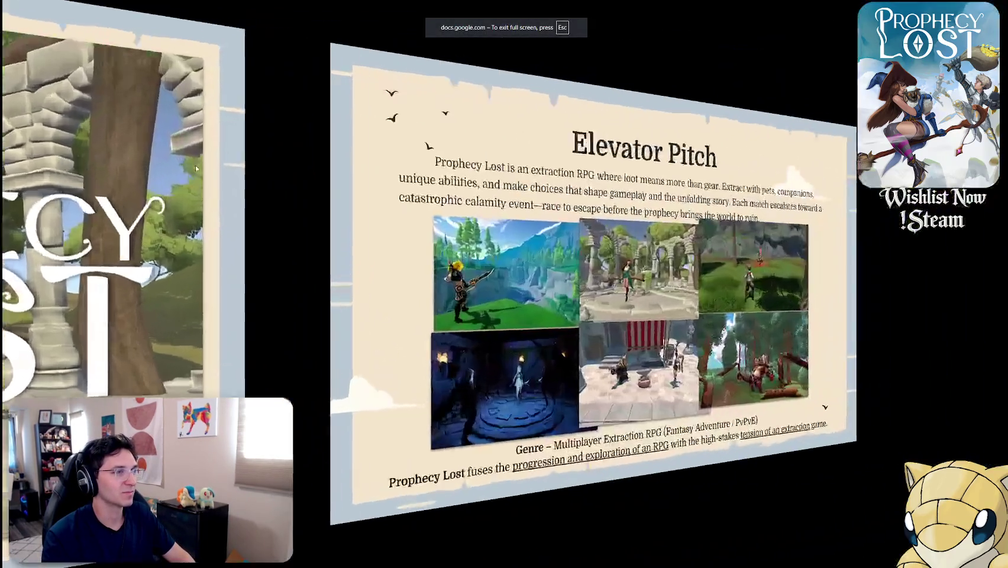
key(Right)
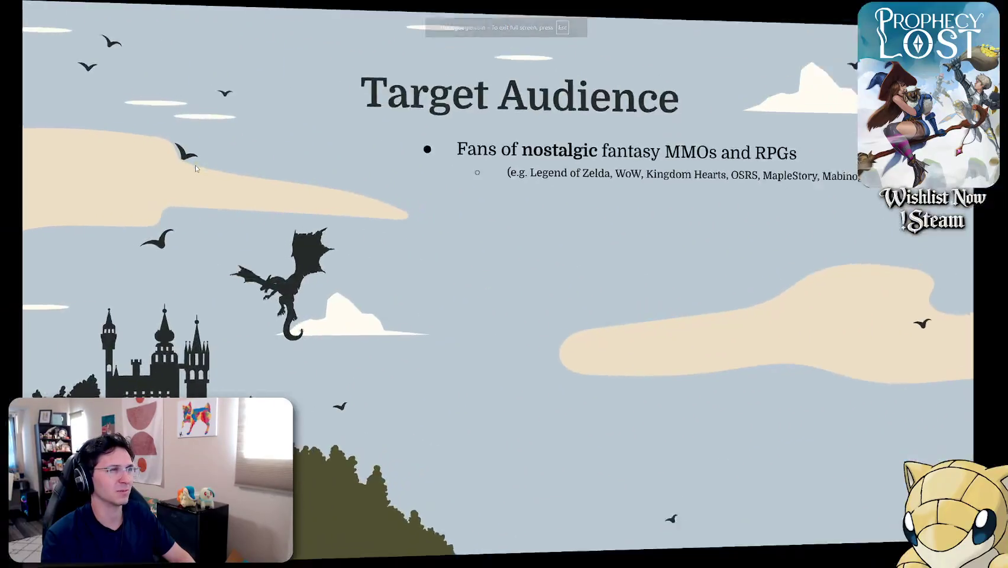
key(Left)
key(Right)
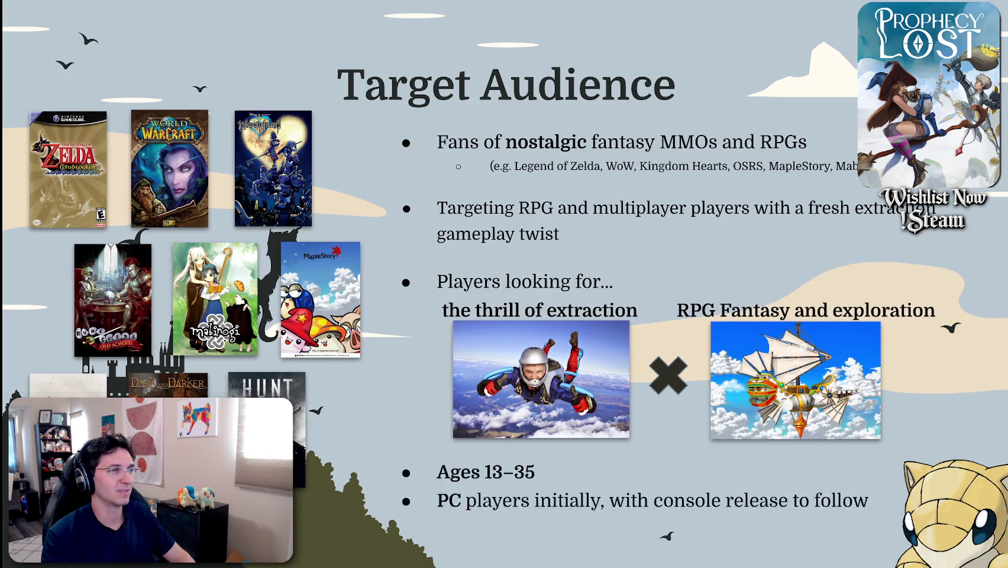
key(Right)
key(Escape)
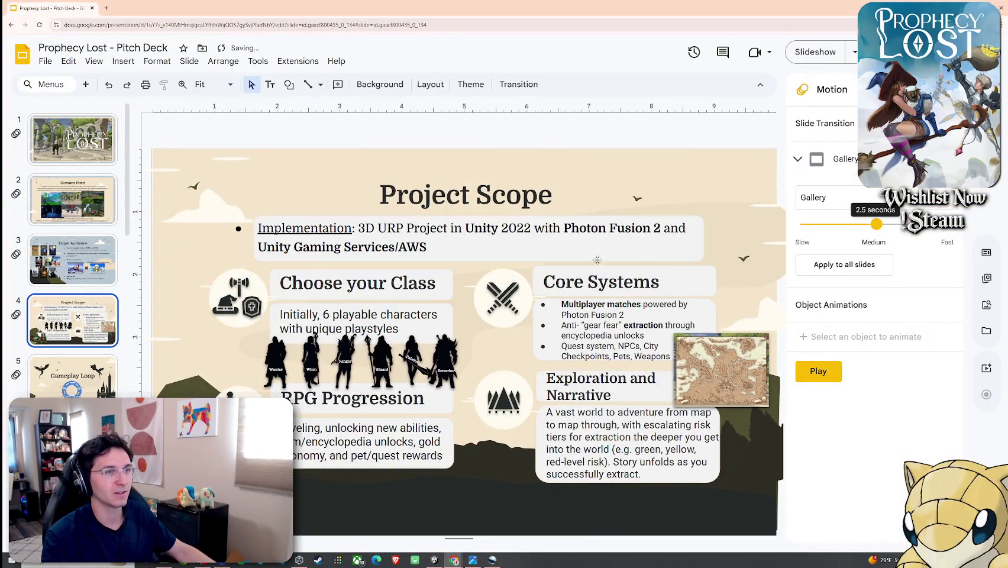
click(94, 62)
click(121, 111)
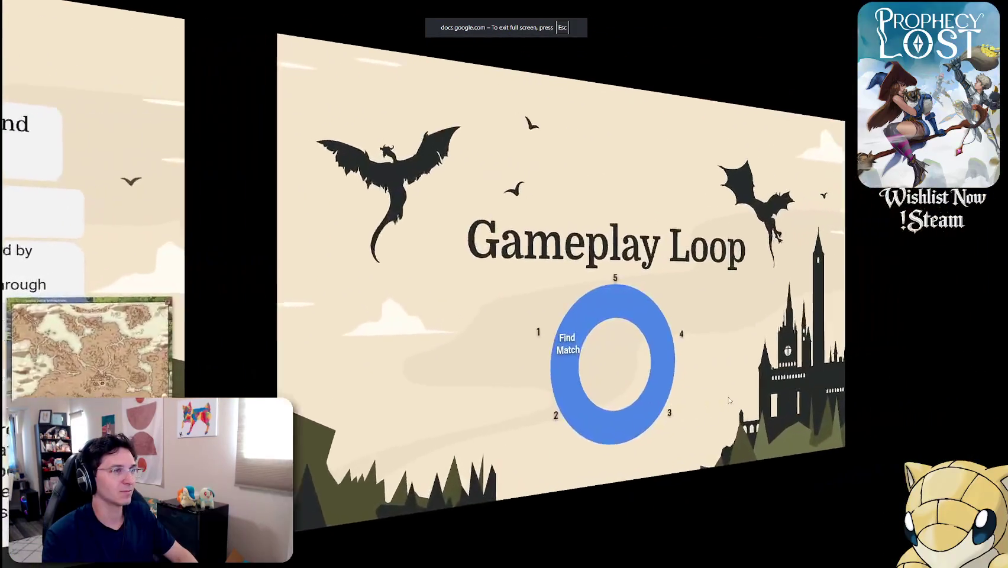
key(Escape)
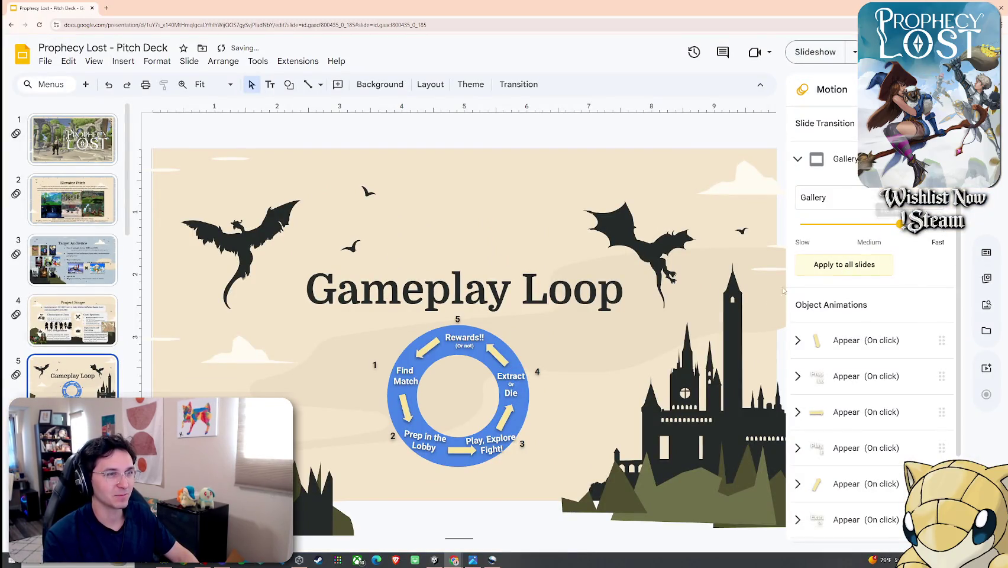
click(72, 139)
click(69, 61)
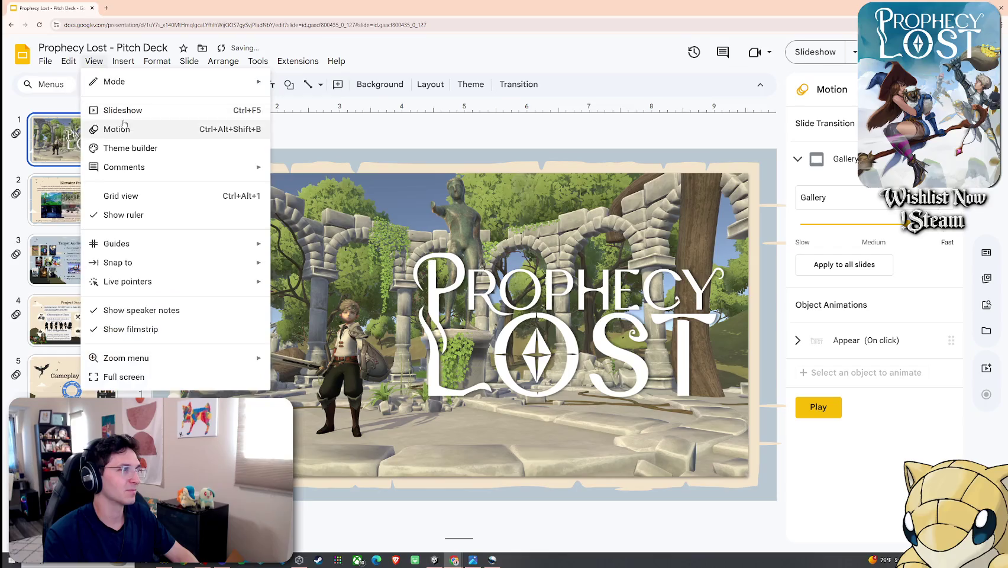
click(113, 107)
key(Right)
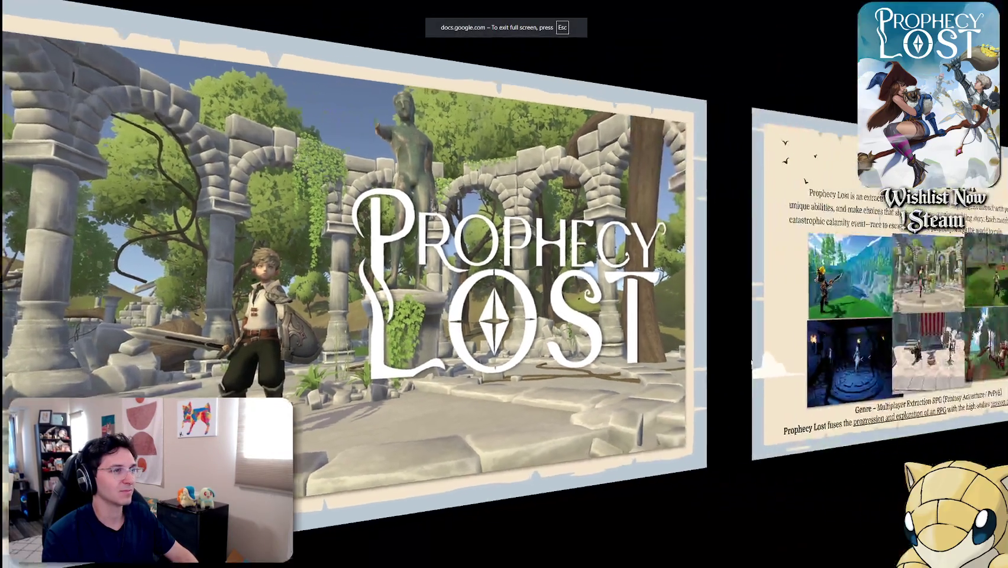
key(Escape)
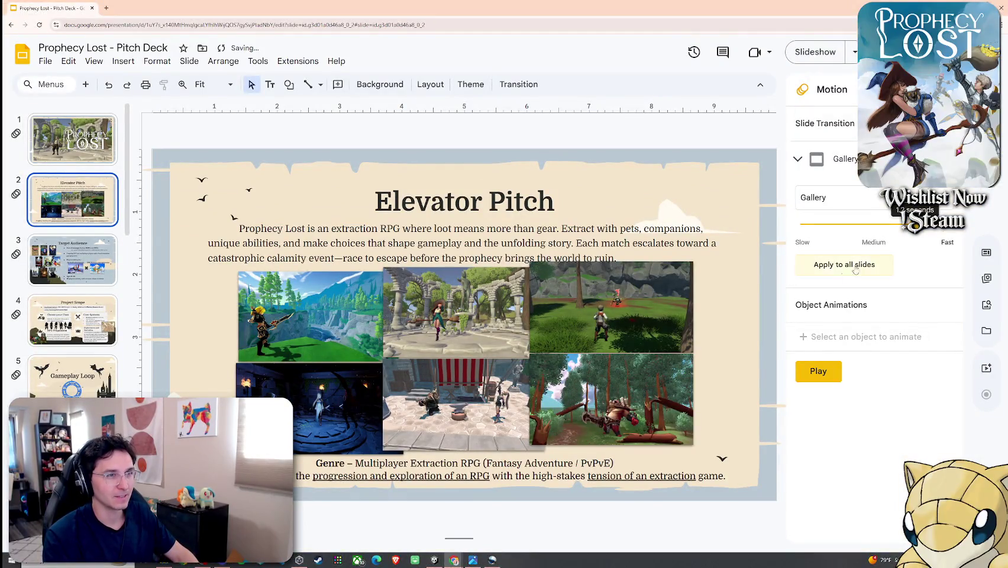
click(72, 140)
click(94, 61)
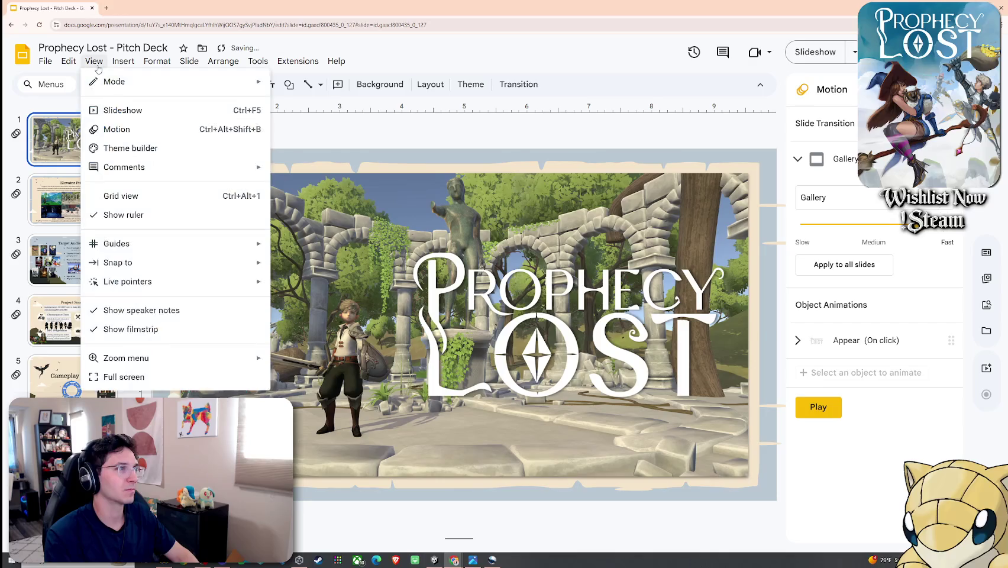
click(118, 105)
click(331, 352)
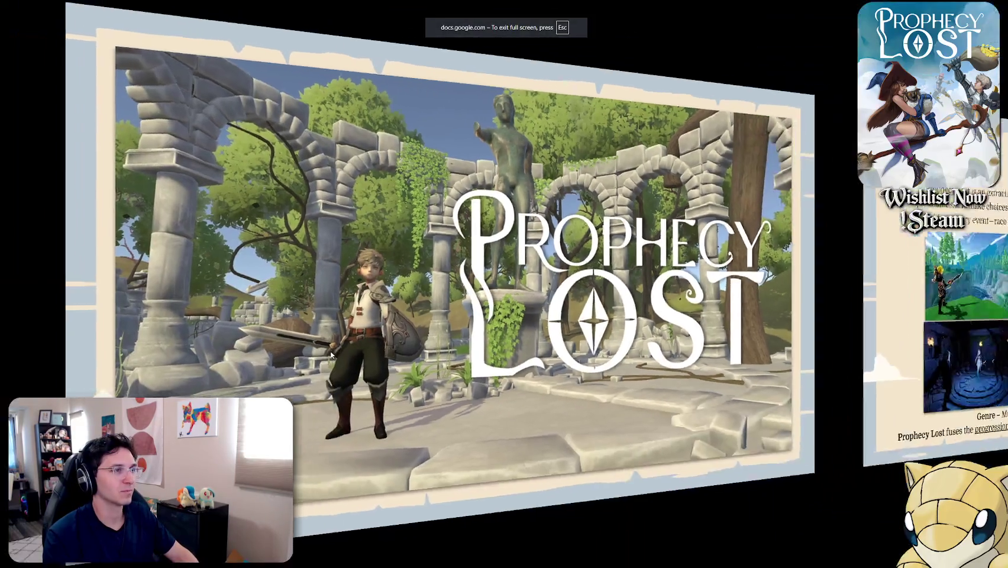
key(Left)
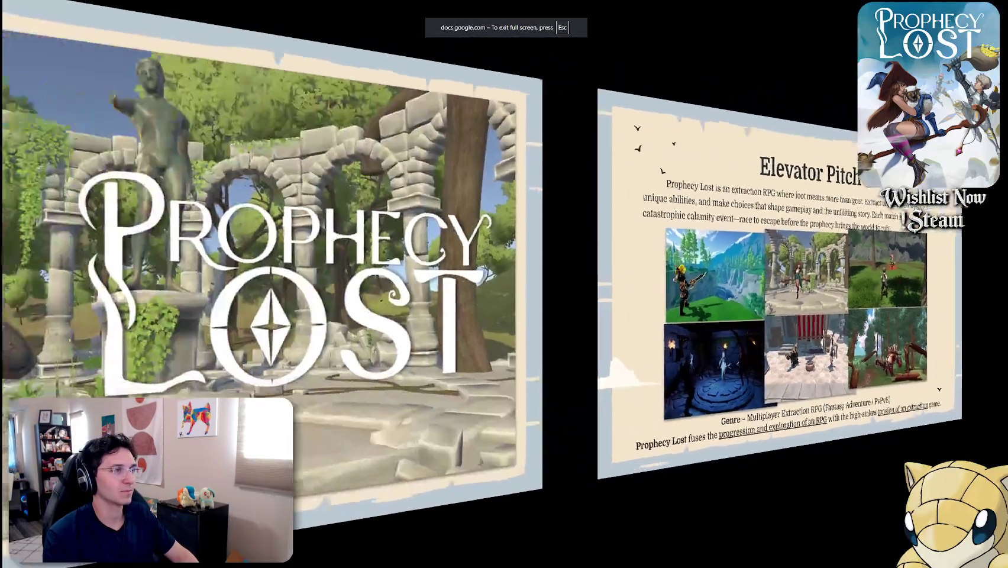
key(Escape)
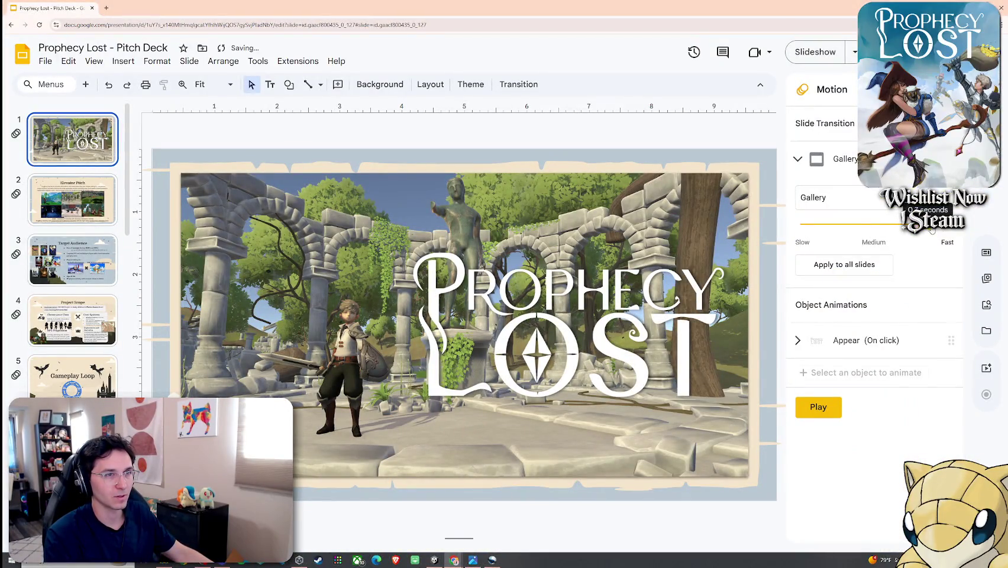
click(109, 61)
click(124, 106)
click(472, 216)
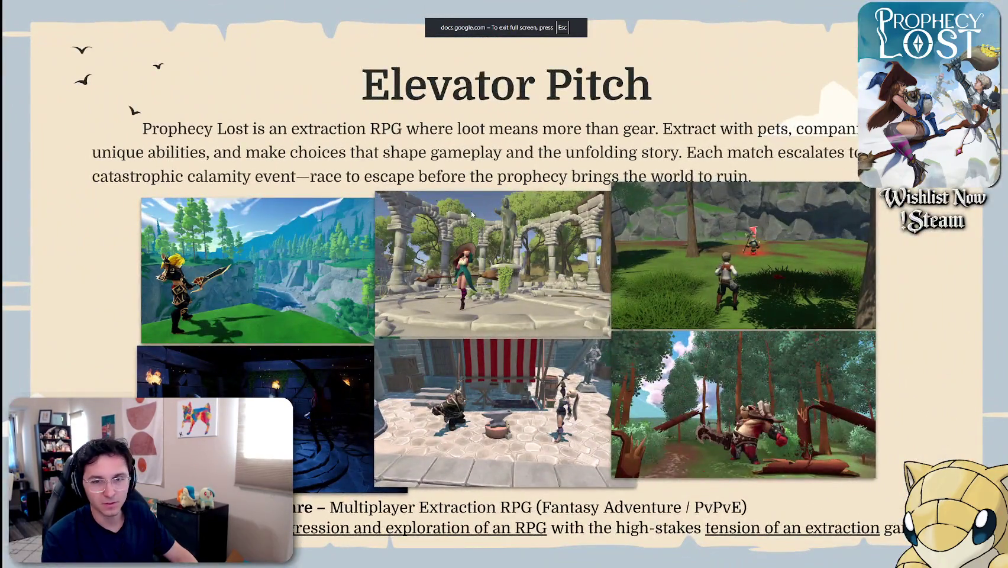
click(471, 215)
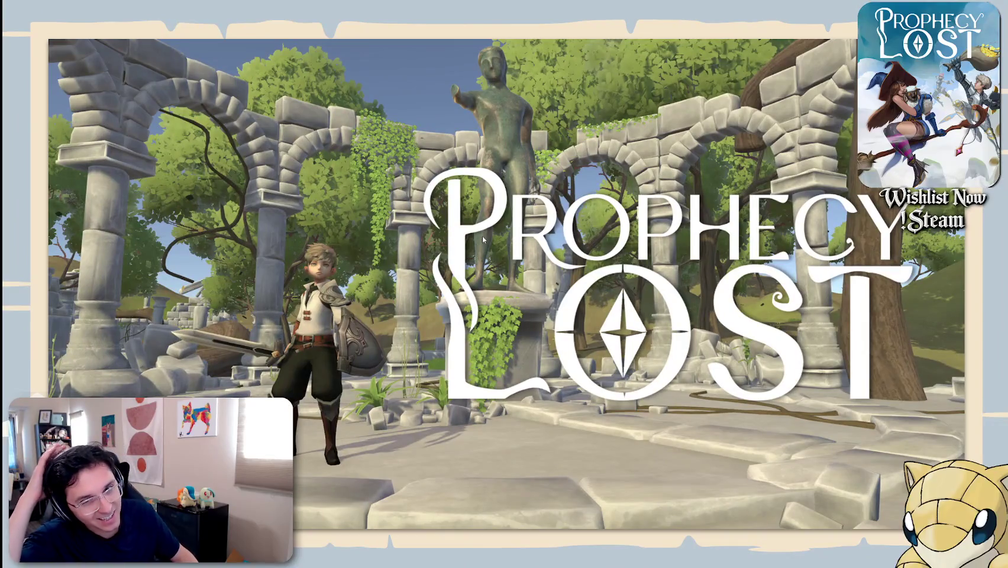
click(482, 235)
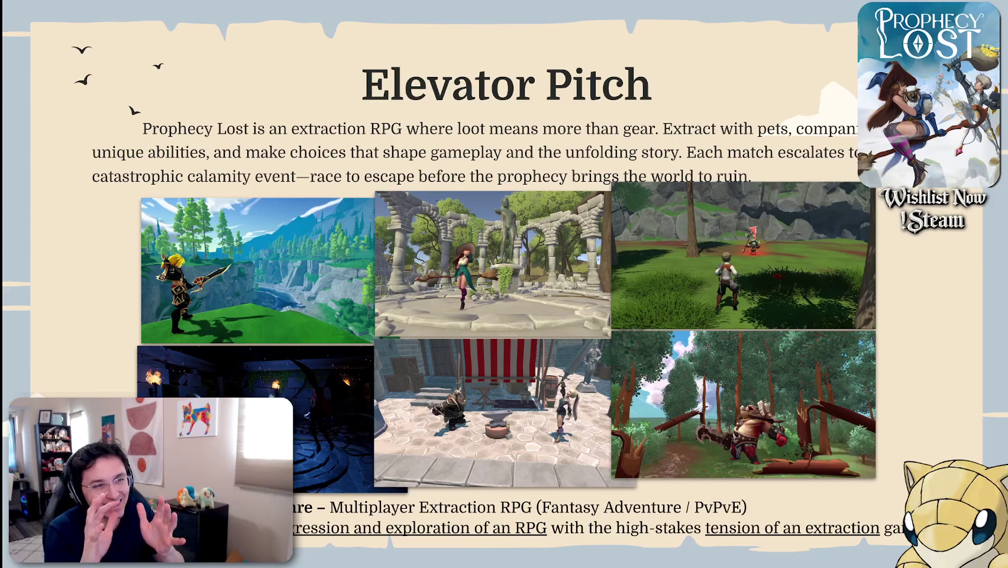
key(Escape)
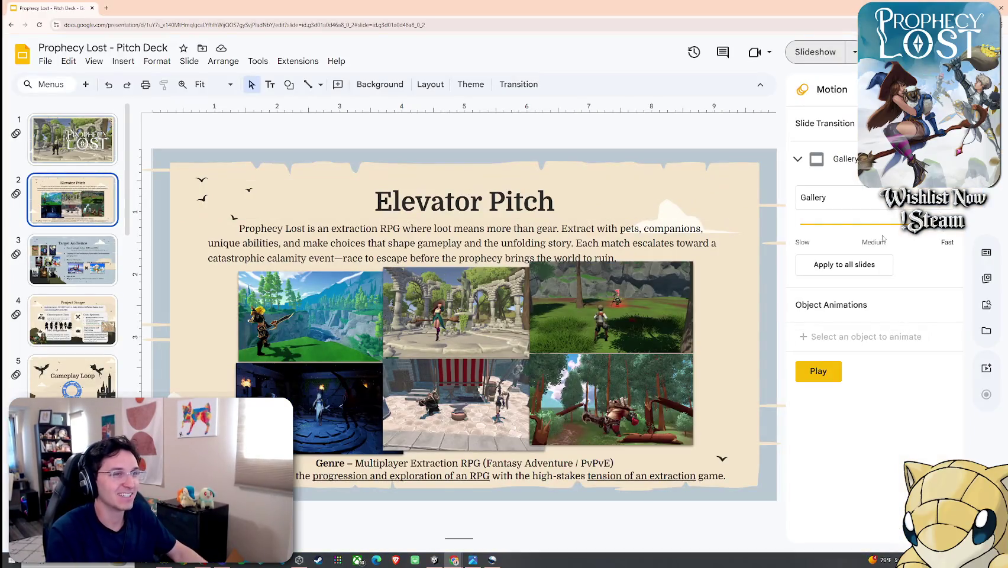
Step: Switch the slide transition back to Cube and select the title slide
click(832, 201)
click(840, 337)
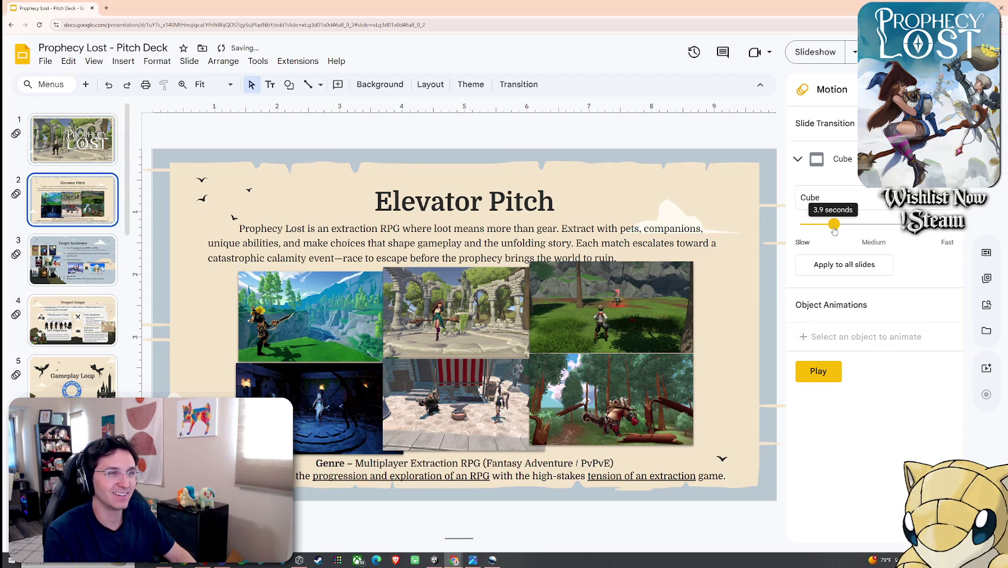
click(83, 153)
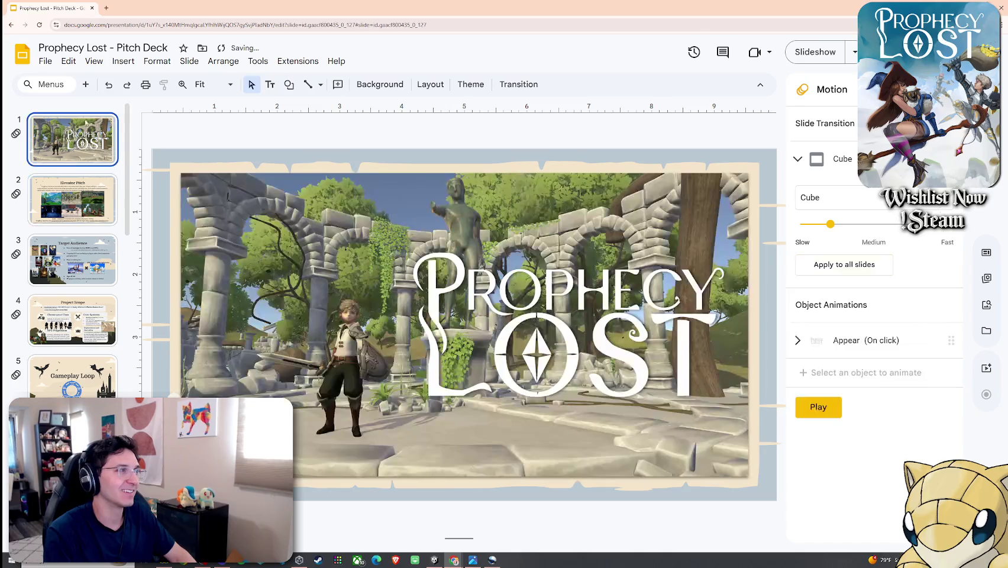
Step: Present from the title slide to Elevator Pitch and Target Audience, then exit the slideshow
click(93, 61)
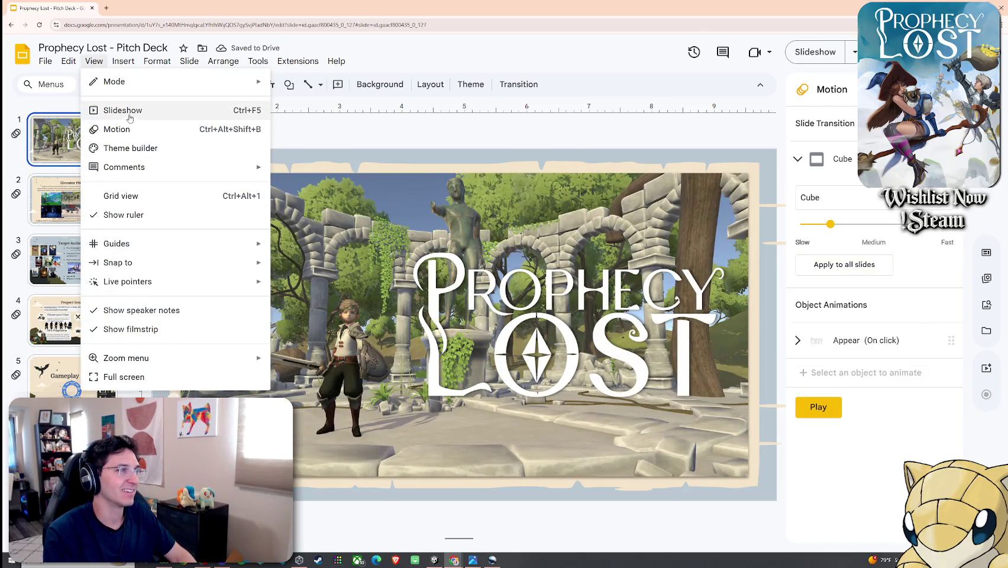
click(122, 110)
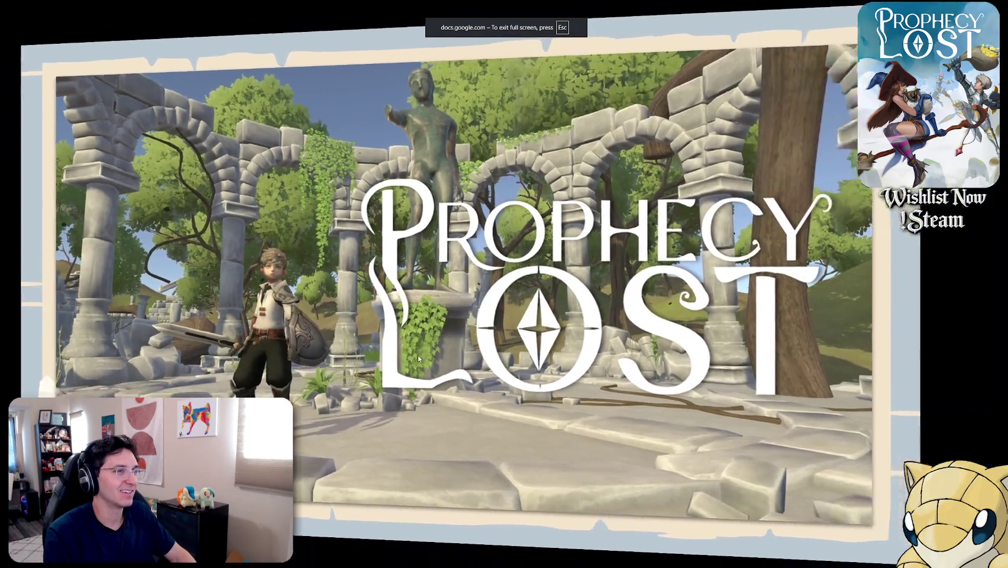
key(Right)
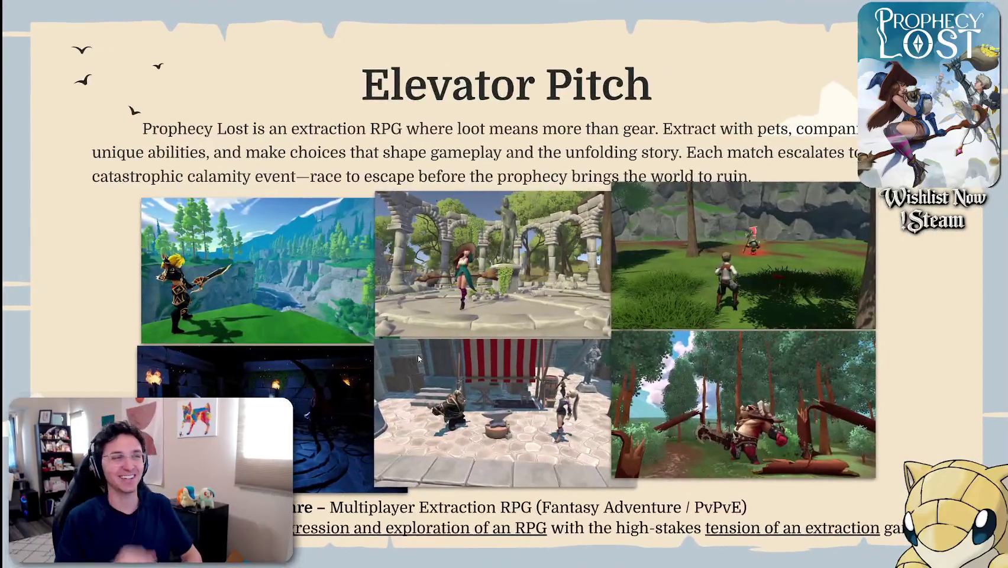
key(Right)
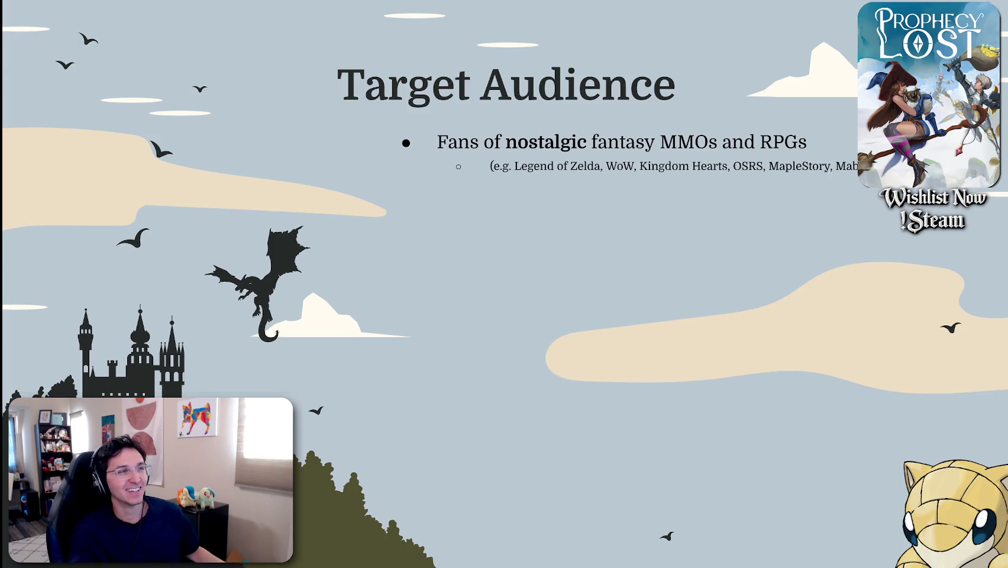
key(Escape)
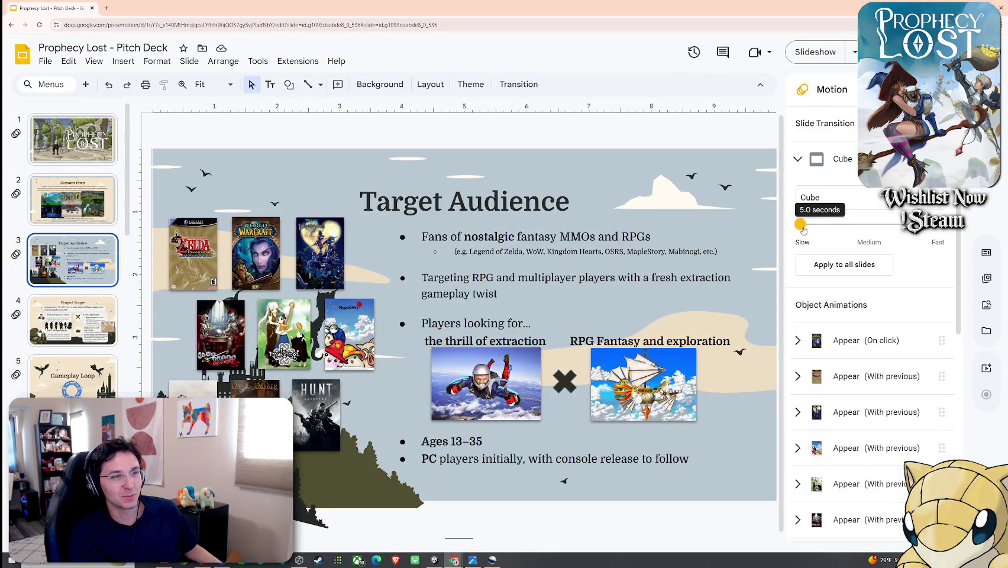
Step: Present from the title slide through Elevator Pitch and Target Audience to Gameplay Loop, then exit
click(69, 136)
click(94, 61)
click(104, 79)
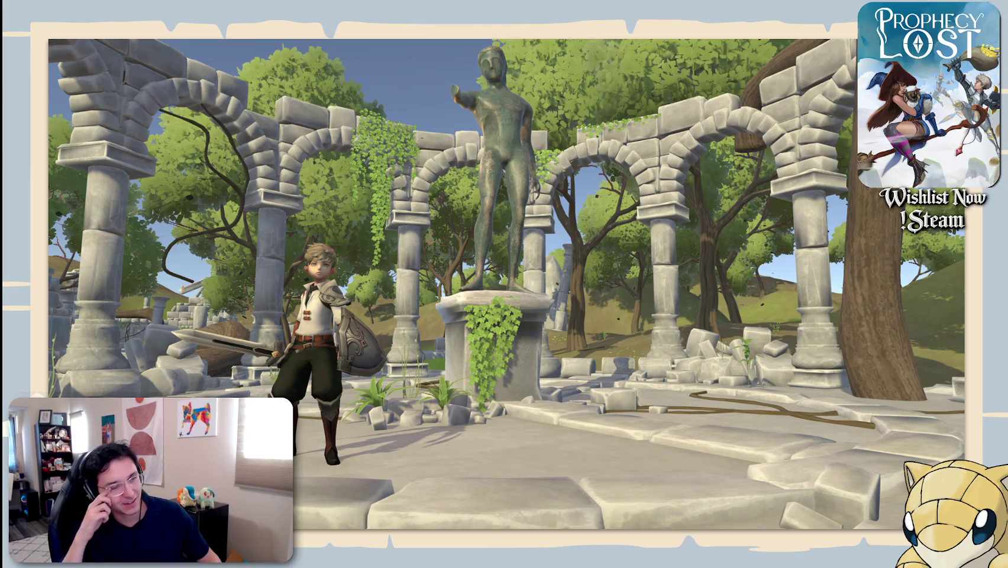
key(Right)
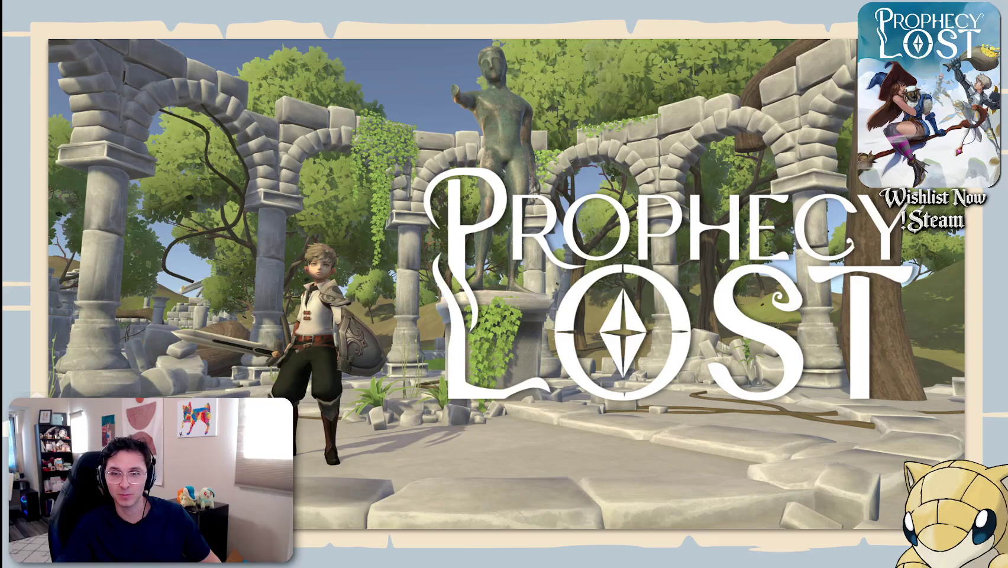
key(Right)
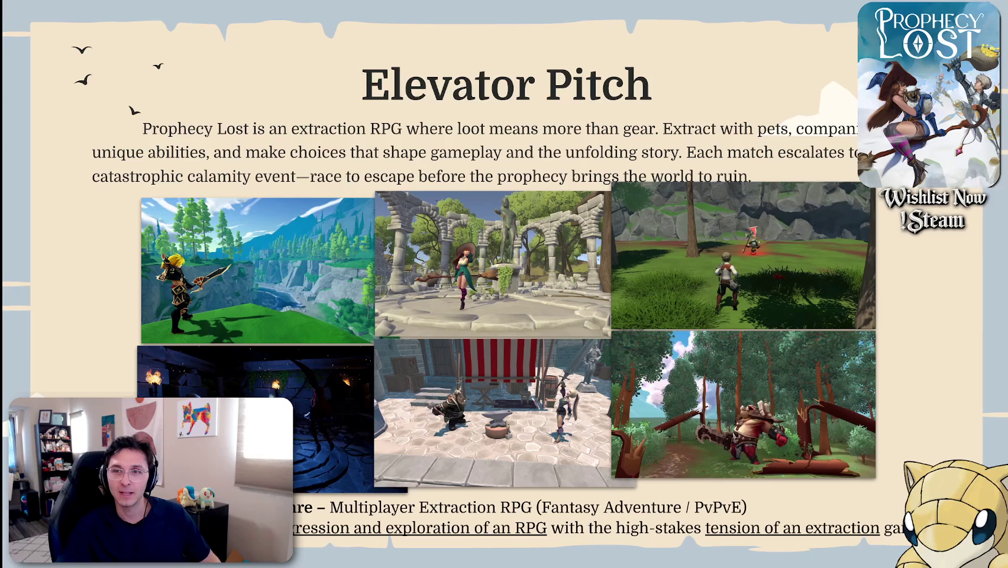
key(Right)
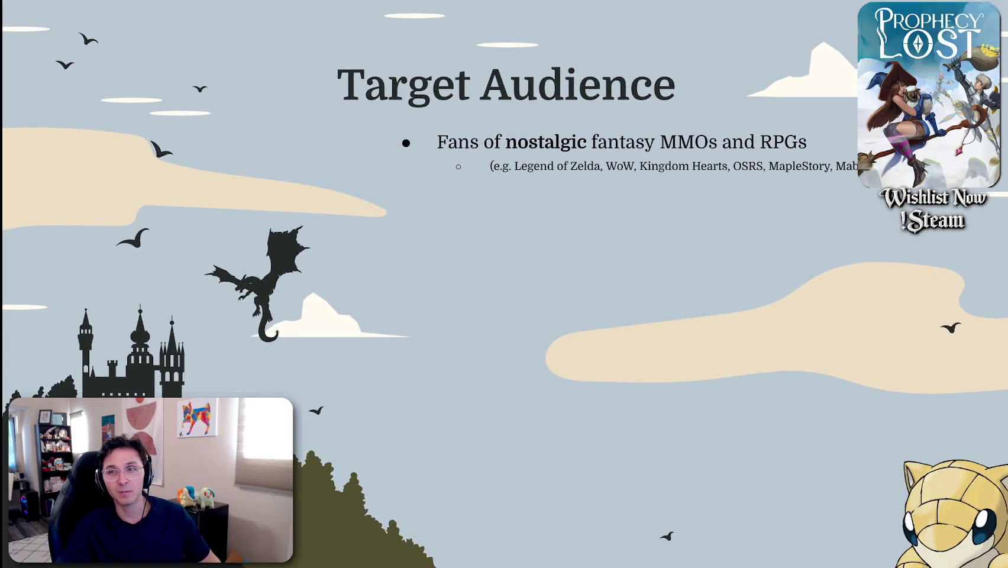
key(Right)
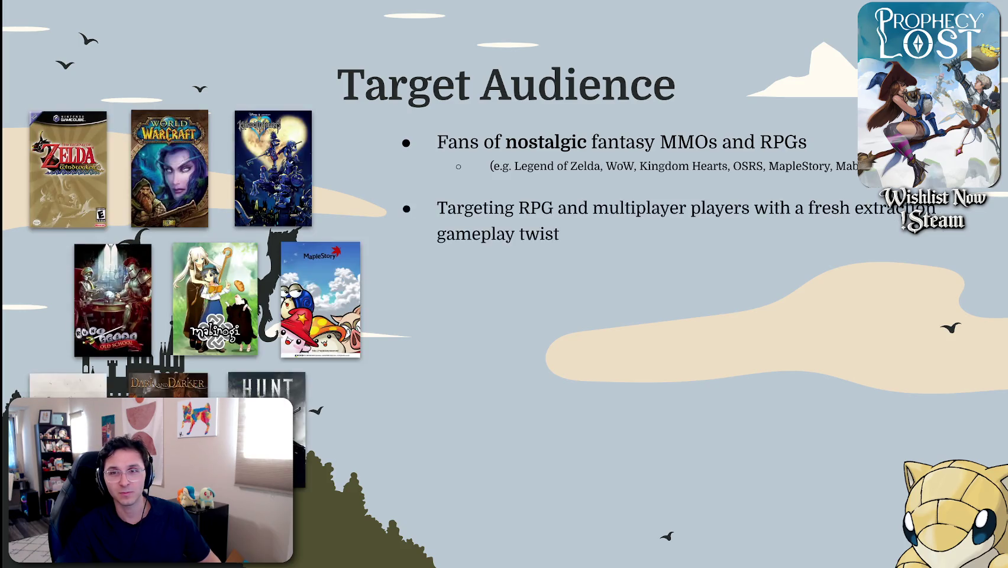
key(Right)
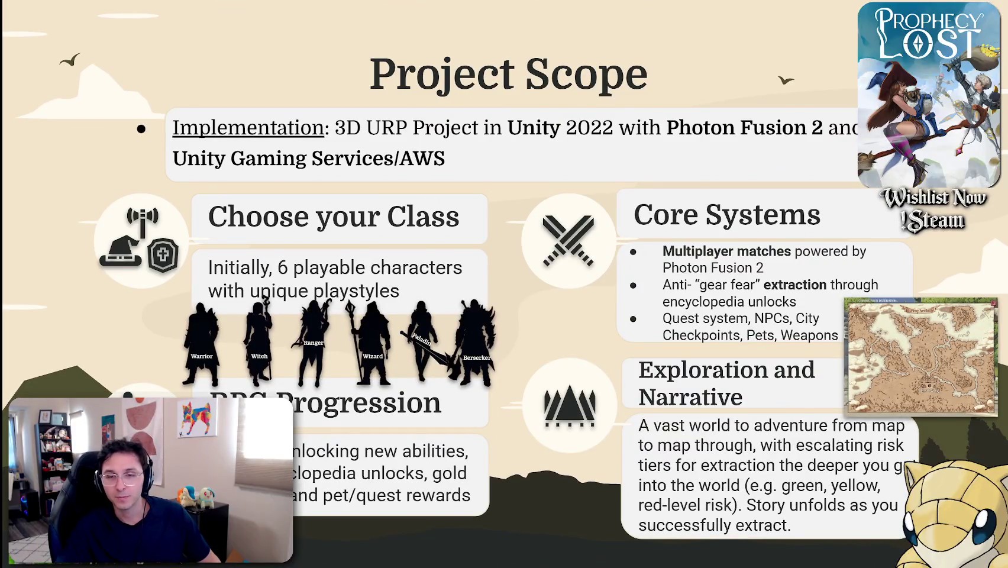
key(Right)
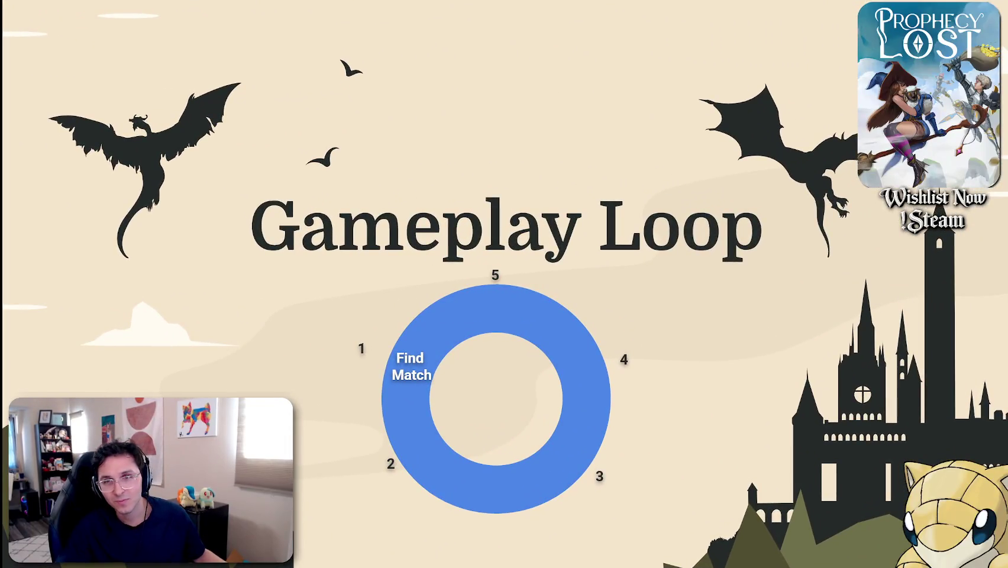
key(Escape)
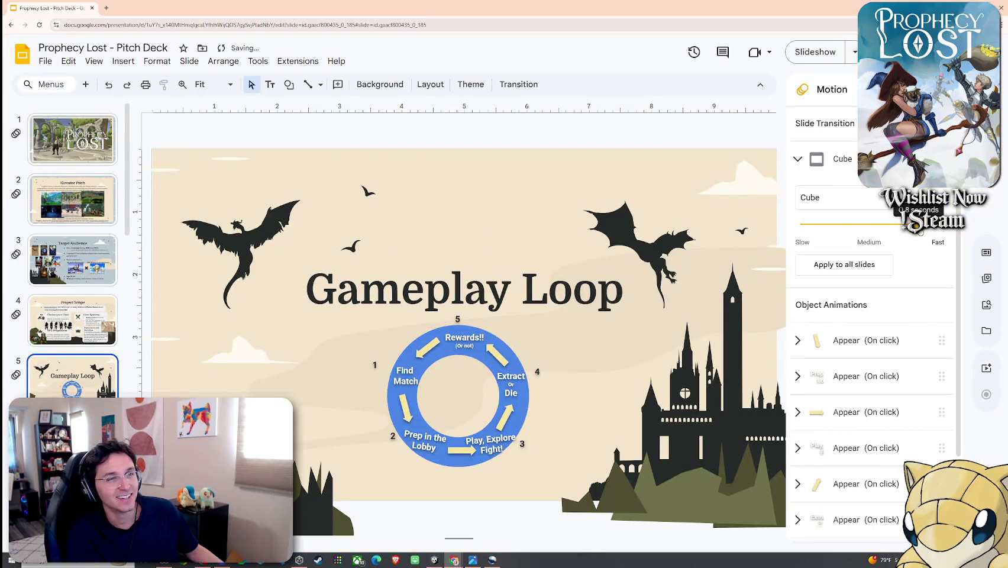
Step: Replay from Gameplay Loop stepping back two slides, exit the slideshow, and close the Motion panel
click(68, 61)
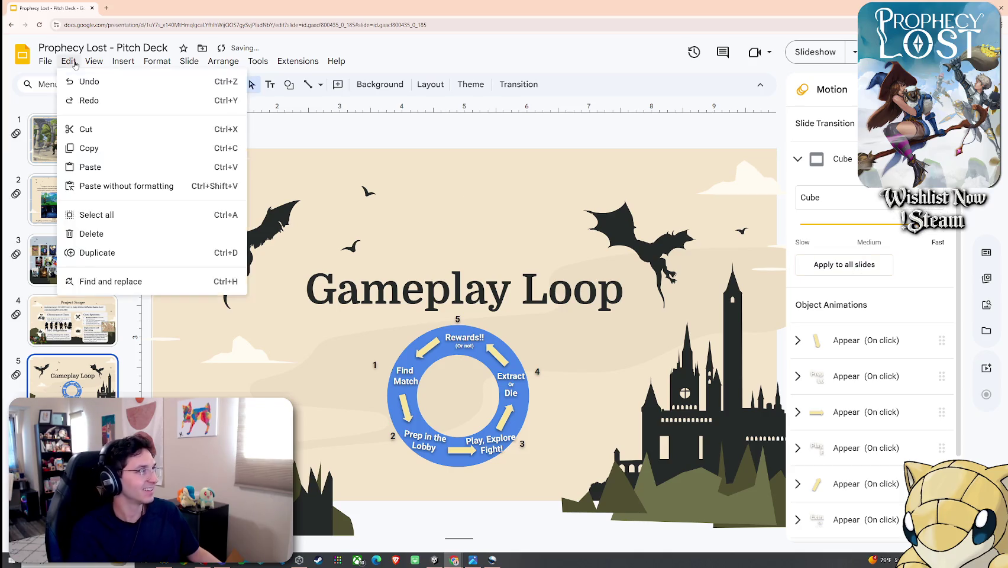
click(115, 106)
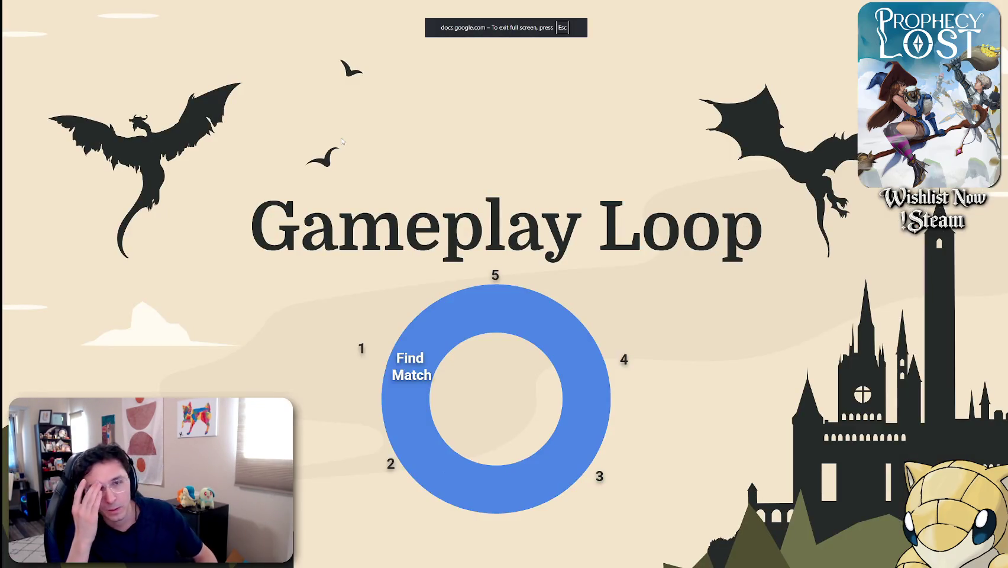
key(Left)
key(Left)
key(Left)
key(Left)
key(Left)
key(Left)
key(Left)
key(Left)
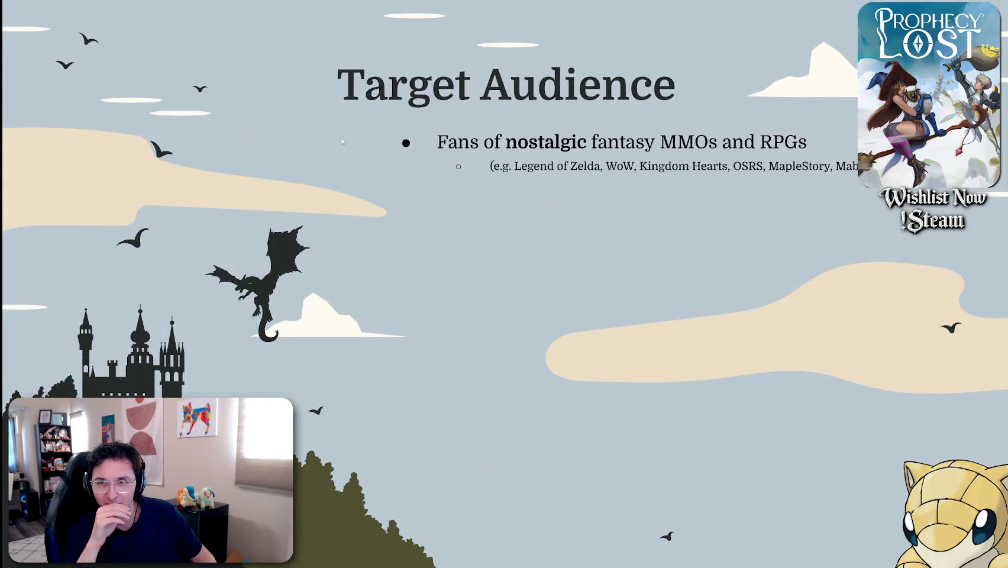
key(Left)
key(Left)
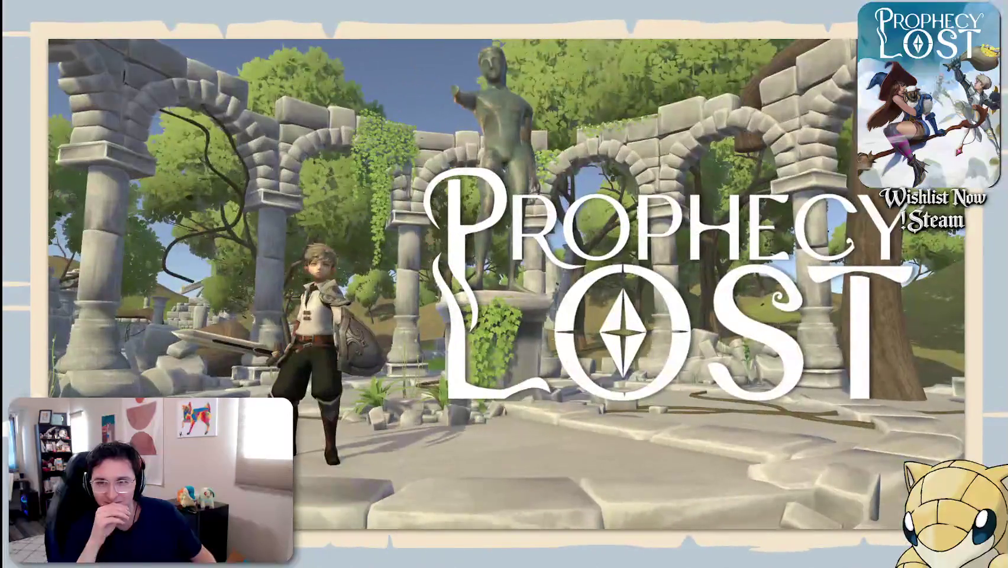
key(Escape)
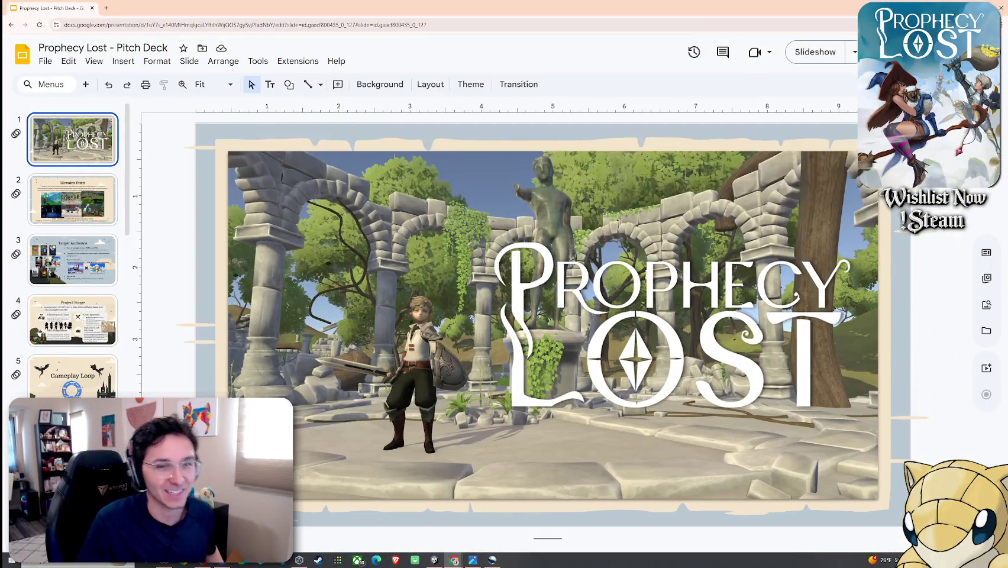
click(953, 90)
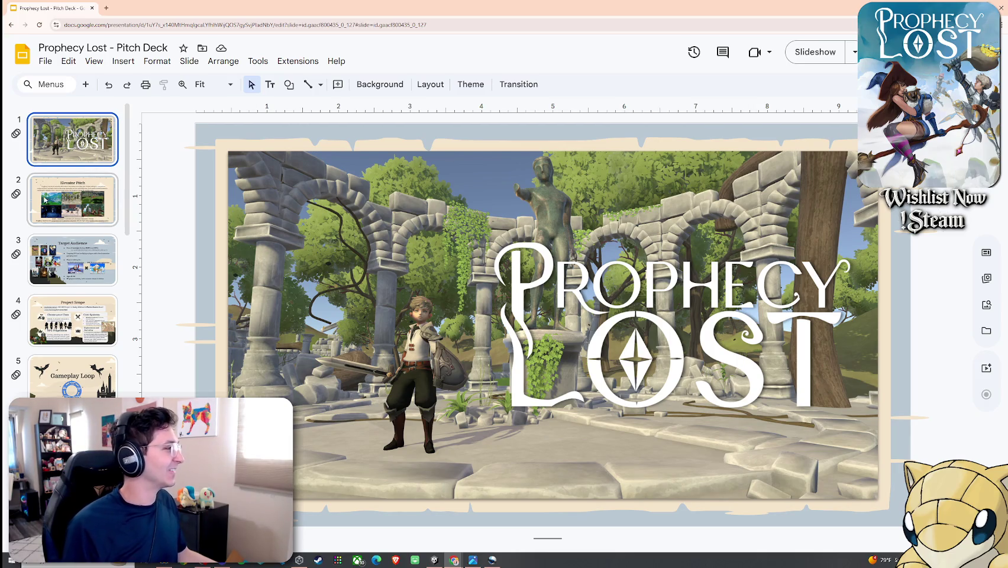
Step: View Core Loop slides 8 and 9, select the extraction screenshot, then close OpenShot
scroll(83, 249, down, 5)
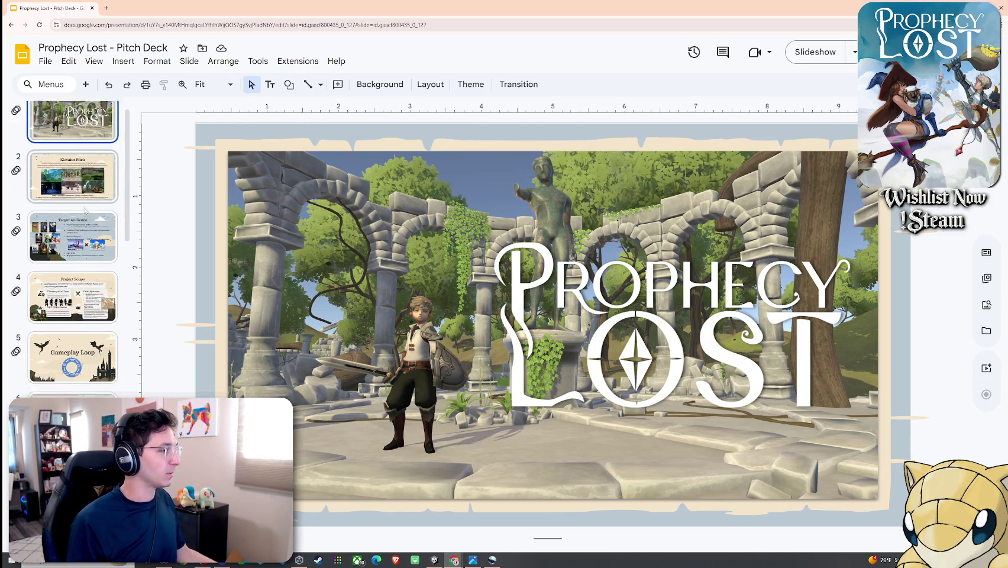
click(81, 284)
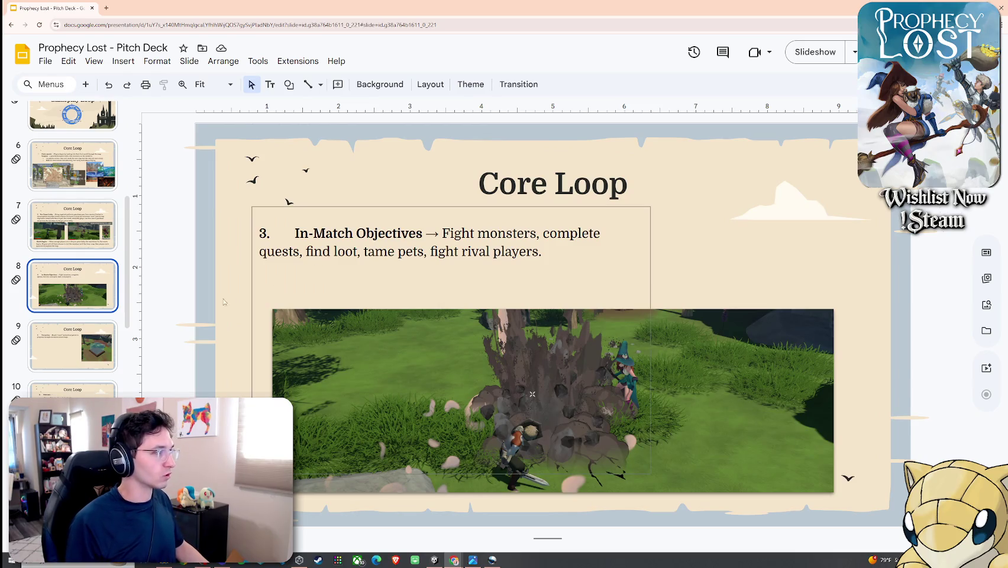
click(106, 340)
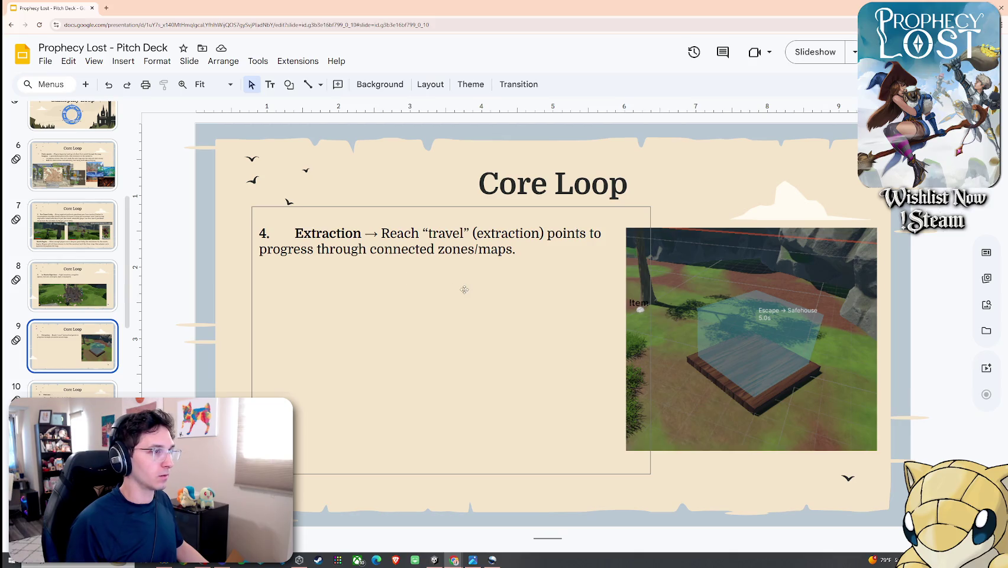
click(719, 278)
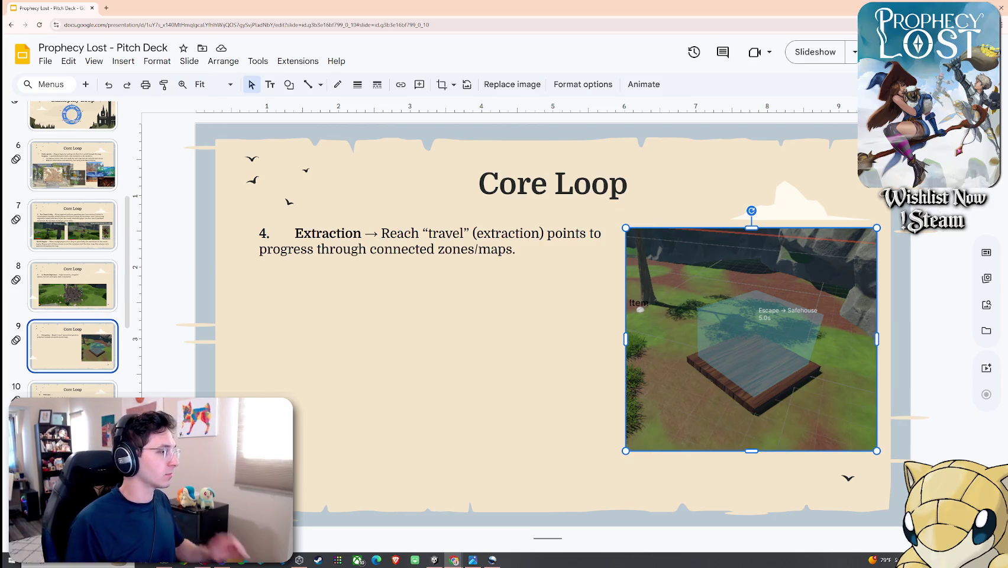
key(alt+Tab)
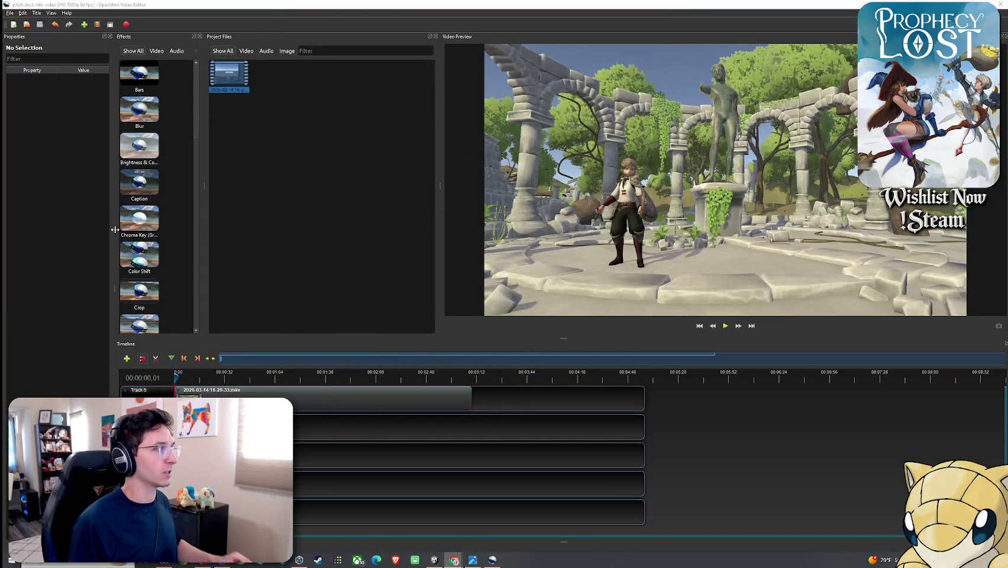
key(alt+F4)
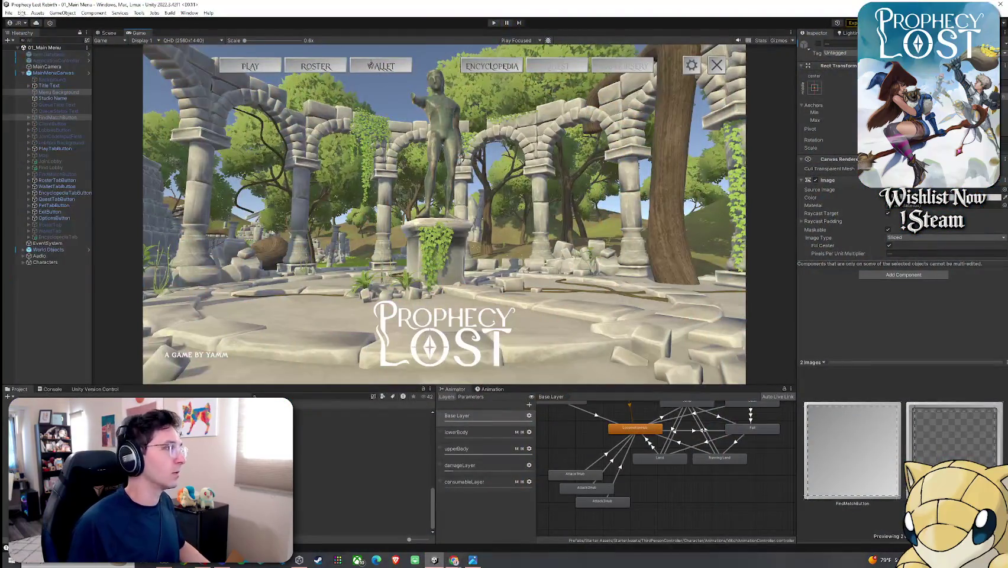
Step: Check the Build Settings scene list and look through Unity's Edit and File menus
click(9, 13)
click(35, 117)
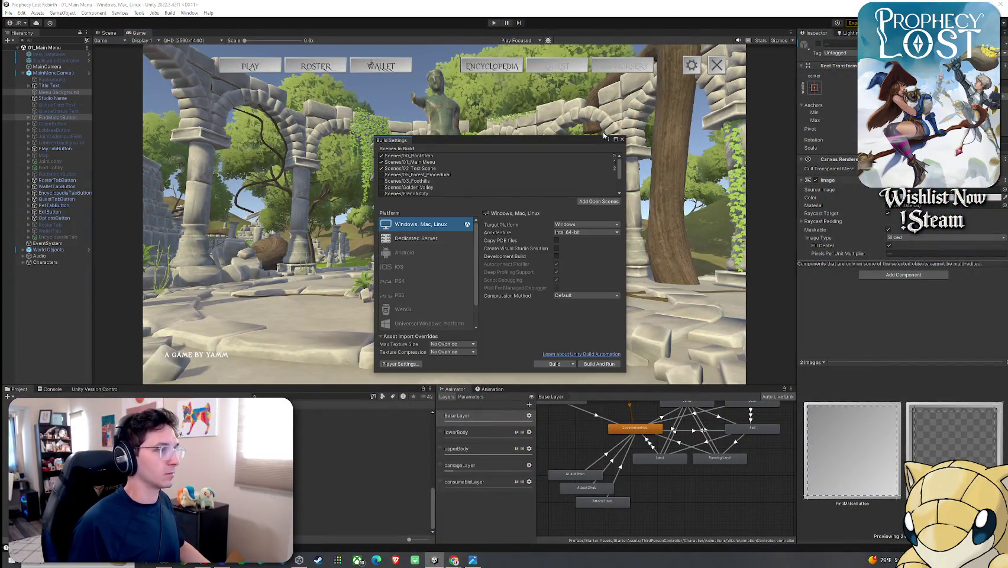
key(Escape)
click(21, 13)
key(Escape)
click(9, 12)
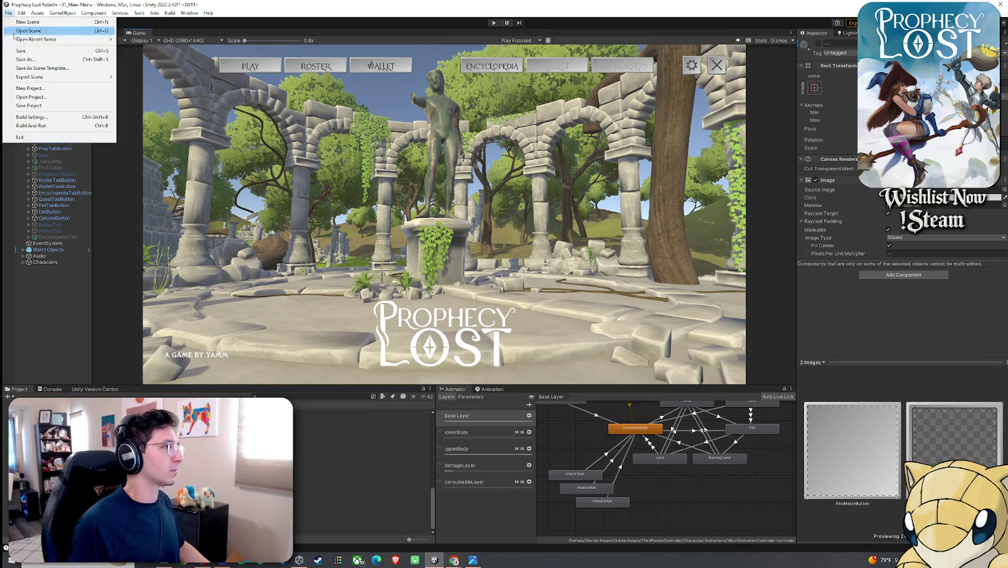
key(Escape)
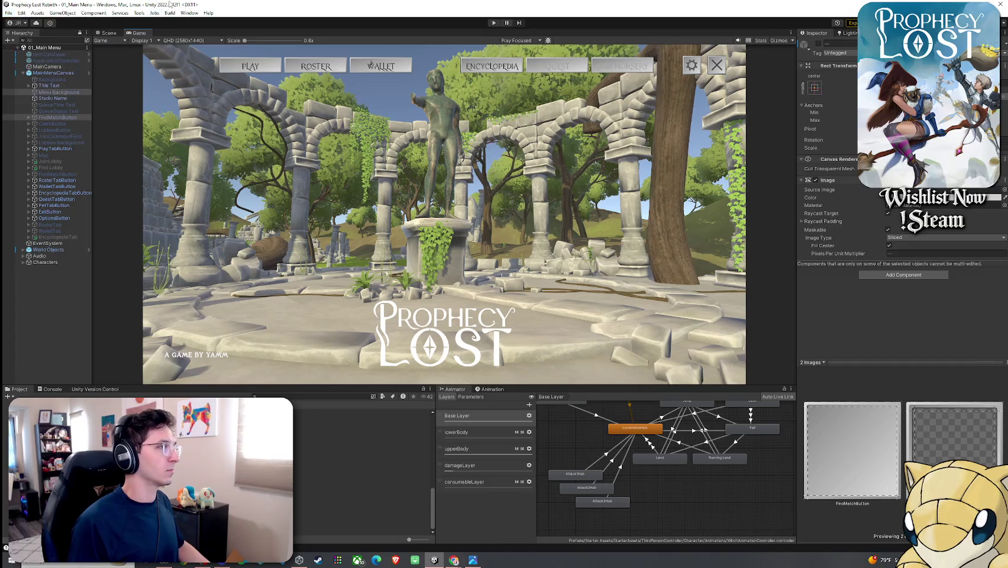
Step: Maximise the Game view, enter Play mode, and open the World Map to start a match
double_click(138, 33)
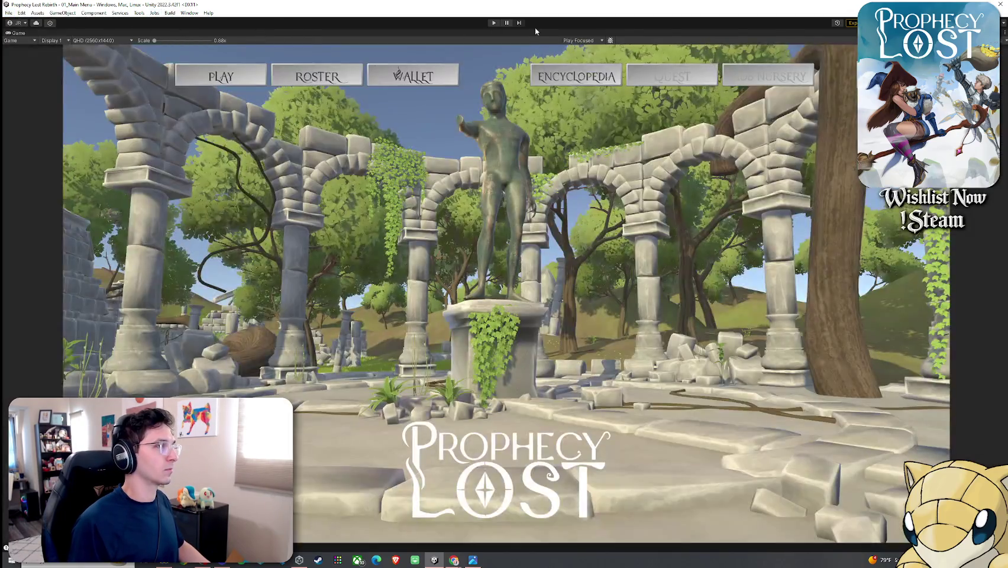
click(492, 23)
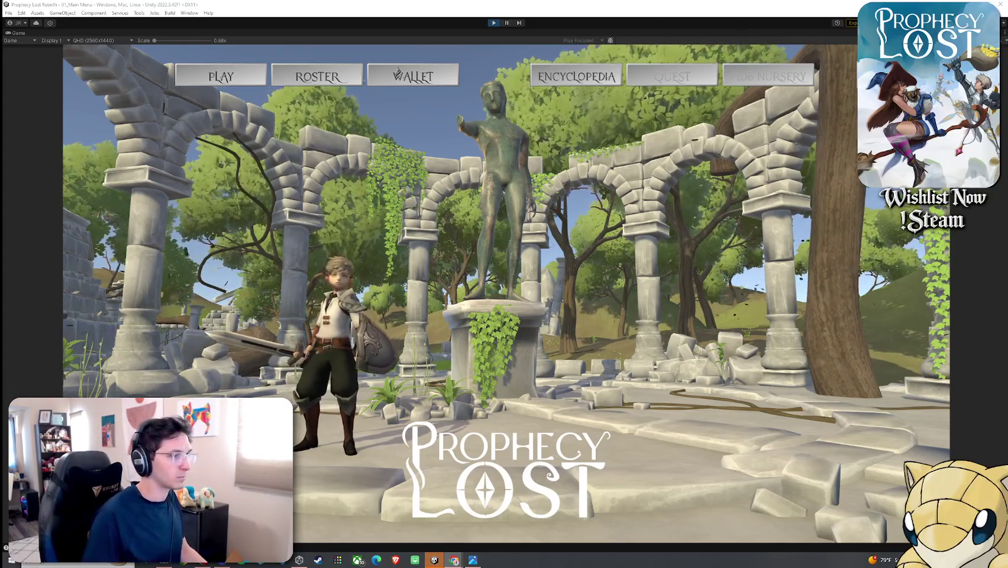
click(499, 298)
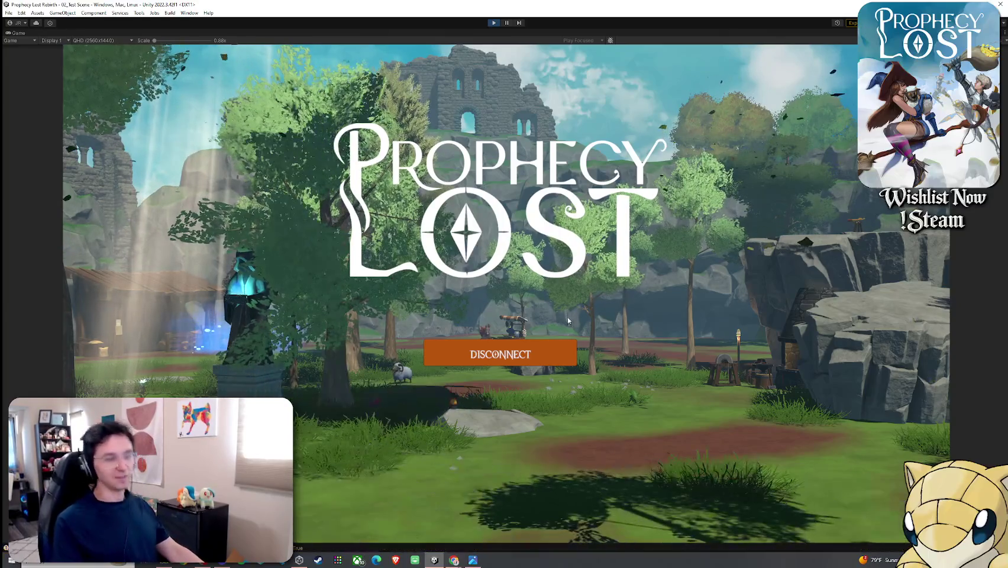
Step: Run the character with W past the shed to stand beside the griffin in the blue glow
key(w)
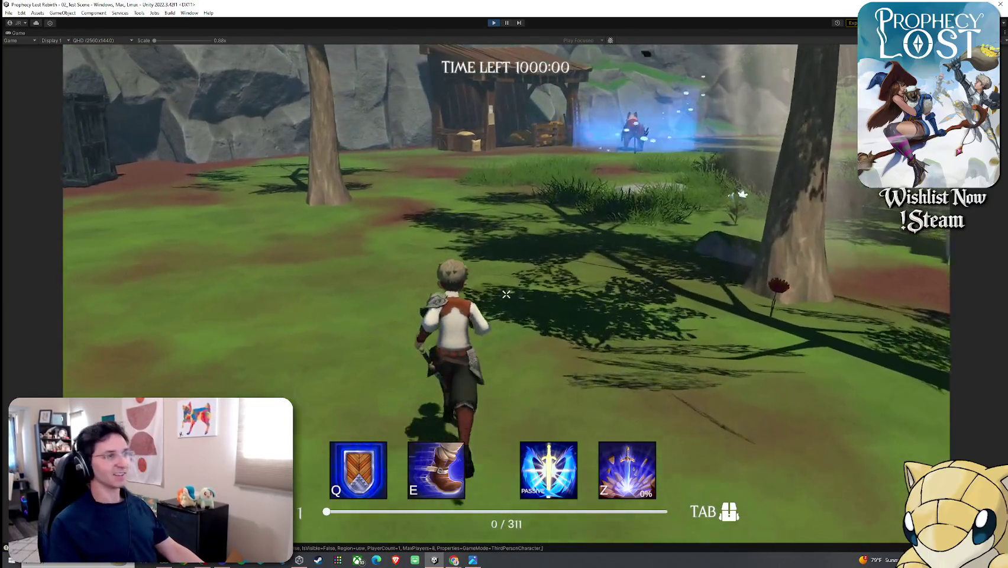
key(w)
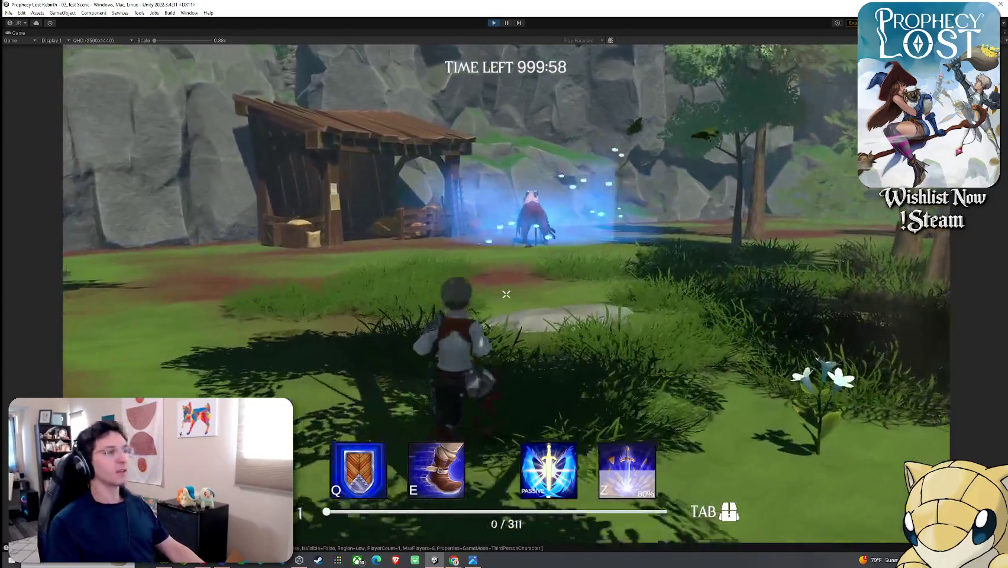
key(w)
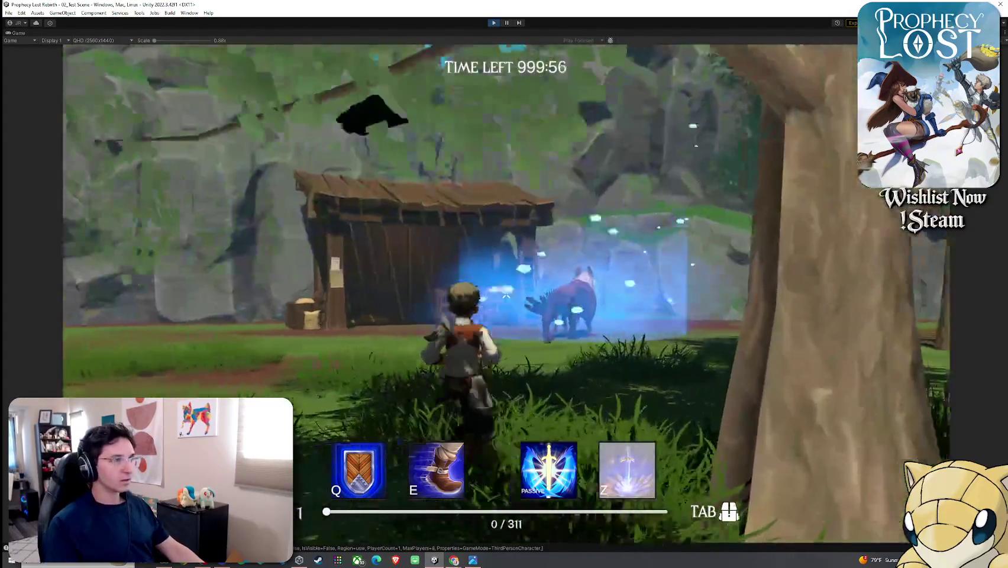
key(w)
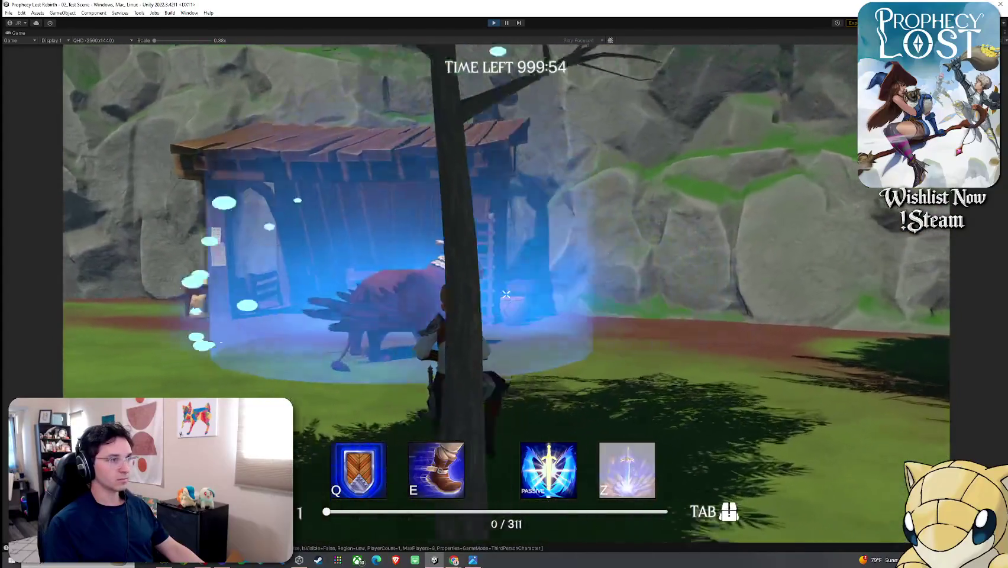
key(w)
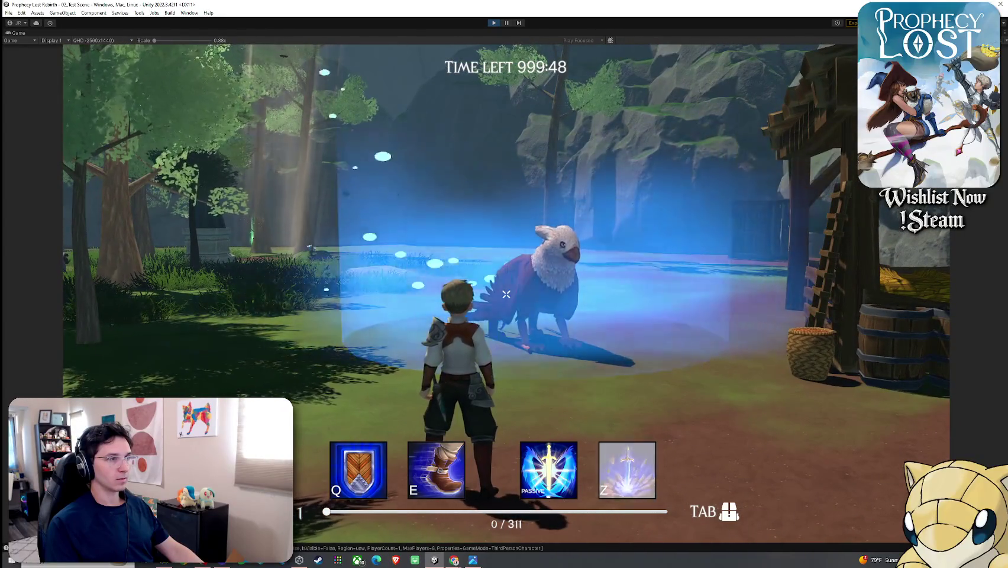
key(w)
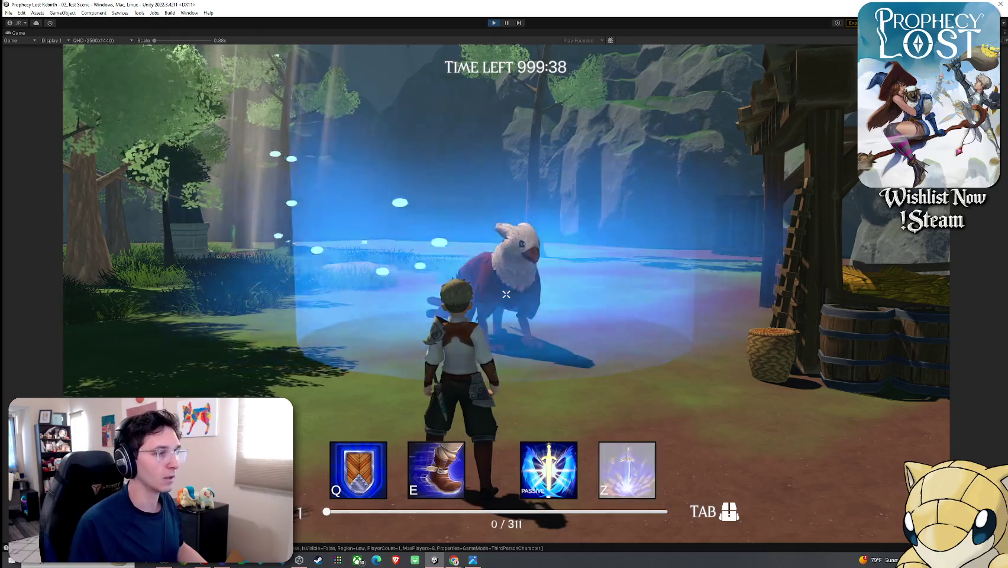
key(super)
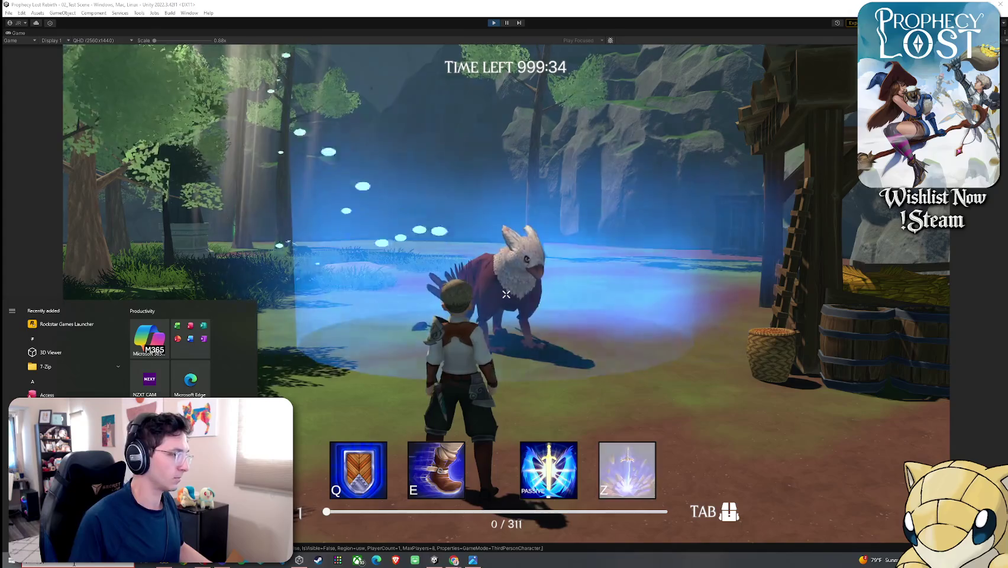
Step: Snip the Game view showing the character and griffin, and copy the capture
text(snip)
click(93, 353)
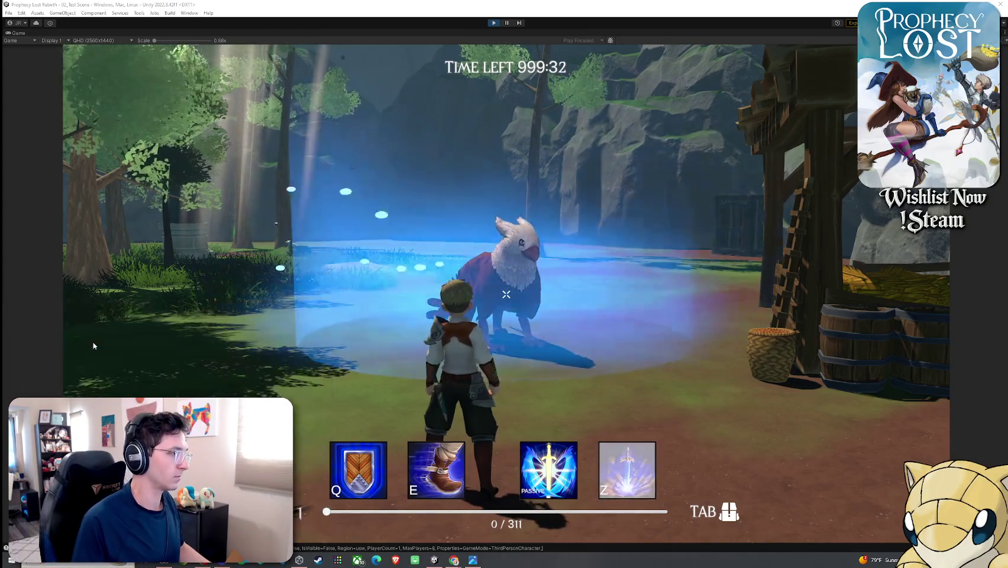
key(super)
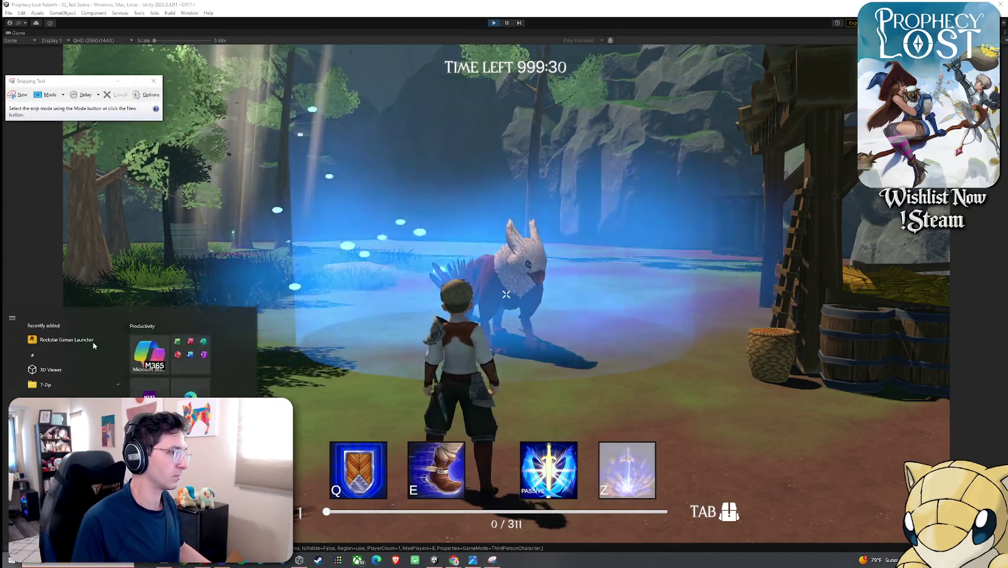
click(21, 94)
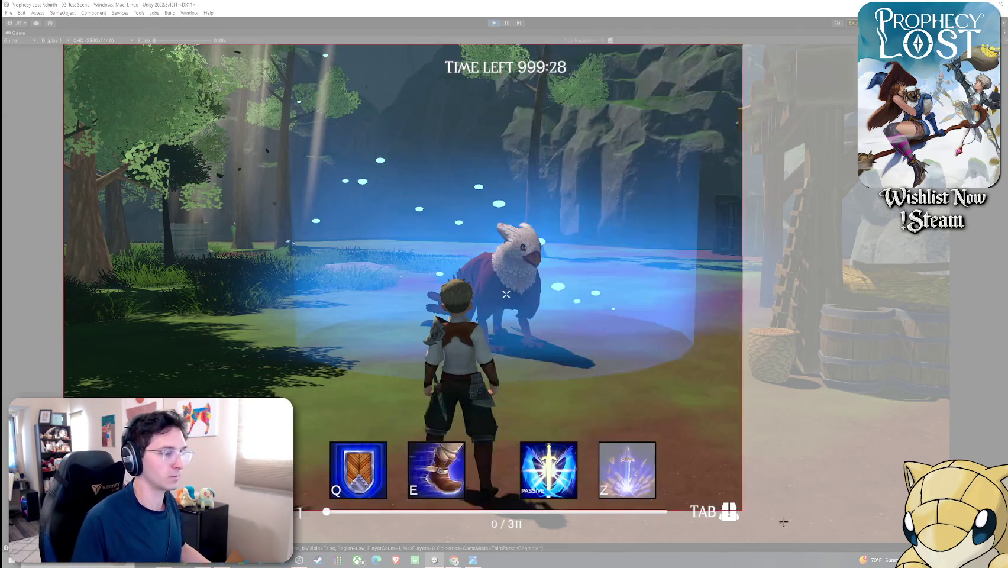
drag(64, 44, 950, 542)
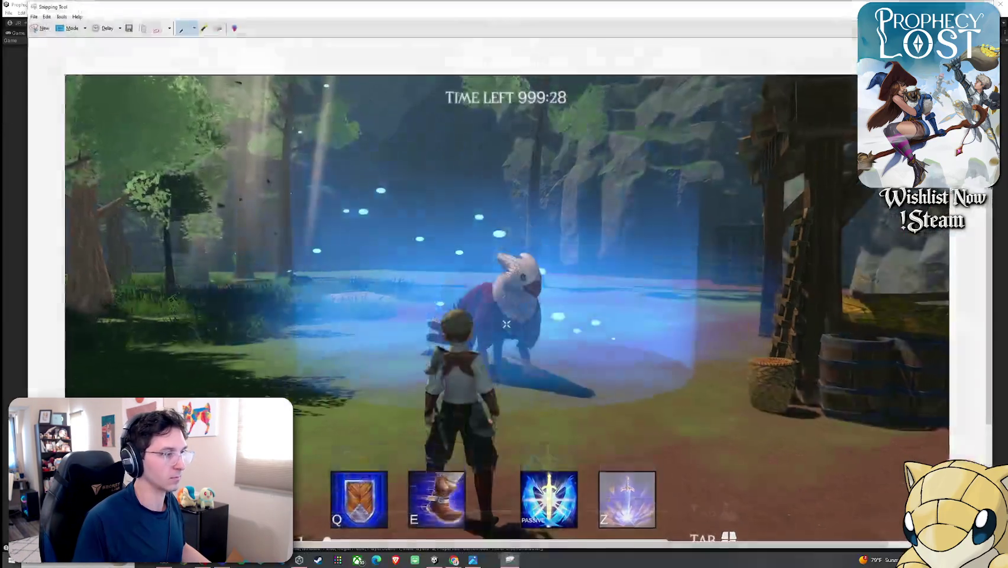
click(46, 16)
click(59, 26)
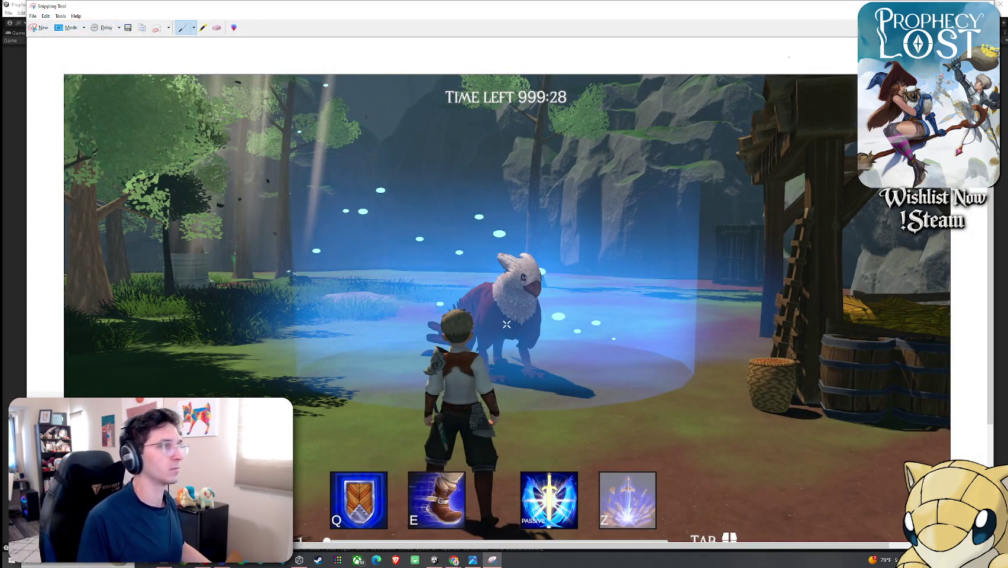
Step: Close Snipping Tool without saving, stop Play mode, and return to the pitch deck
key(alt+F4)
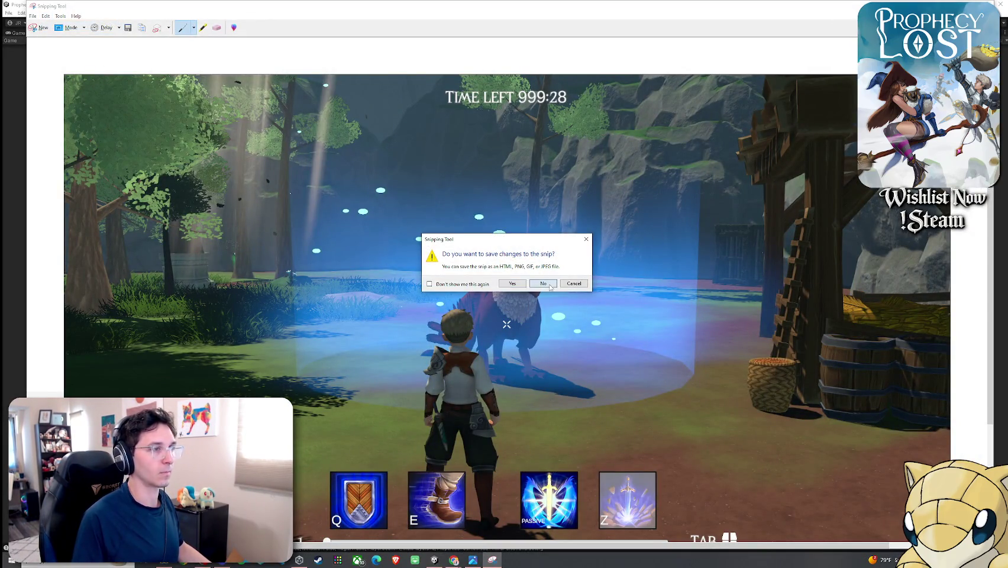
click(544, 283)
key(super)
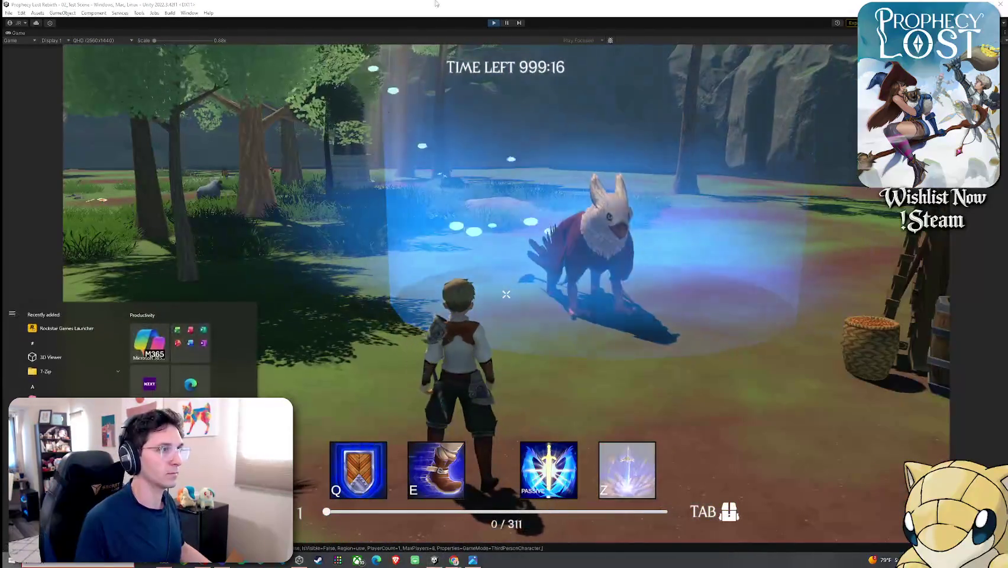
click(787, 190)
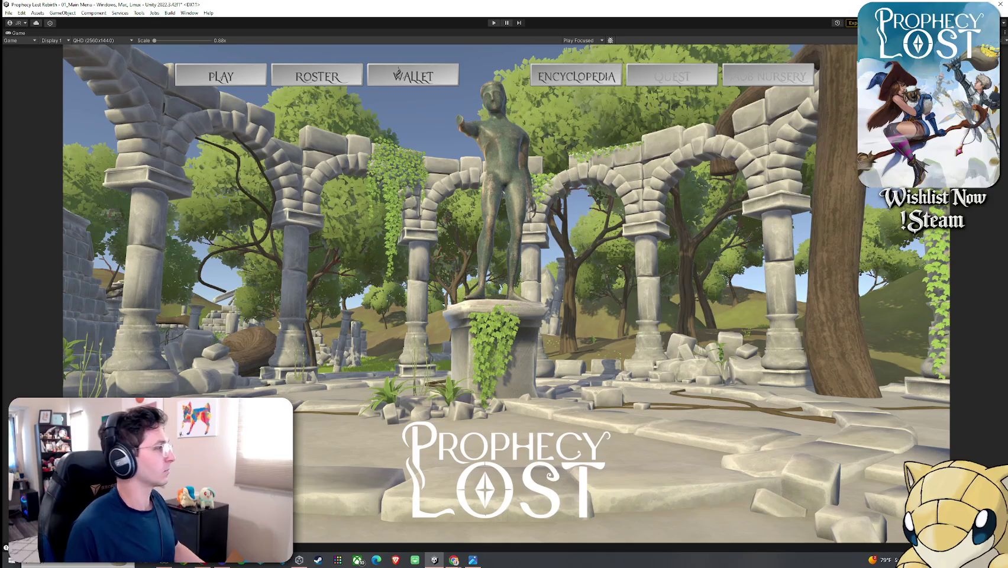
key(ctrl+p)
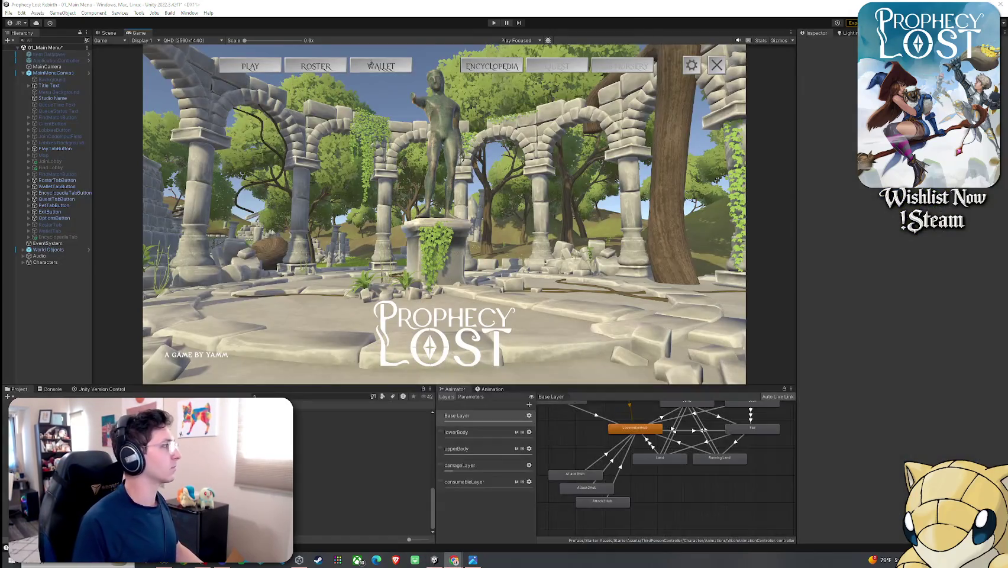
key(alt+Tab)
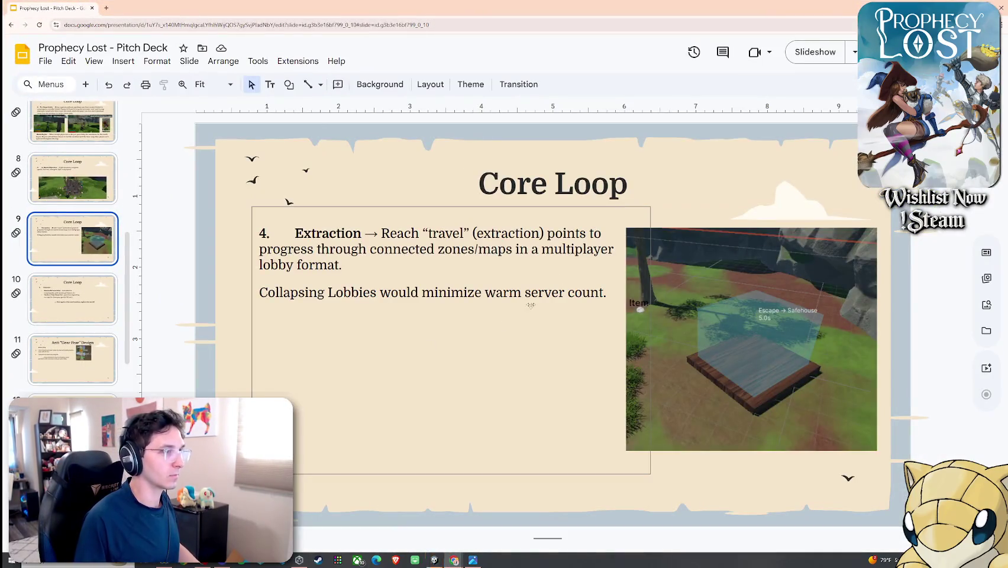
Step: Paste the griffin screenshot onto the Extraction slide and try an initial crop, undoing part of it
click(712, 197)
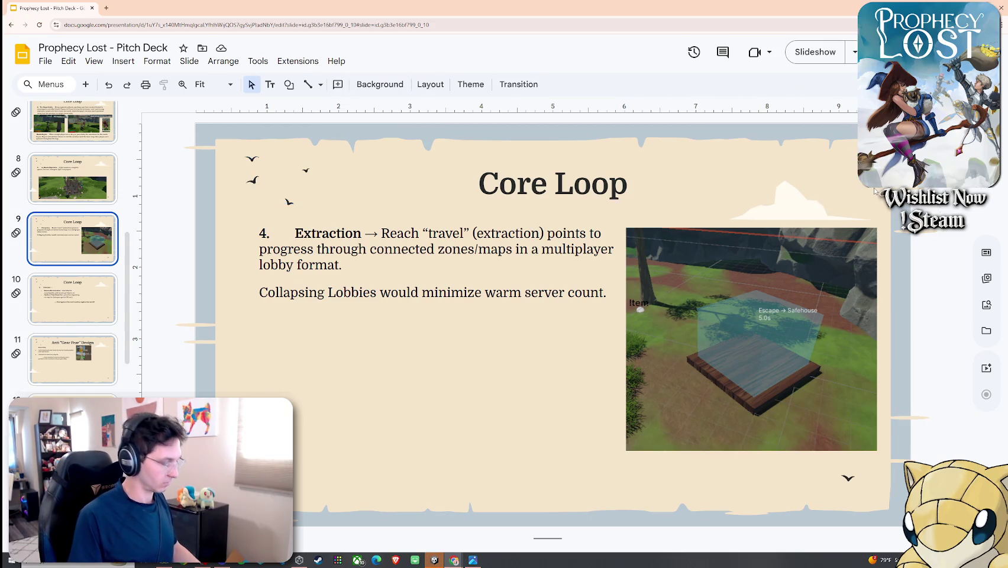
key(ctrl+v)
right_click(492, 219)
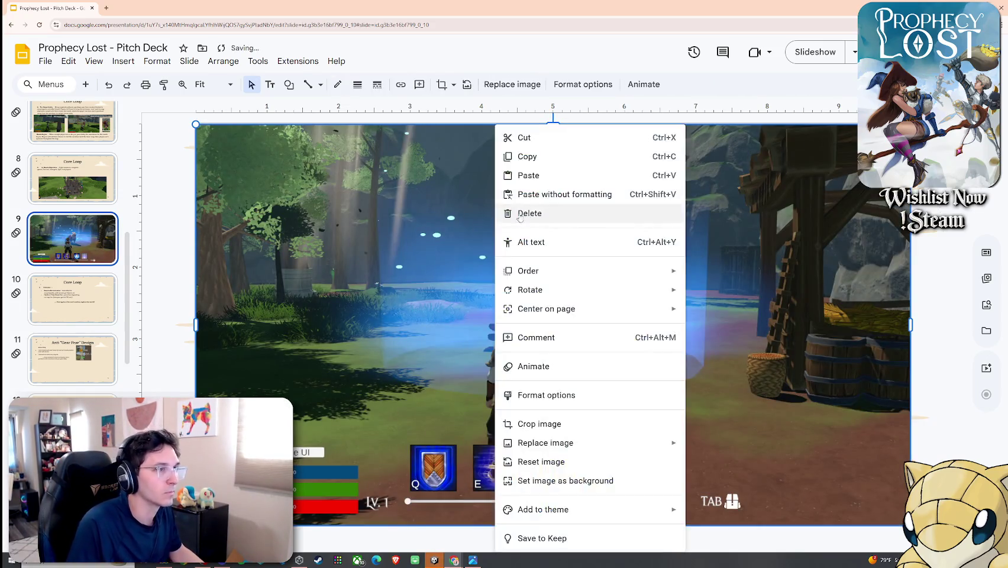
click(521, 422)
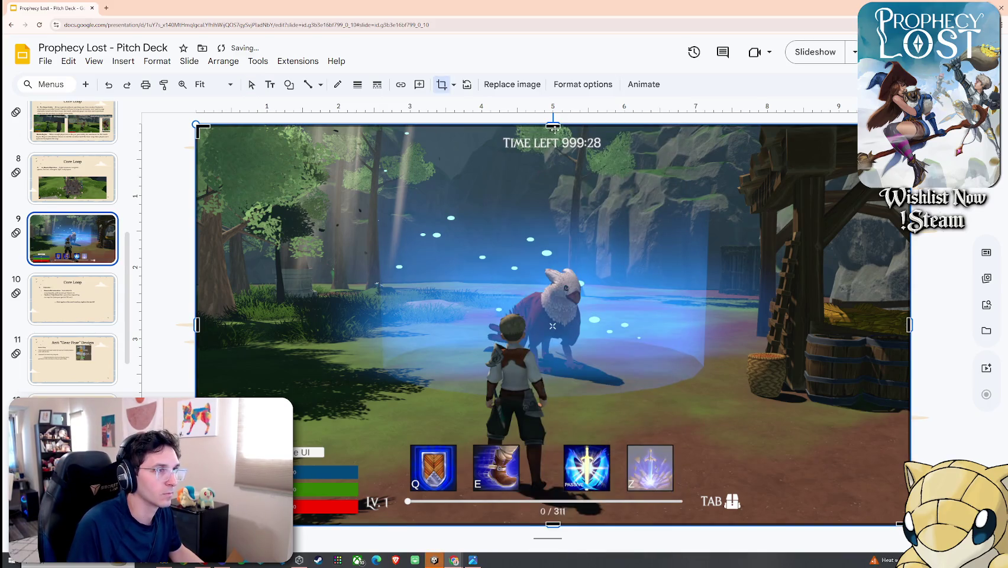
drag(553, 126, 559, 153)
drag(553, 525, 554, 494)
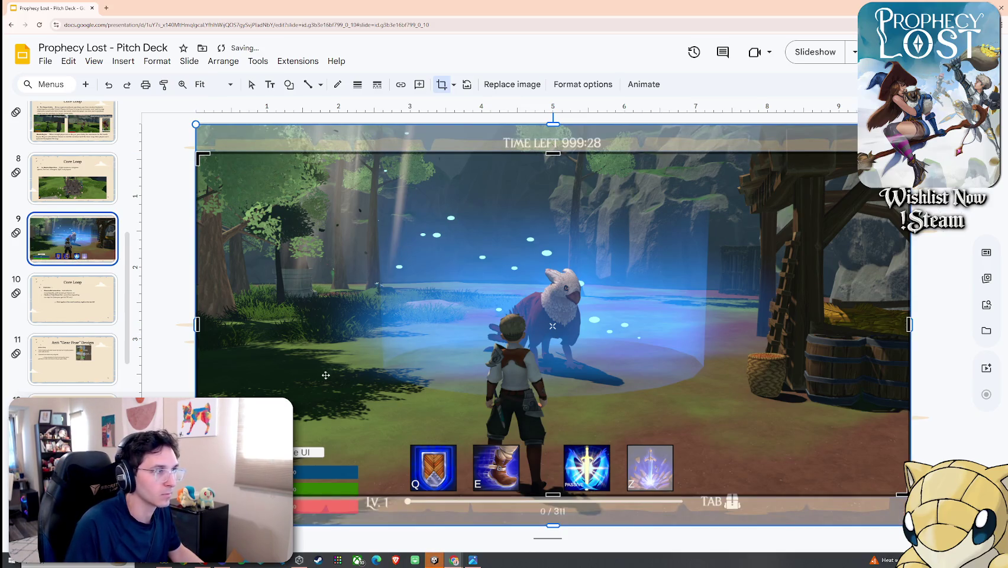
drag(197, 325, 308, 324)
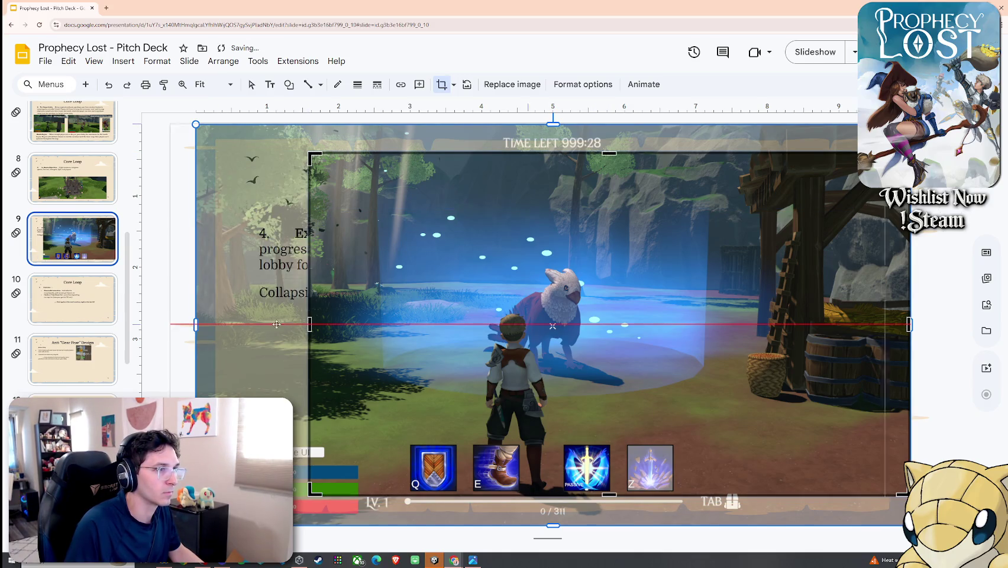
key(ctrl+z)
key(ctrl+z)
key(ctrl+z)
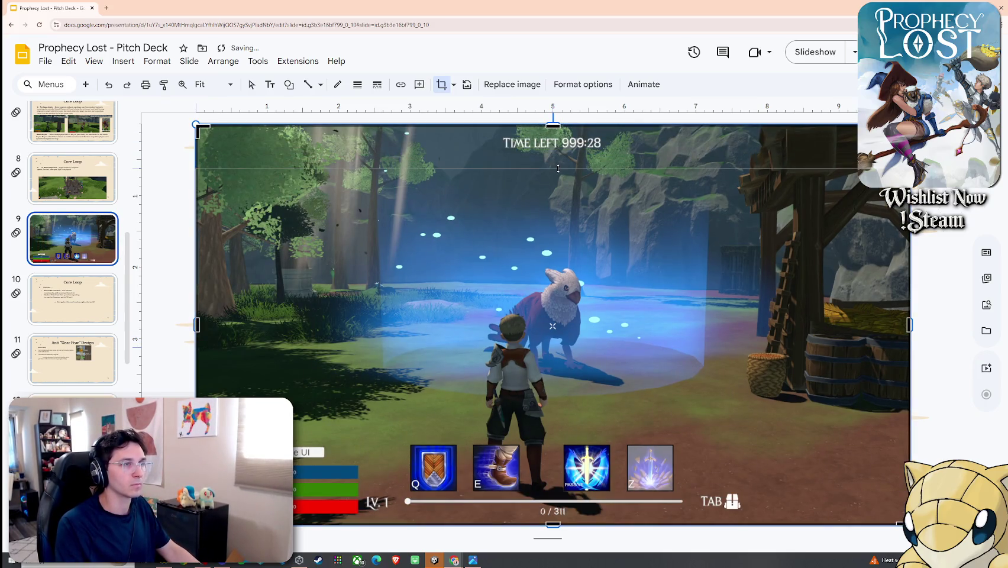
Step: Crop the timer off the top, the ability bar off the bottom, trim both sides, and apply
drag(556, 146, 556, 170)
drag(553, 523, 554, 472)
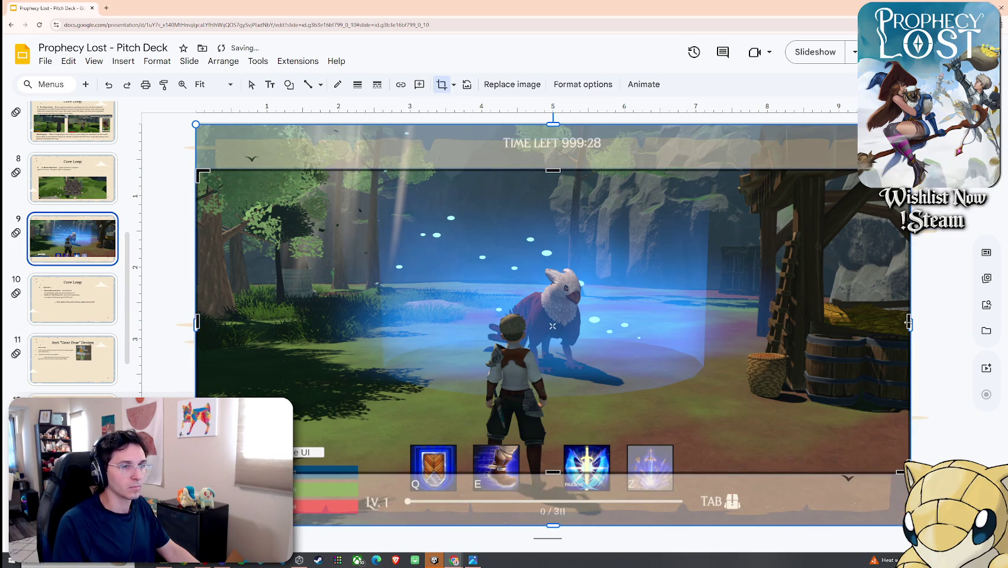
drag(910, 323, 858, 324)
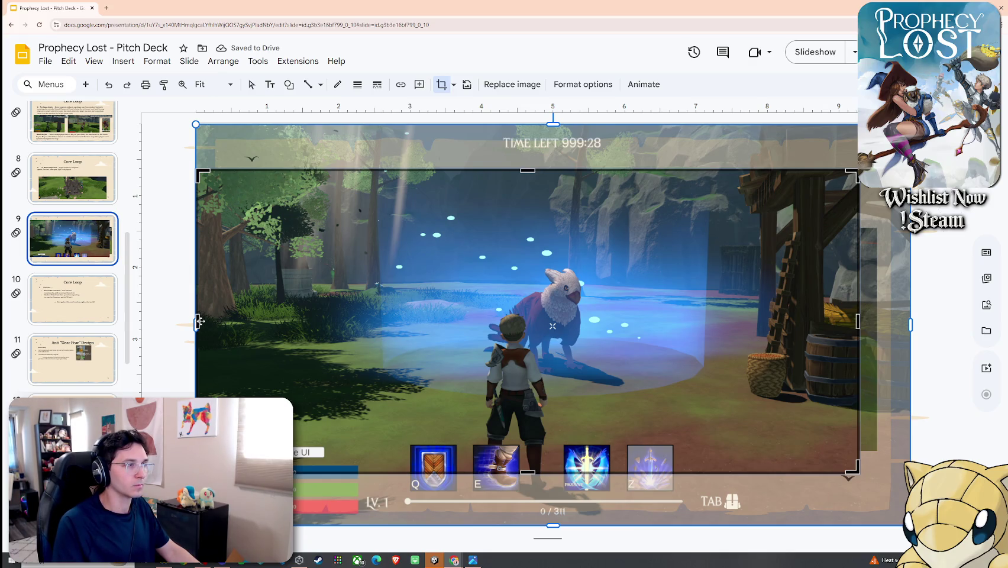
drag(197, 322, 240, 315)
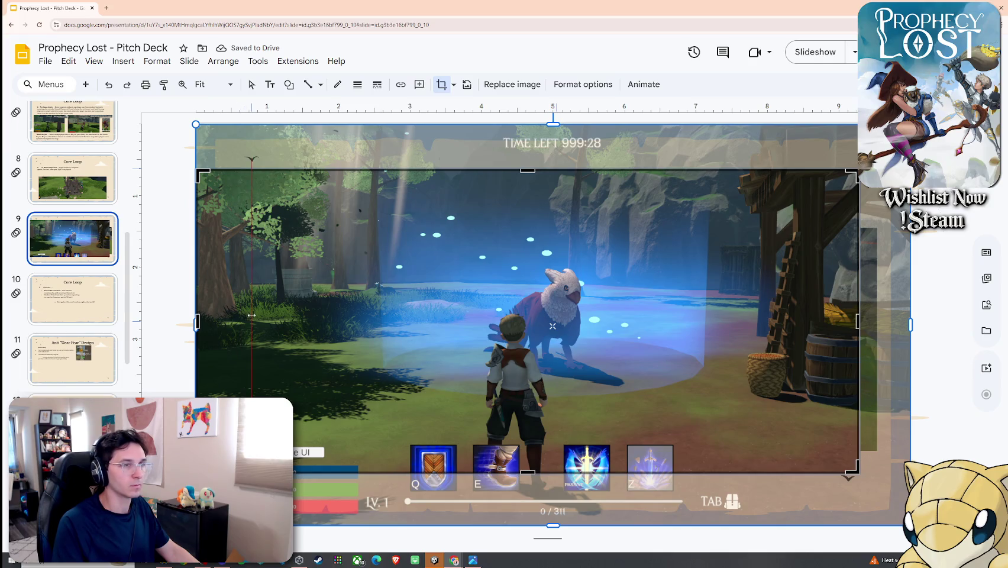
drag(252, 316, 259, 317)
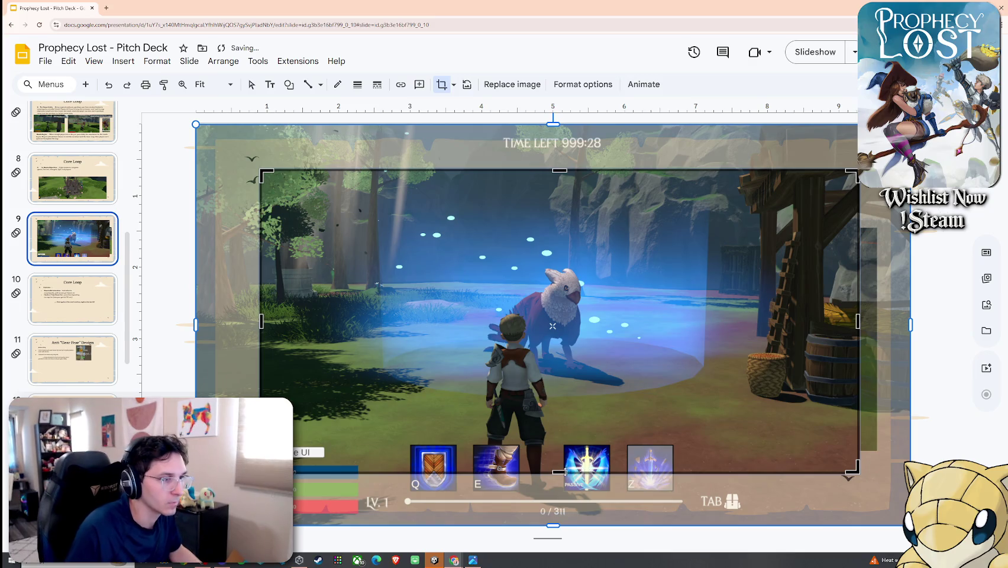
drag(590, 472, 590, 441)
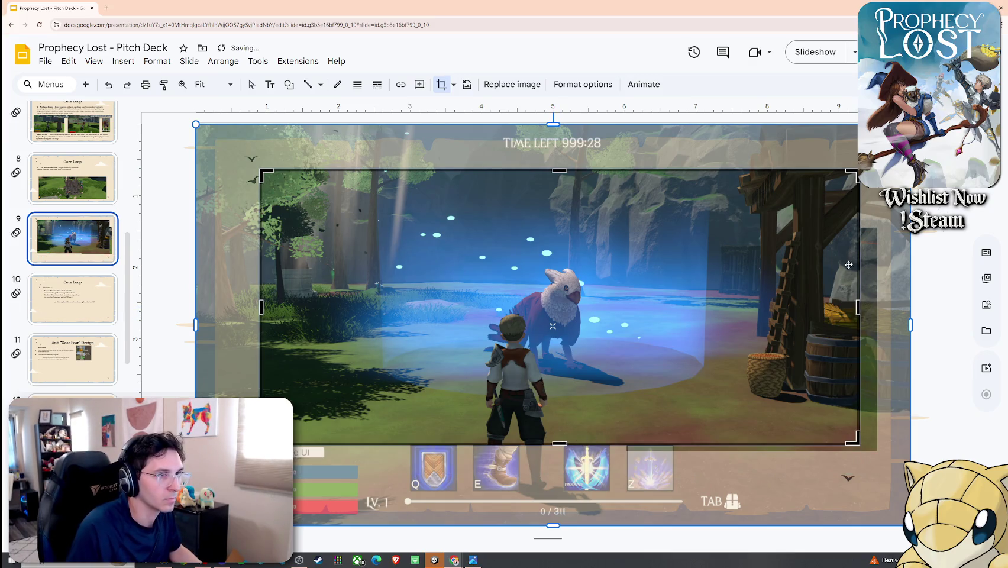
key(Return)
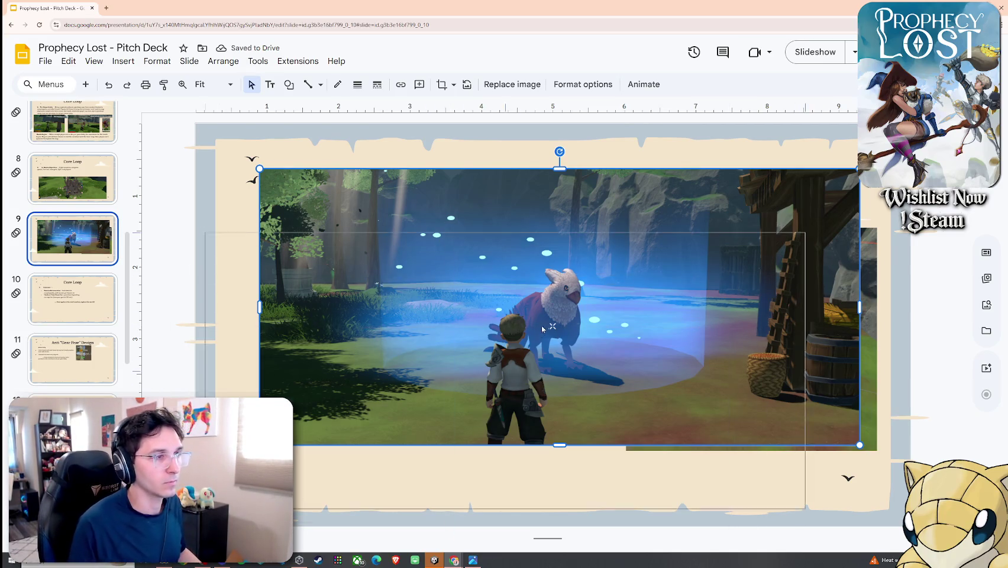
Step: Shrink the gameplay screenshot and move it below the Extraction text, nudging the safehouse shot
drag(602, 268, 572, 302)
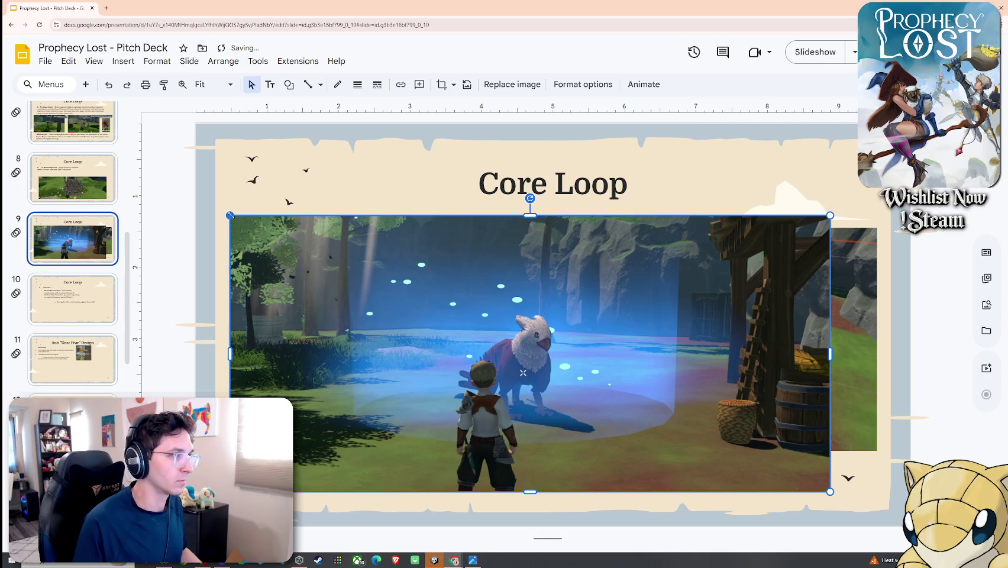
drag(229, 216, 394, 270)
mouse_move(468, 289)
mouse_down()
mouse_move(340, 331)
mouse_move(329, 324)
mouse_up()
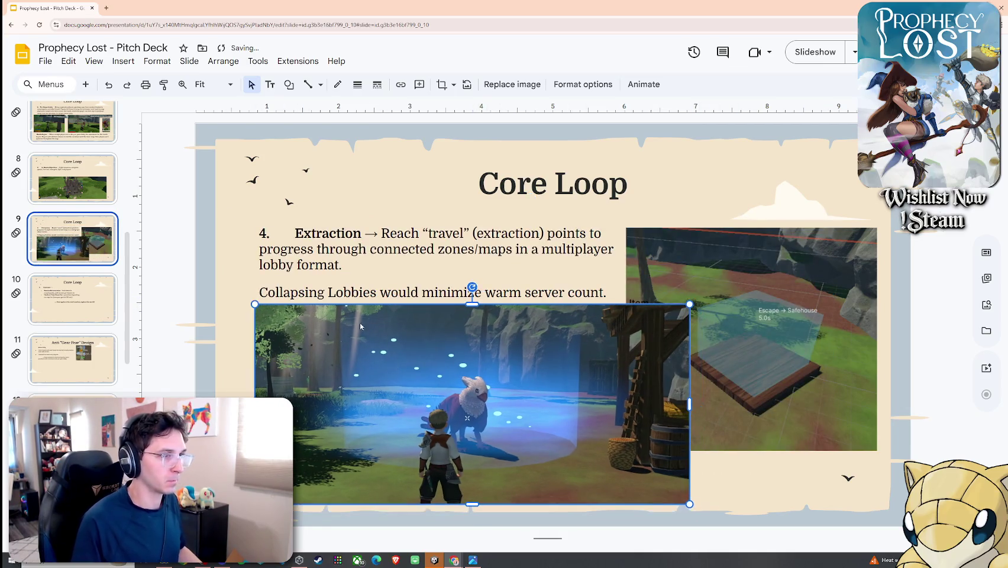
click(731, 290)
mouse_move(732, 290)
mouse_down()
mouse_move(745, 299)
mouse_move(740, 273)
mouse_up()
click(626, 331)
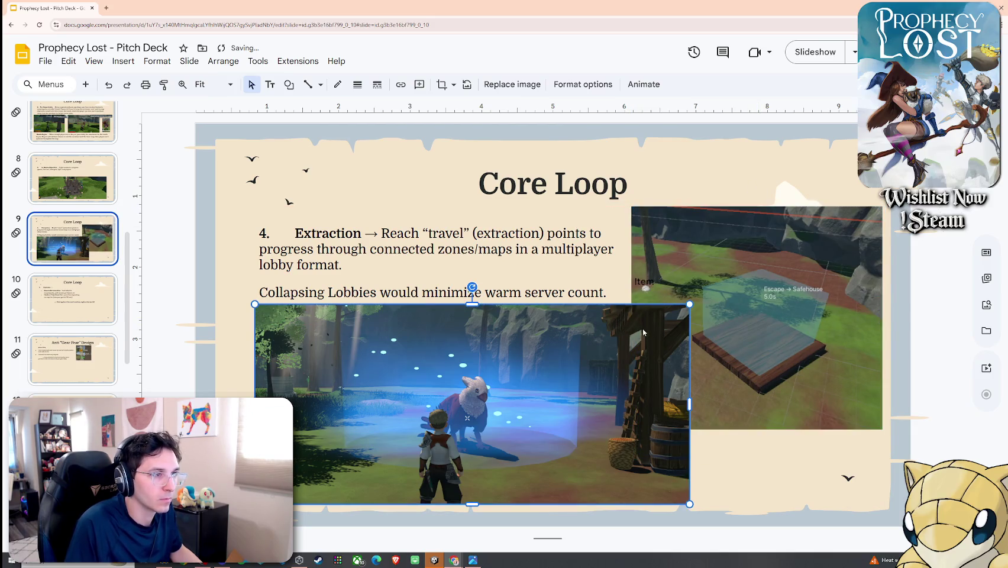
drag(644, 334, 641, 332)
Step: Add a drop shadow to the safehouse screenshot via Format options
click(159, 62)
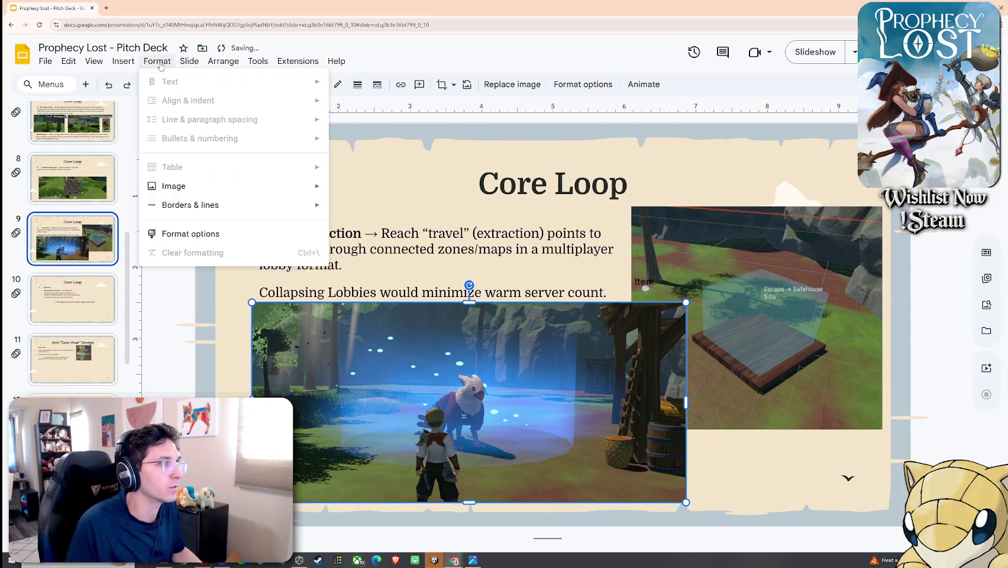
mouse_move(174, 186)
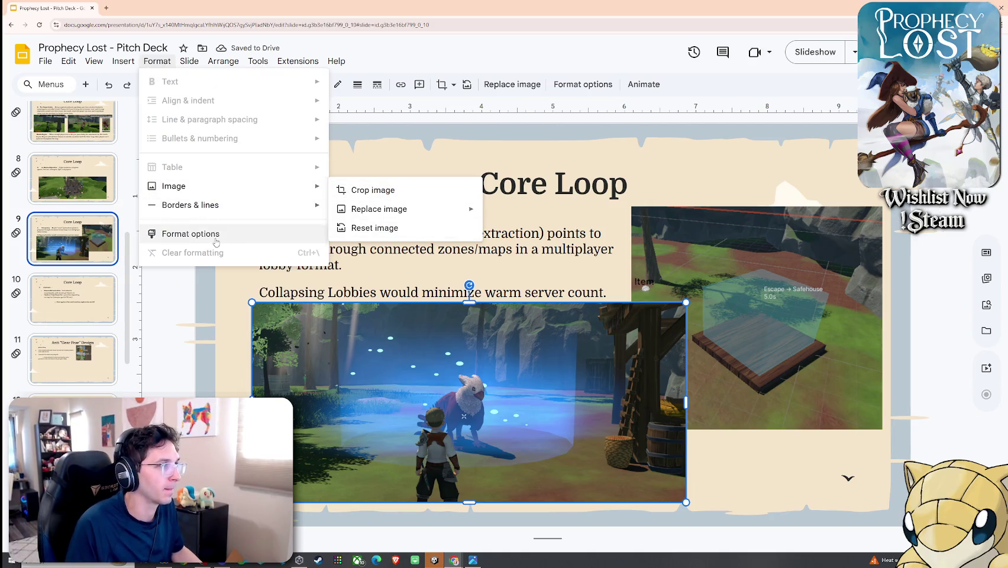
click(216, 234)
click(709, 320)
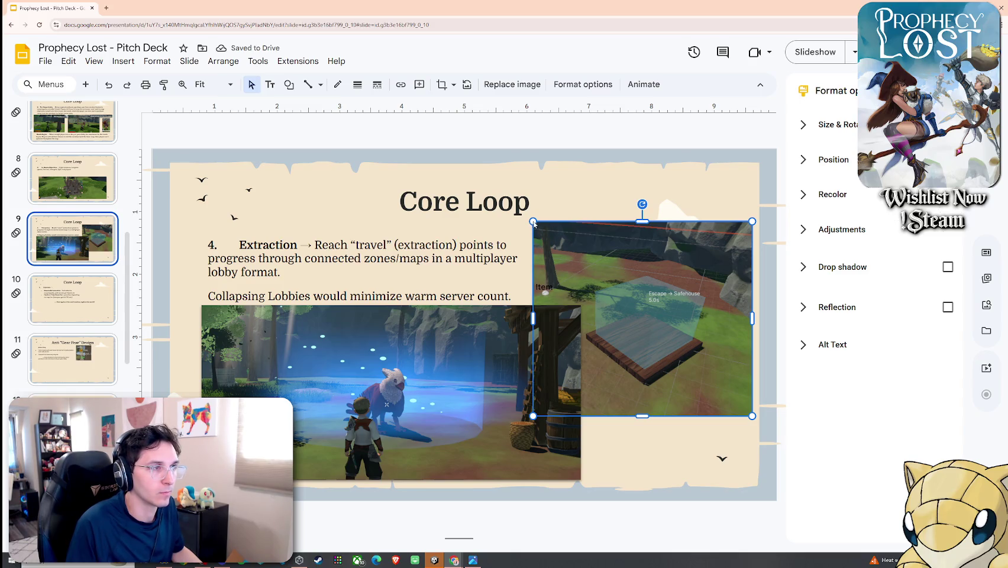
click(622, 449)
click(681, 385)
click(948, 267)
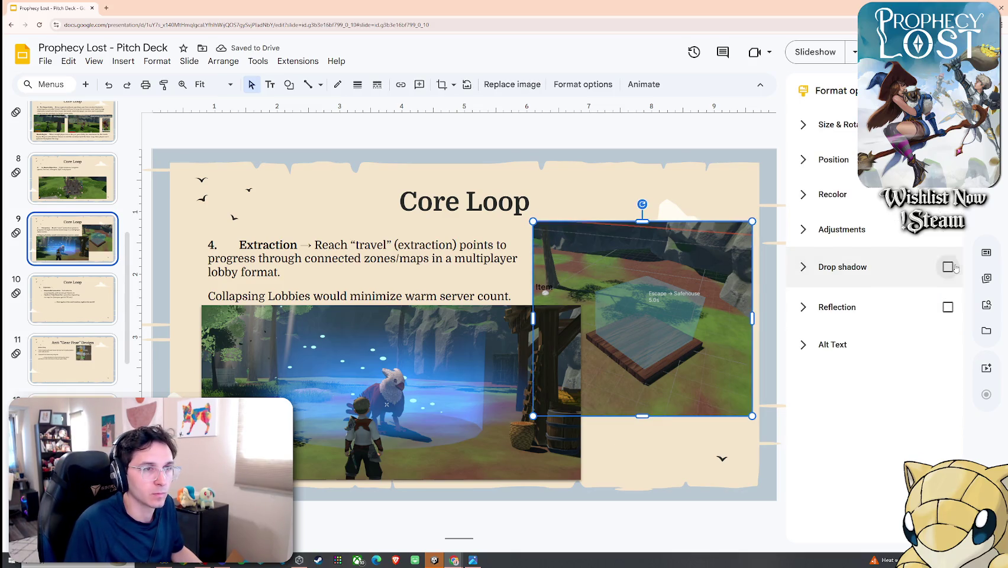
click(765, 416)
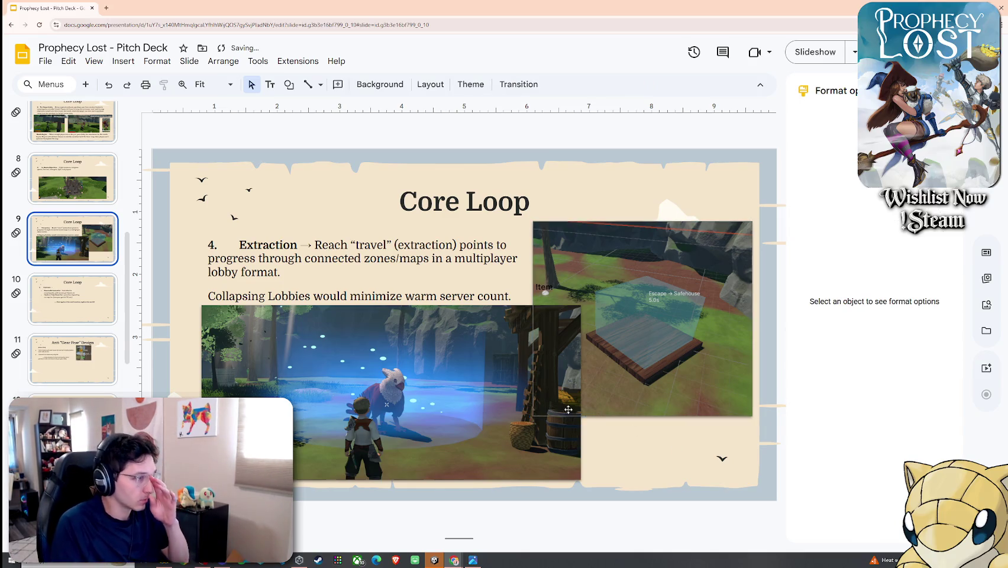
click(545, 401)
click(554, 269)
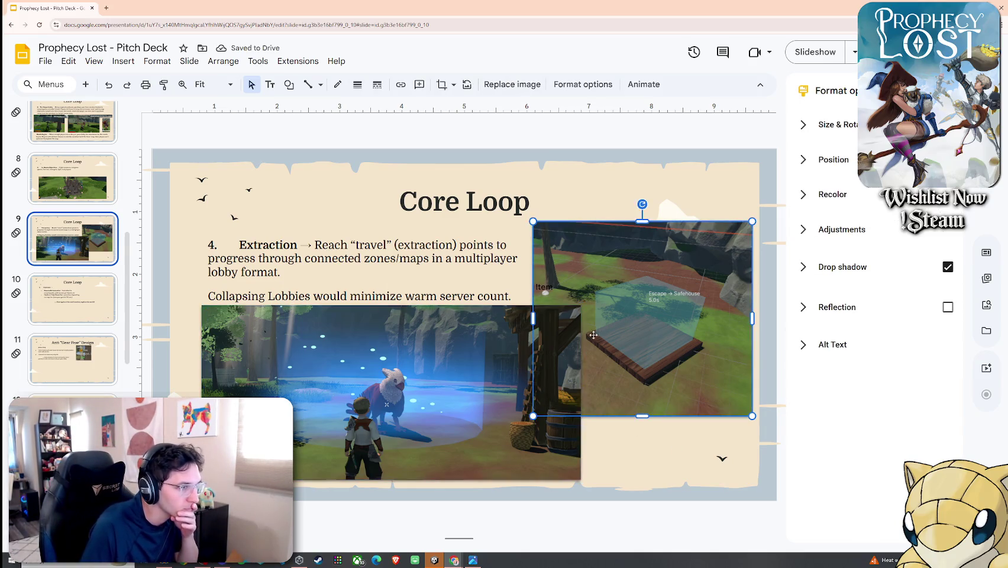
Step: Crop the left and right sides off the safehouse screenshot into a narrow portrait
right_click(556, 270)
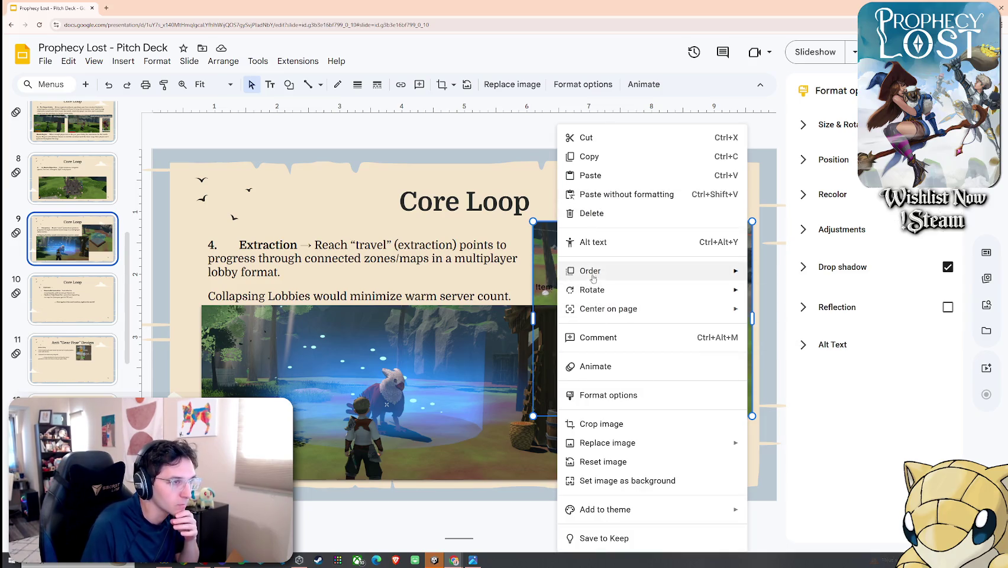
click(599, 423)
drag(535, 318, 586, 318)
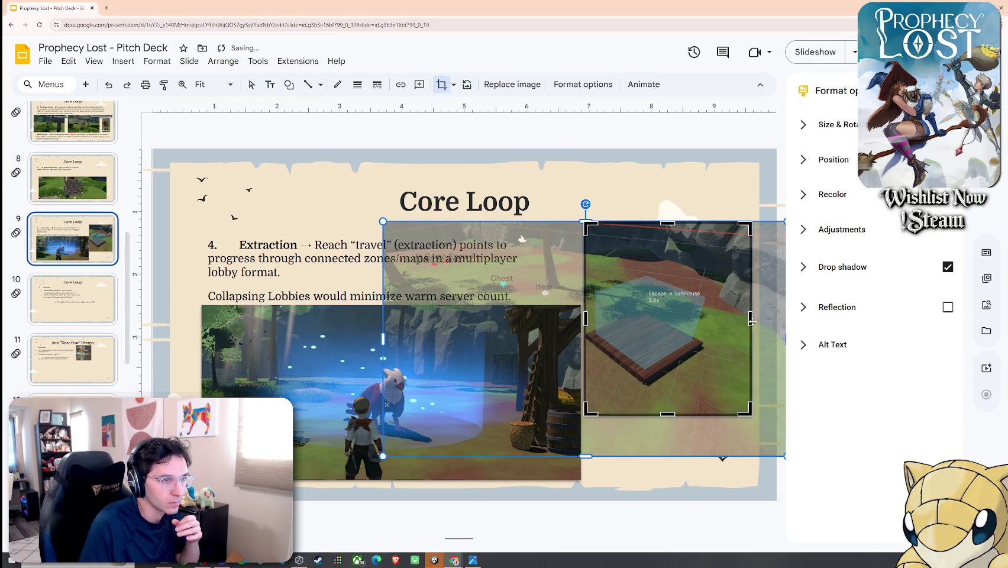
drag(749, 320, 712, 319)
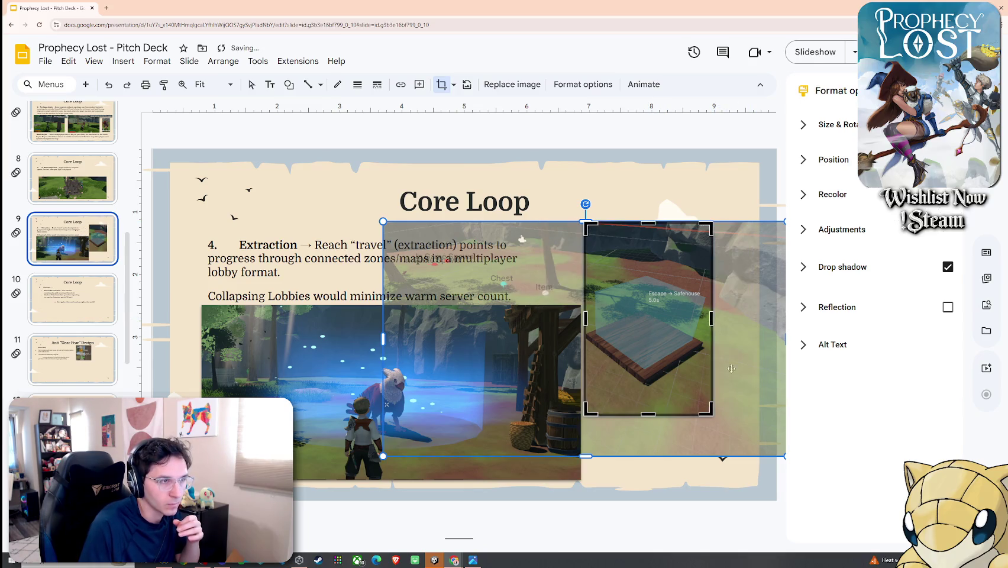
key(Return)
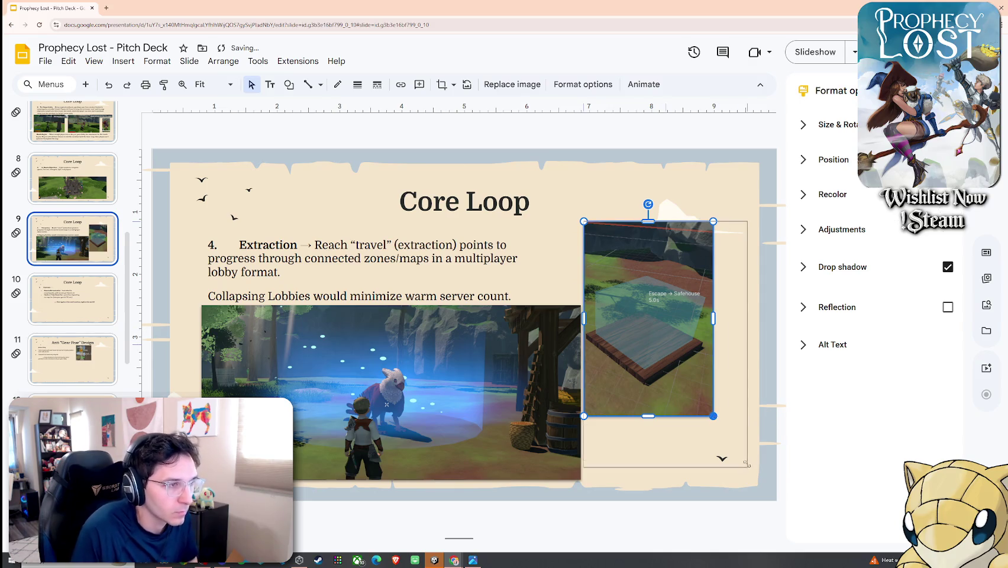
Step: Enlarge the safehouse screenshot to the slide height and fine-tune the gameplay screenshot's size and position
drag(713, 415, 748, 467)
drag(705, 380, 702, 367)
click(533, 449)
mouse_move(581, 479)
mouse_down()
mouse_move(547, 461)
mouse_move(541, 444)
mouse_up()
drag(670, 407, 661, 407)
drag(736, 454, 748, 472)
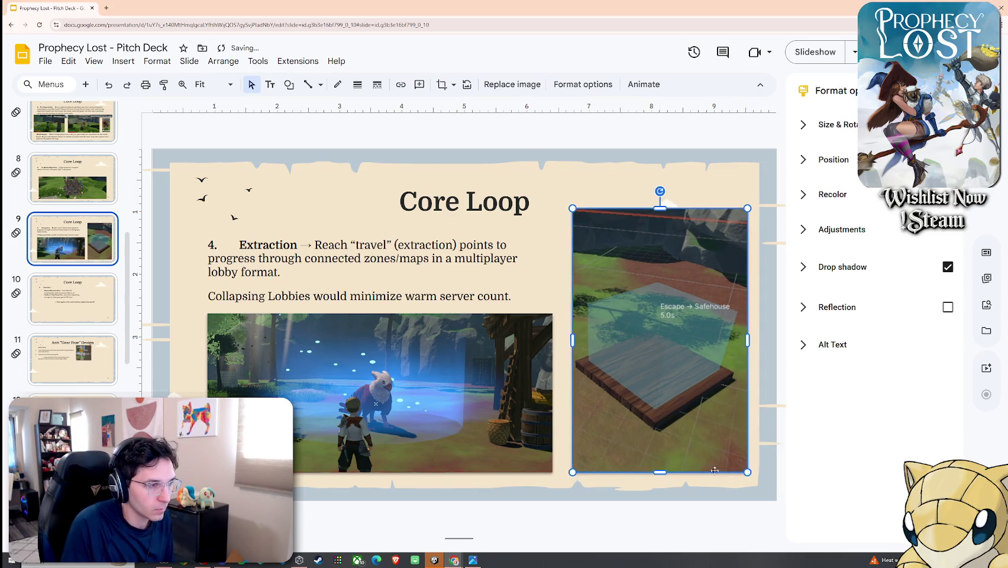
click(710, 193)
click(707, 176)
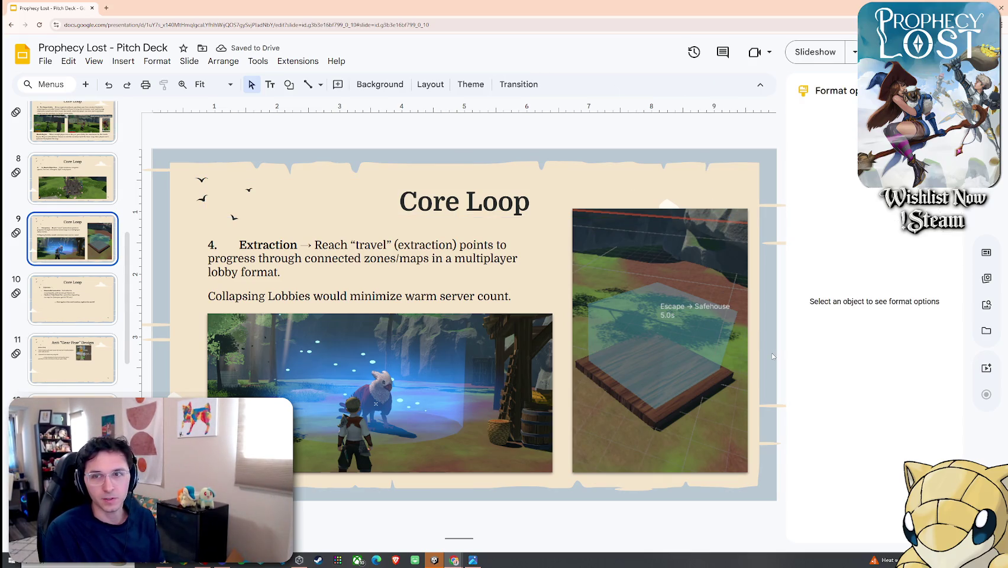
Step: Toggle the image Format options panel and dismiss the Apply layout menu without changes
click(733, 357)
click(385, 322)
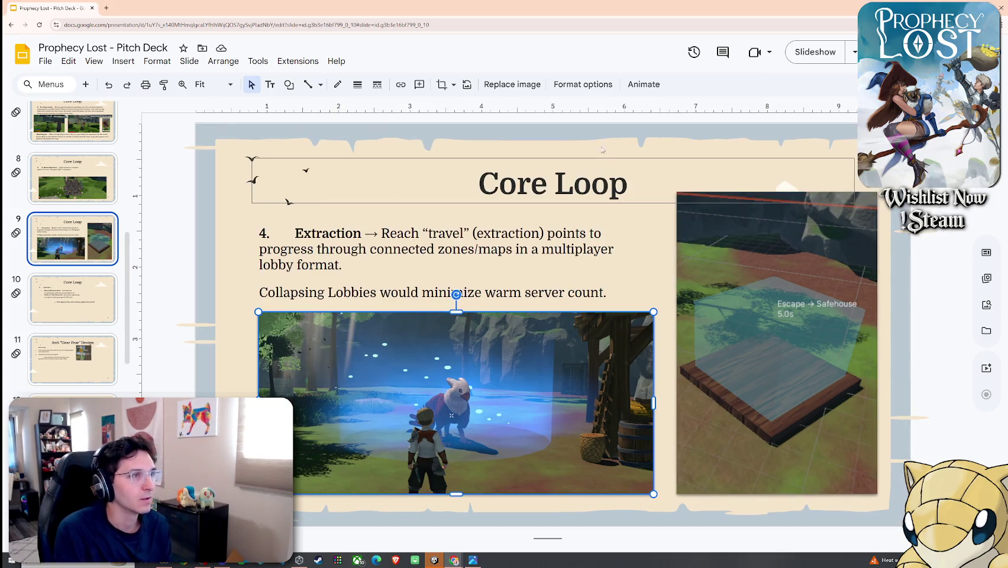
click(583, 84)
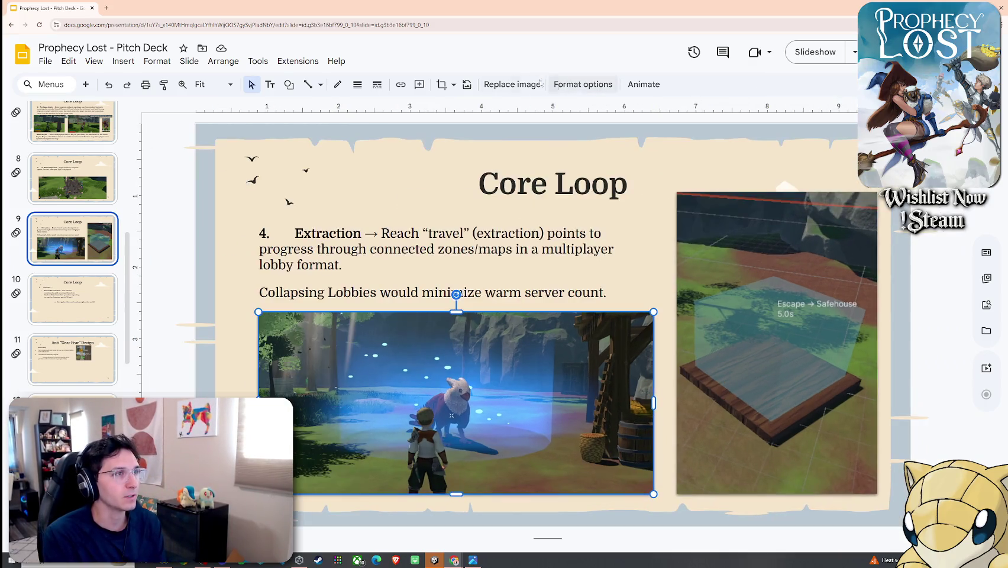
click(556, 84)
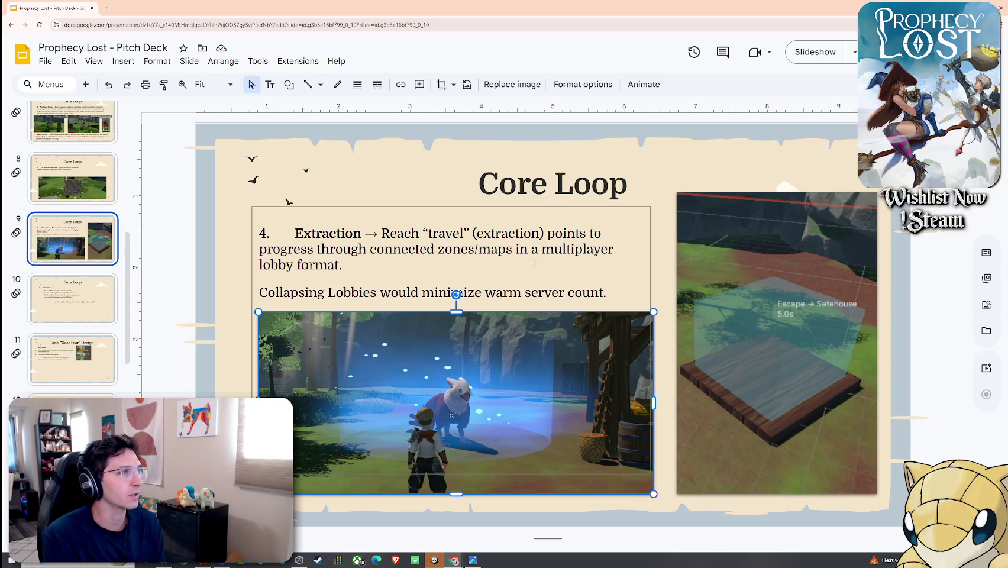
click(258, 61)
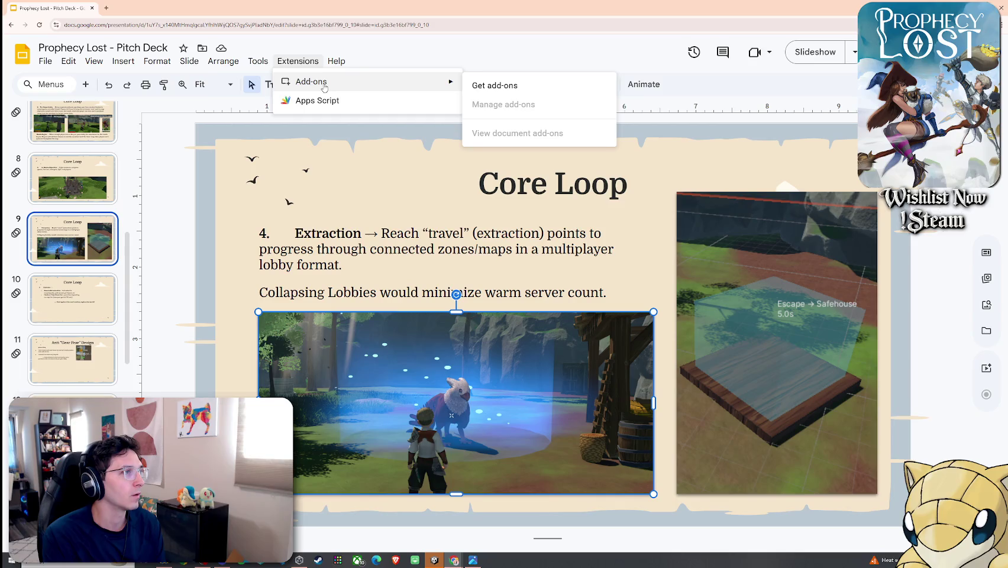
mouse_move(223, 61)
mouse_move(189, 61)
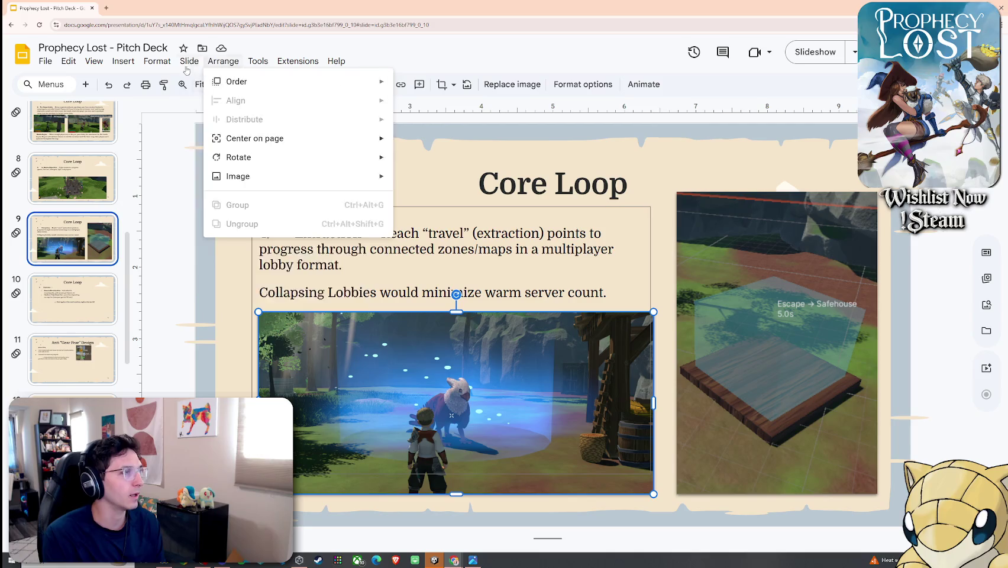
mouse_move(236, 224)
scroll(427, 224, down, 5)
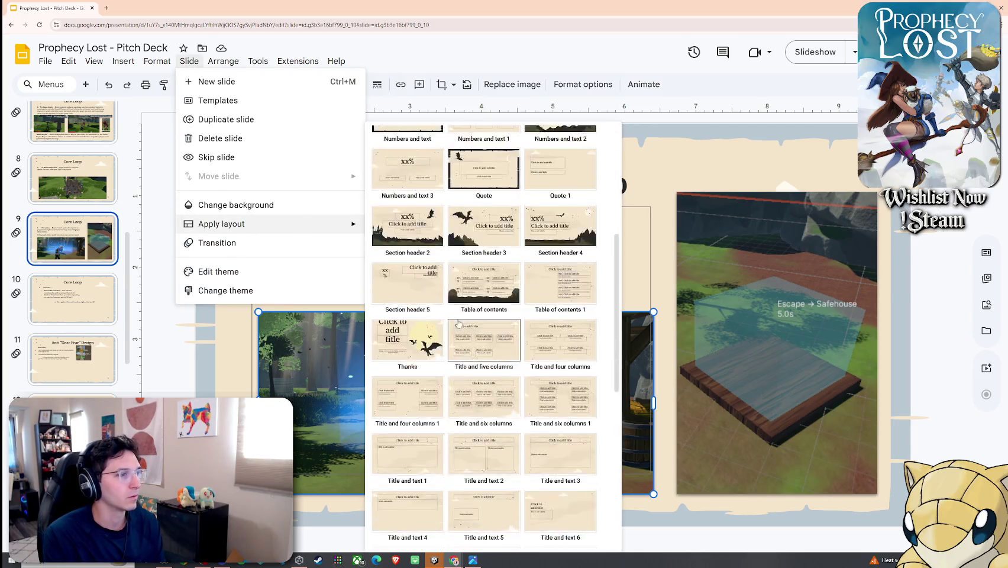
scroll(427, 224, down, 5)
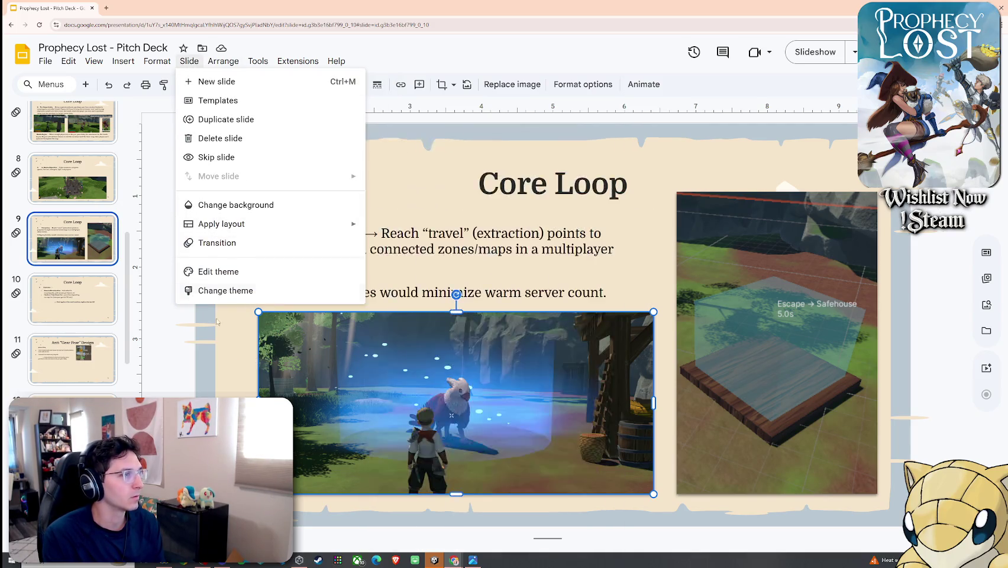
click(218, 333)
Step: Shorten the Extraction body text box by dragging its bottom edge up
click(686, 231)
click(397, 179)
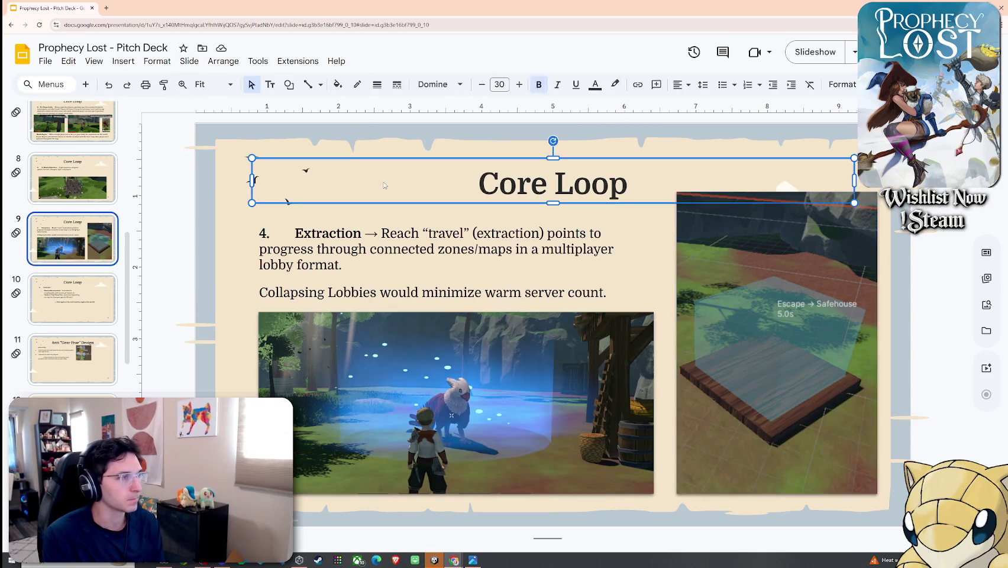
click(416, 220)
drag(451, 474, 456, 305)
click(504, 514)
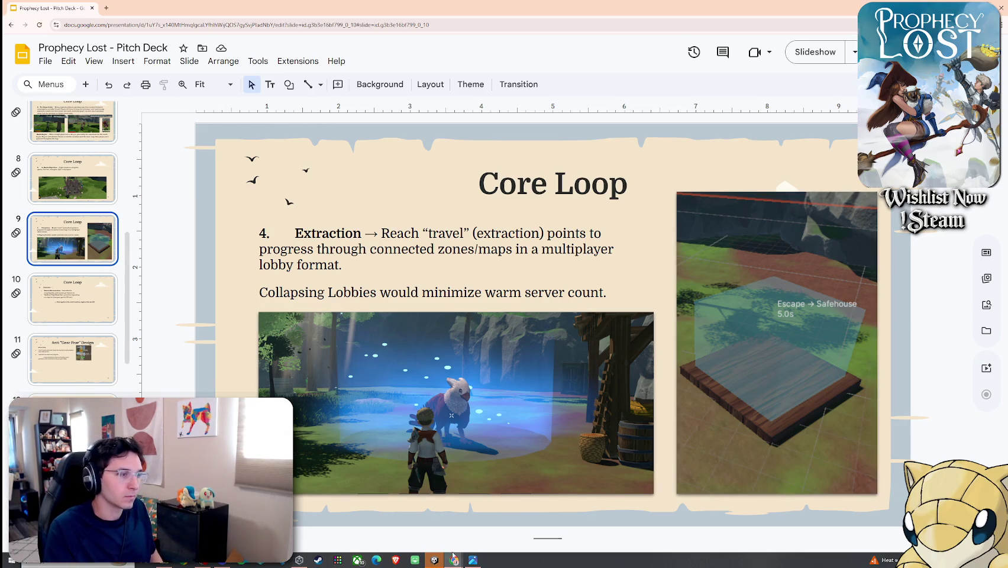
Step: Switch to Unity and save the main-menu scene with File > Save
key(alt+Tab)
click(8, 12)
click(24, 50)
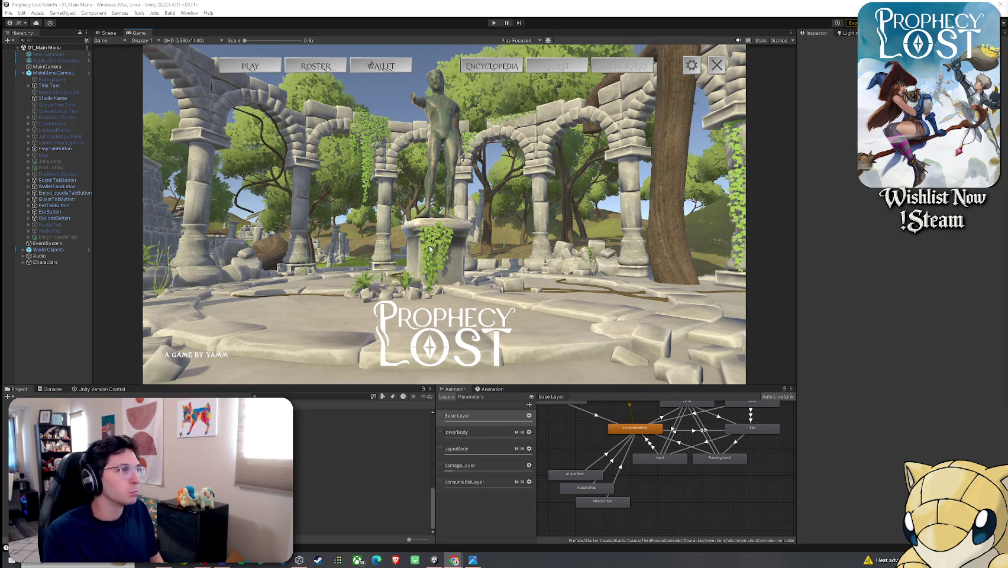
Step: Check Unity's File menu, then return to the Prophecy Lost pitch deck in Chrome
click(8, 13)
key(Escape)
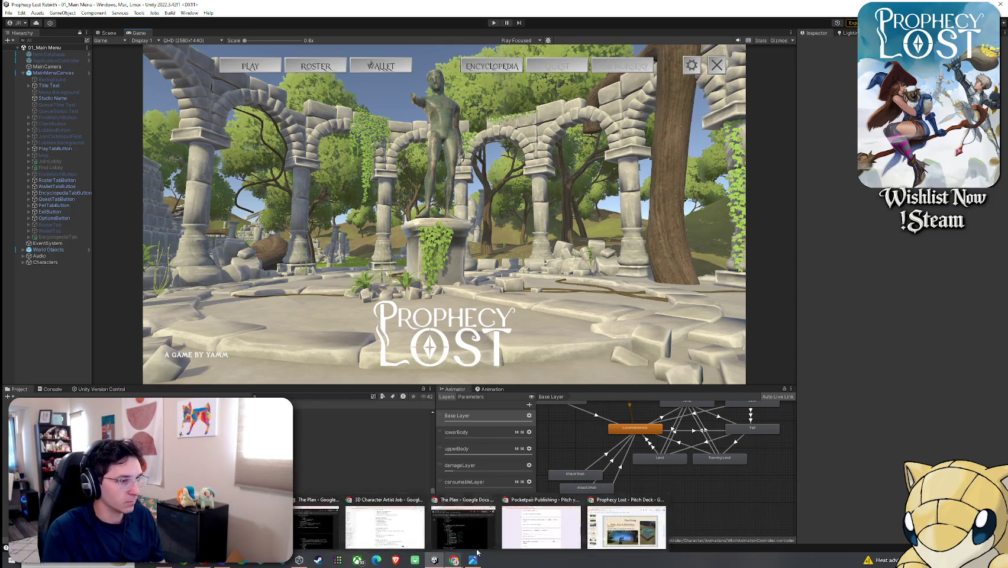
click(607, 526)
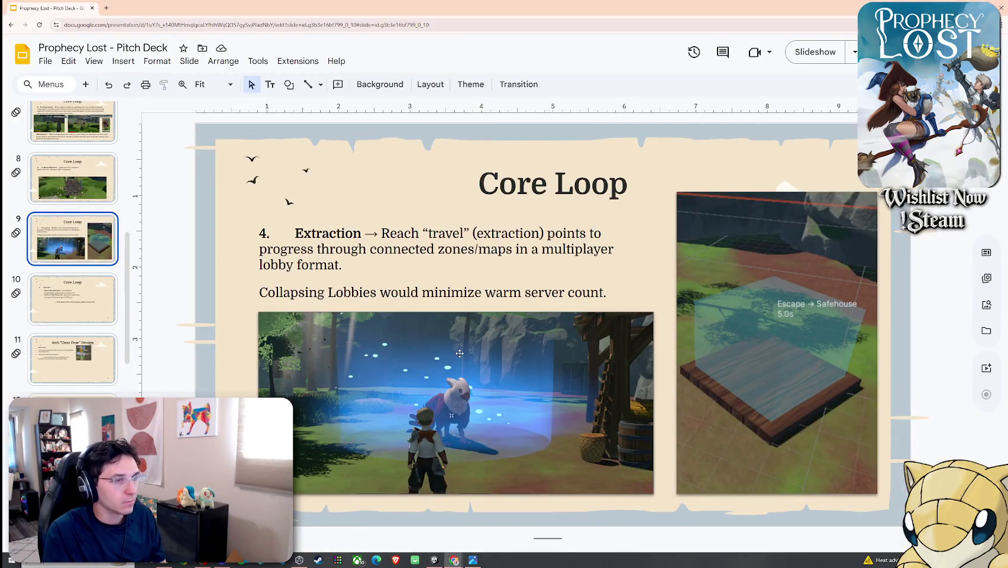
Step: Shrink the Safehouse screenshot from its corners and move it up toward the upper right
click(692, 326)
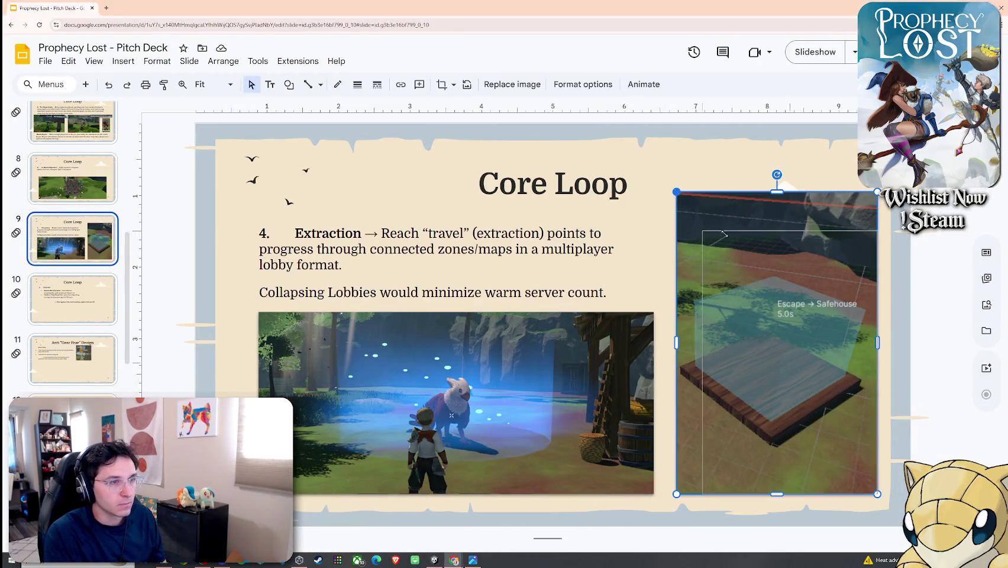
drag(677, 202, 708, 239)
drag(755, 323, 735, 287)
click(620, 326)
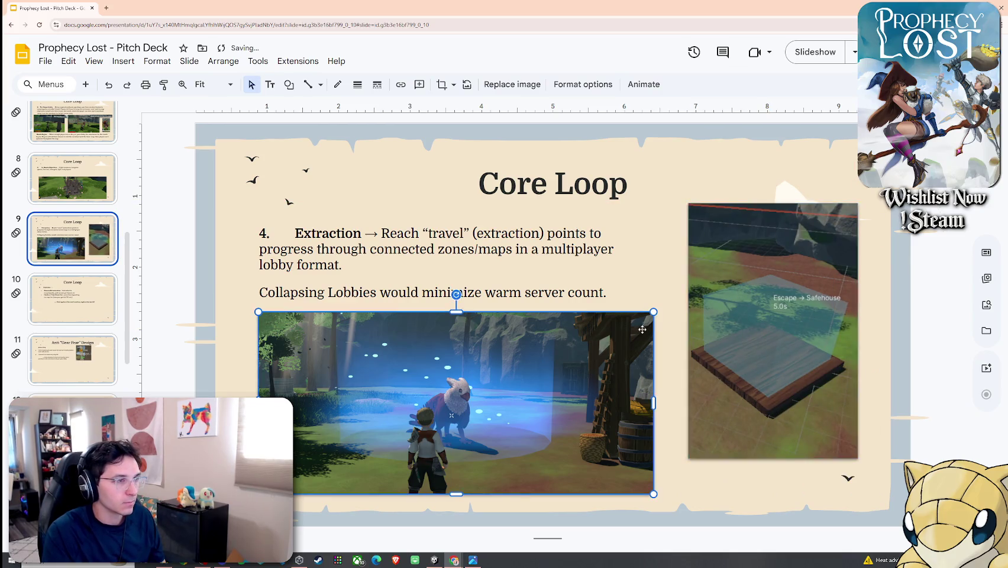
right_click(751, 360)
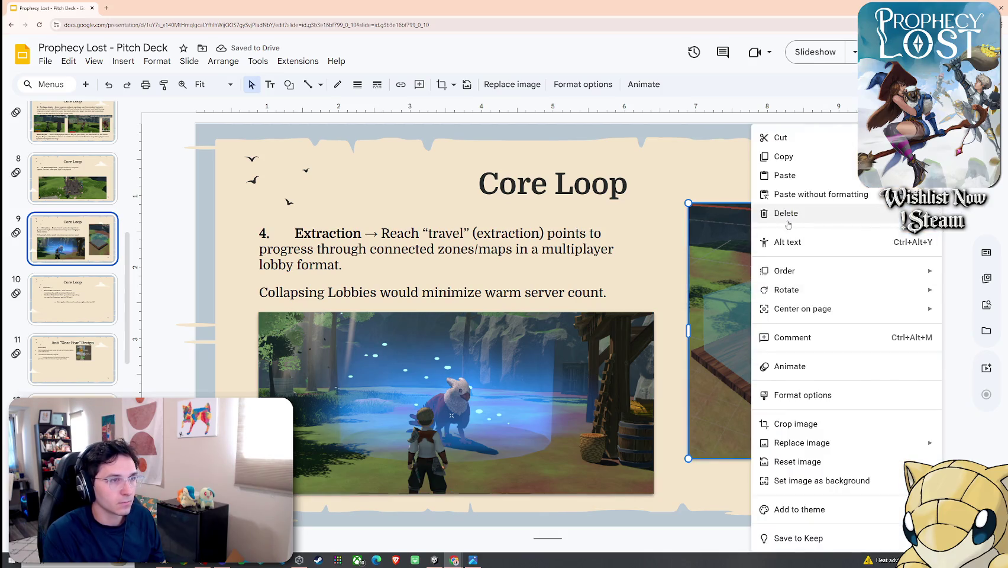
key(Escape)
drag(758, 314, 760, 288)
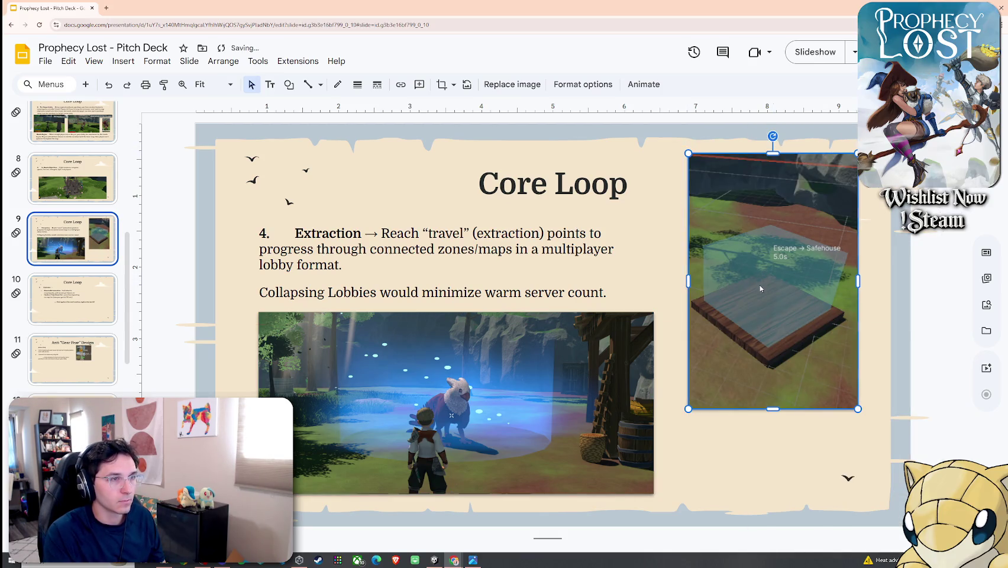
drag(782, 346, 766, 299)
Step: Crop the top and bottom off the Safehouse screenshot and nudge it into position
right_click(759, 299)
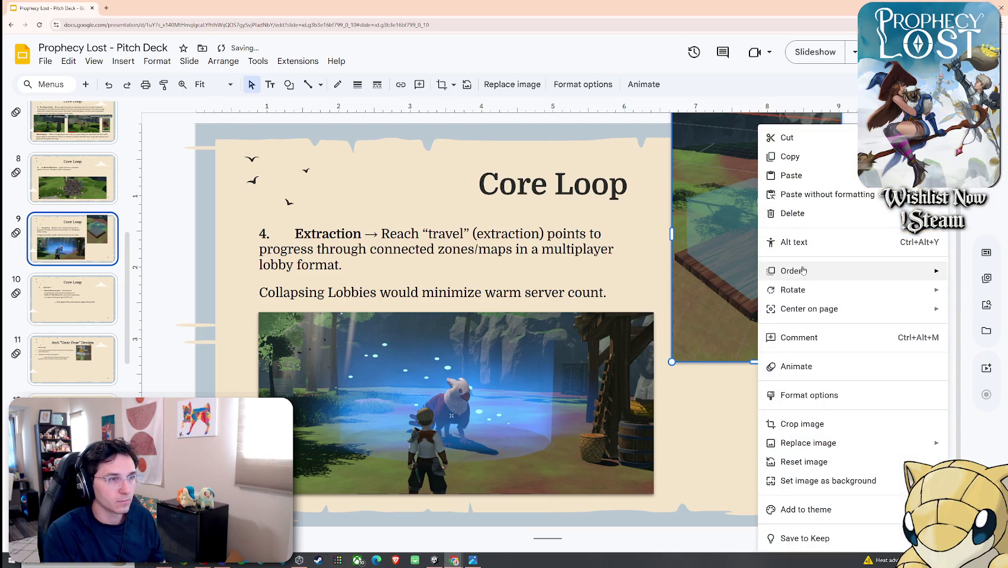
click(788, 423)
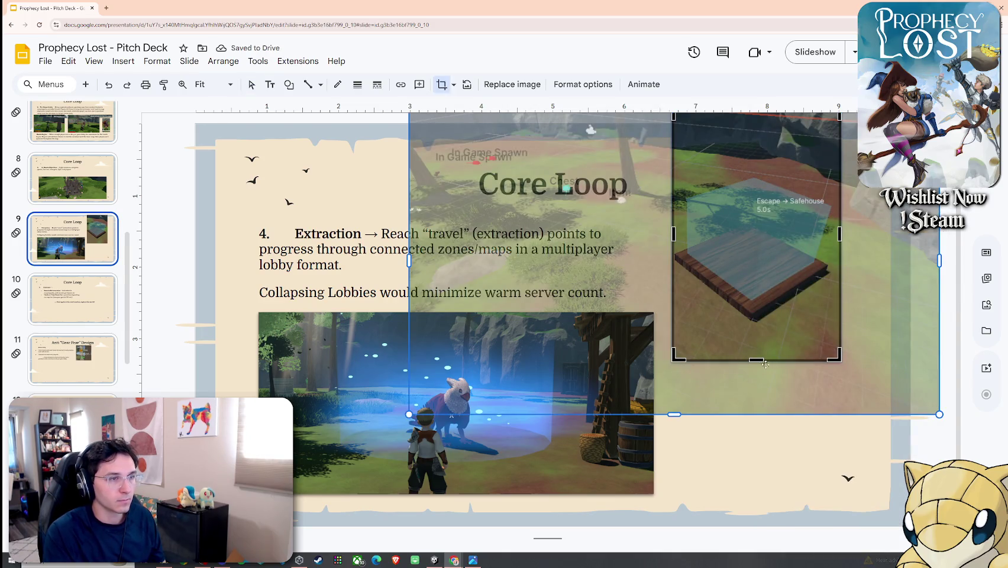
drag(761, 360, 761, 324)
scroll(781, 220, up, 1)
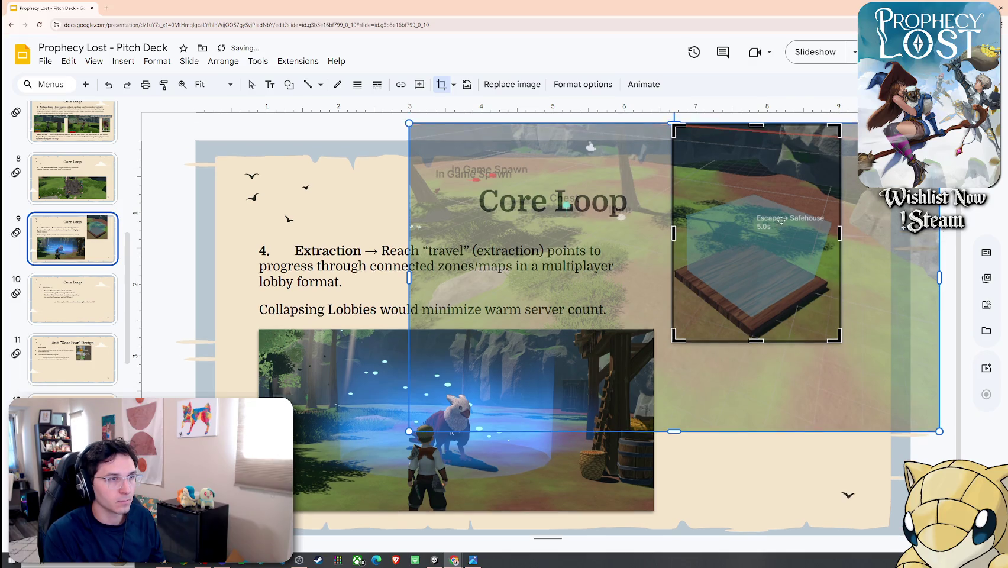
drag(759, 127, 758, 175)
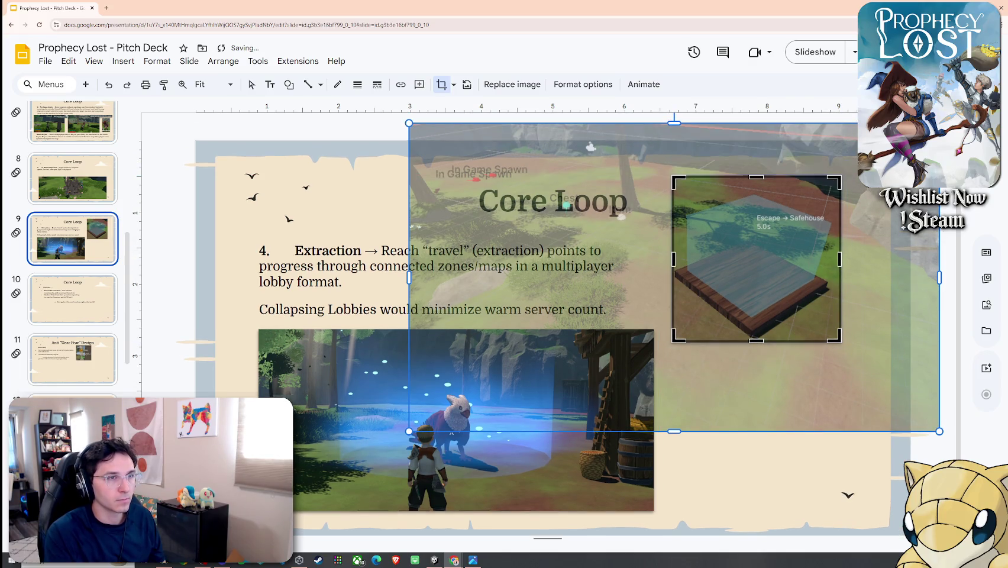
key(Return)
drag(757, 260, 785, 261)
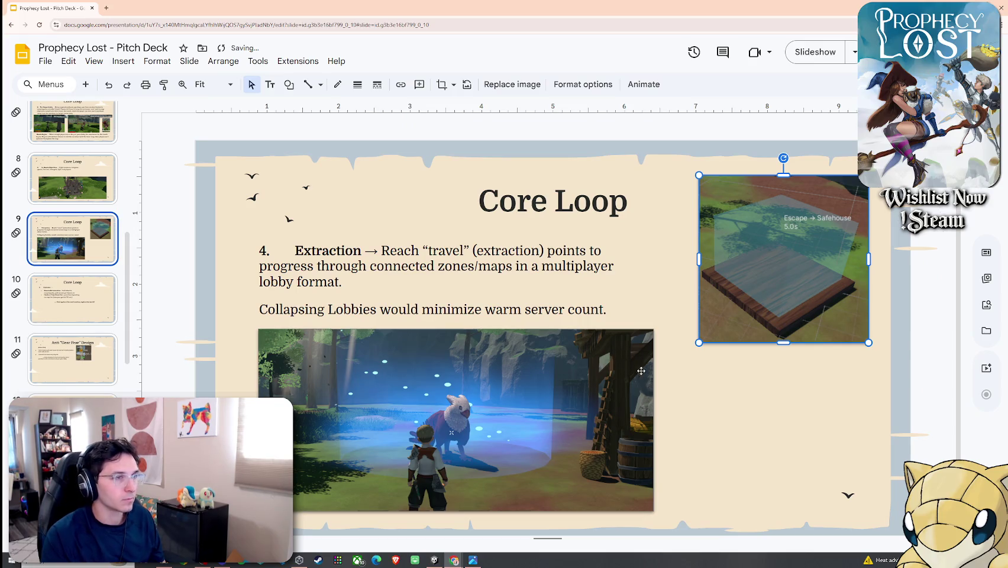
drag(727, 315, 718, 348)
click(374, 385)
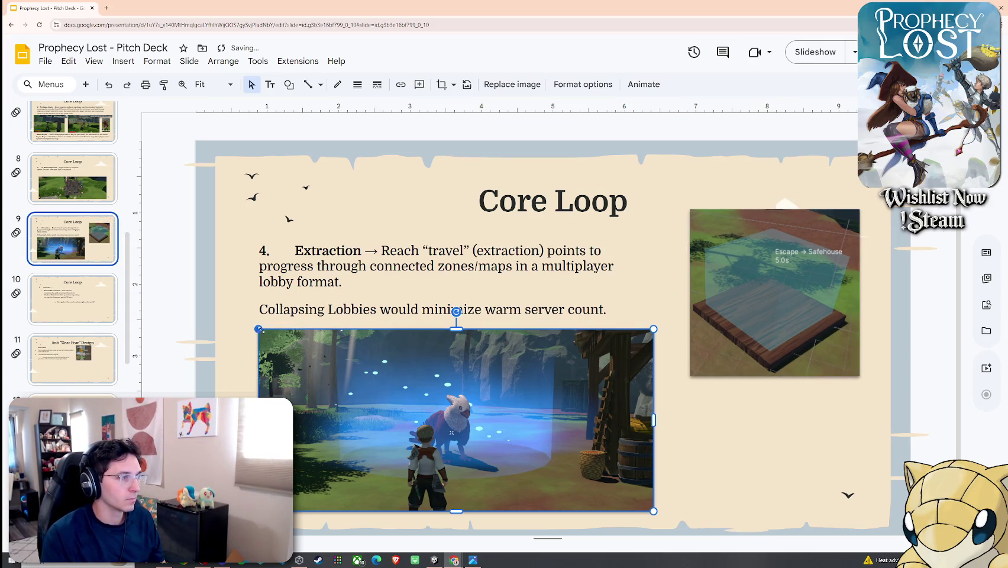
Step: Shrink the forest screenshot and shift both screenshots into a rough row
drag(259, 329, 320, 354)
drag(450, 432, 461, 417)
drag(692, 214, 736, 225)
drag(805, 296, 770, 296)
click(650, 419)
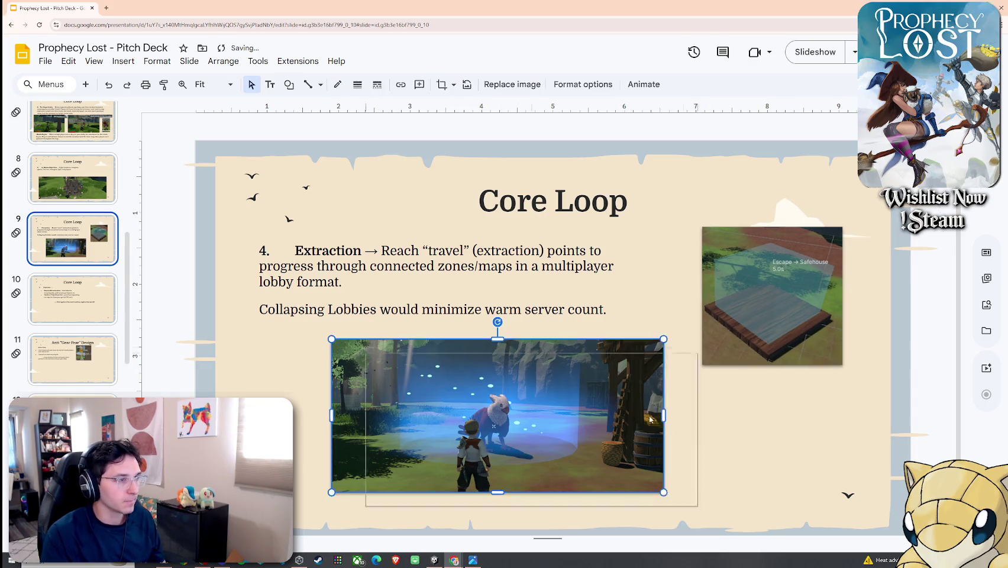
drag(650, 419, 684, 434)
drag(772, 295, 784, 280)
Step: Move the Extraction text box and reposition both screenshots lower on the slide
click(491, 267)
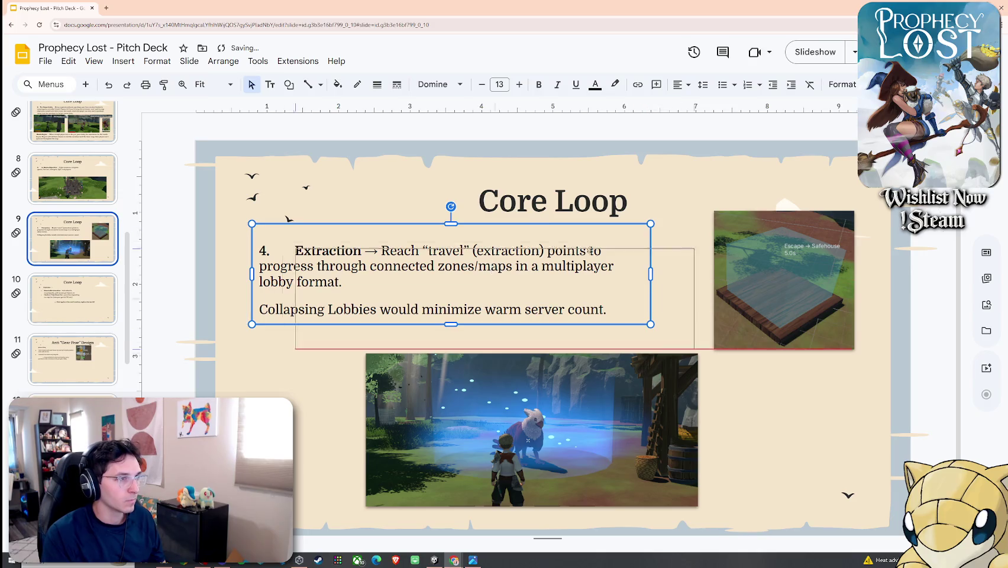
drag(590, 251, 561, 251)
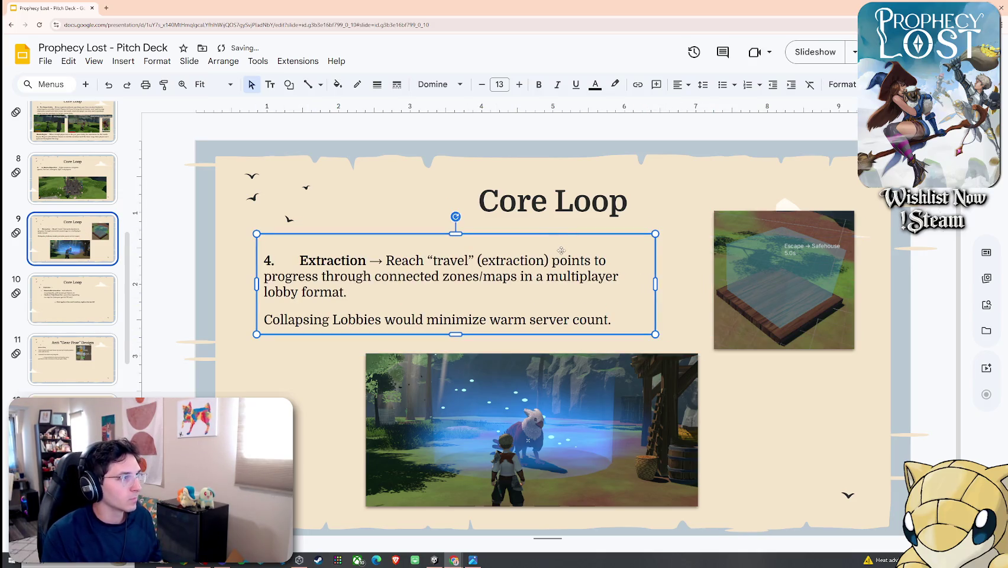
click(583, 364)
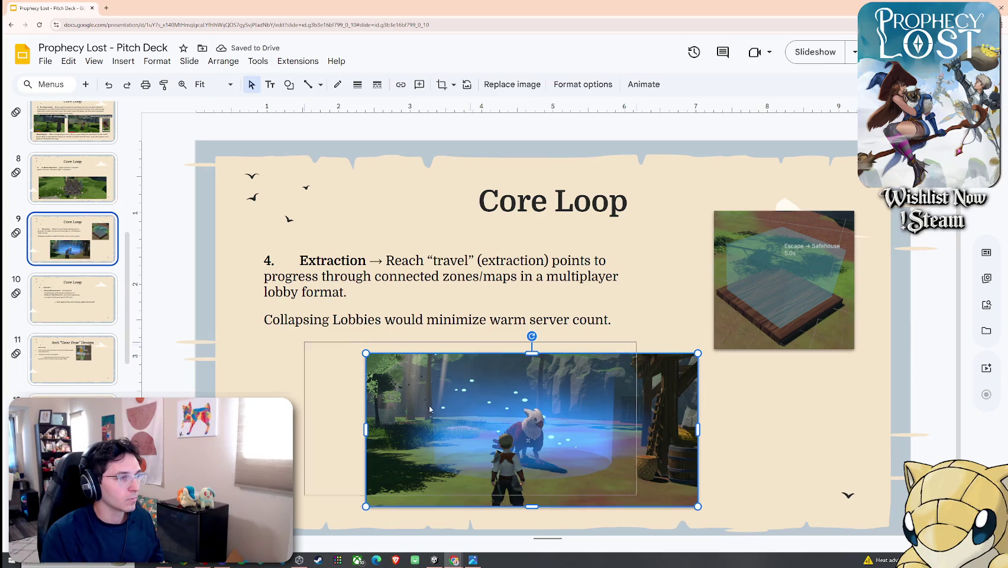
drag(583, 364, 483, 354)
click(712, 343)
drag(713, 344, 701, 455)
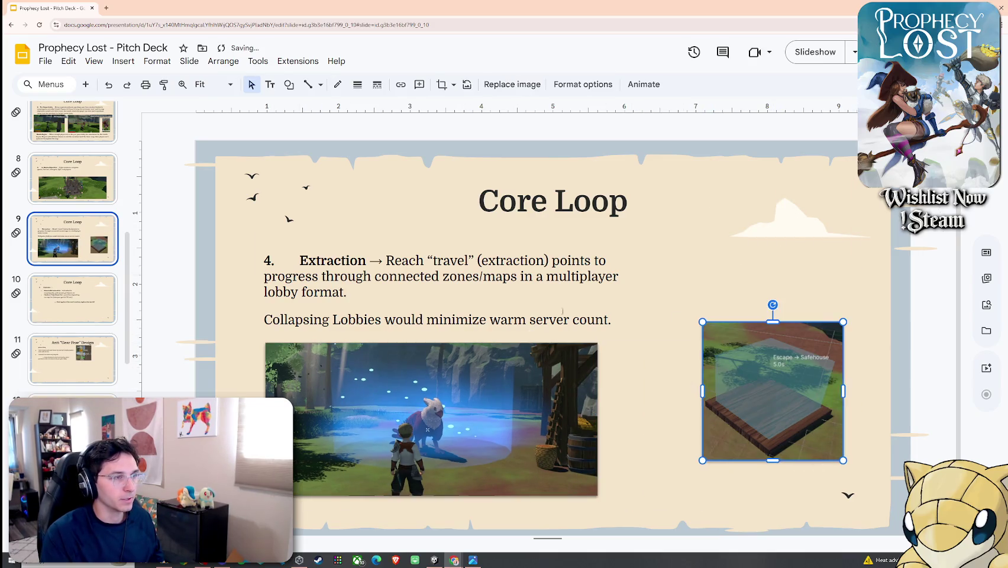
Step: Widen the Extraction text box and place the Safehouse shot beside the enlarged forest shot
click(655, 284)
drag(656, 284, 787, 284)
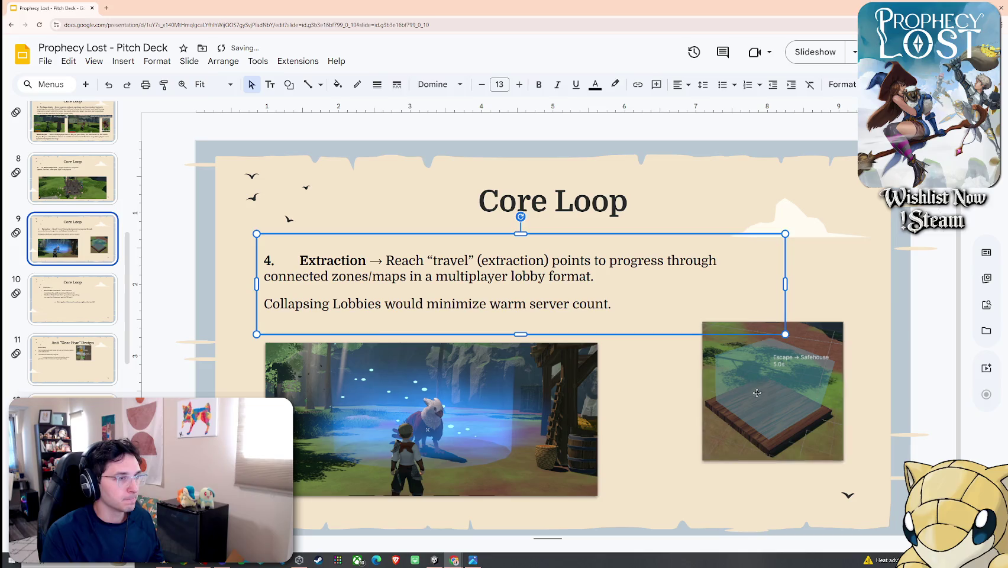
drag(768, 368, 730, 385)
click(581, 386)
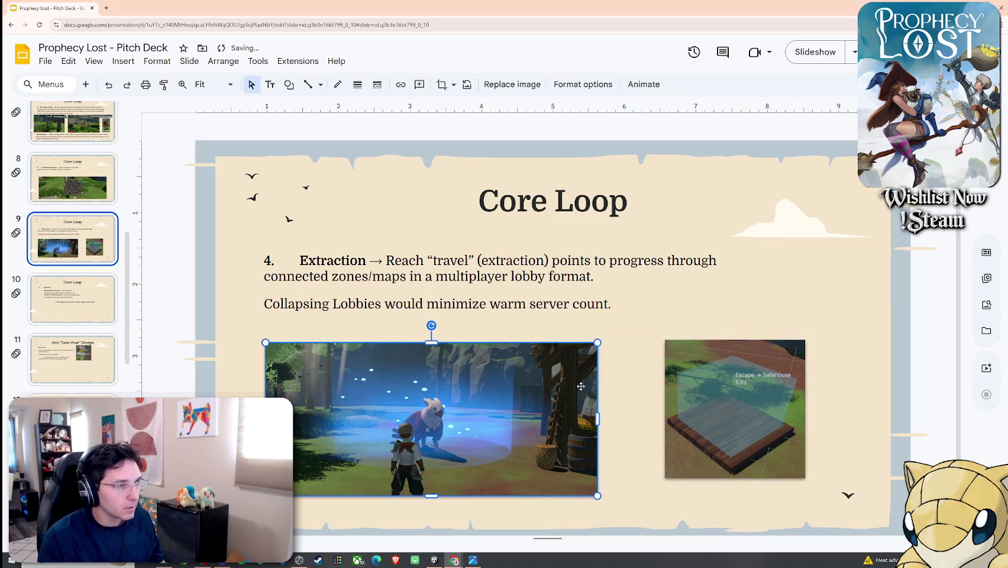
drag(598, 342, 639, 323)
click(700, 353)
mouse_move(776, 459)
mouse_down()
mouse_move(756, 443)
mouse_move(819, 496)
mouse_up()
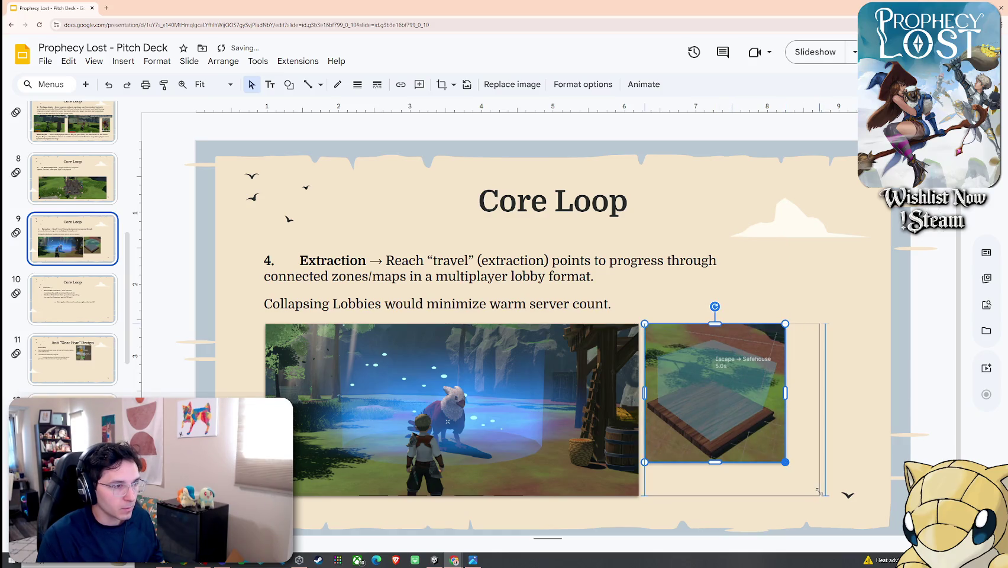
drag(788, 441, 815, 441)
key(Escape)
drag(579, 276, 580, 266)
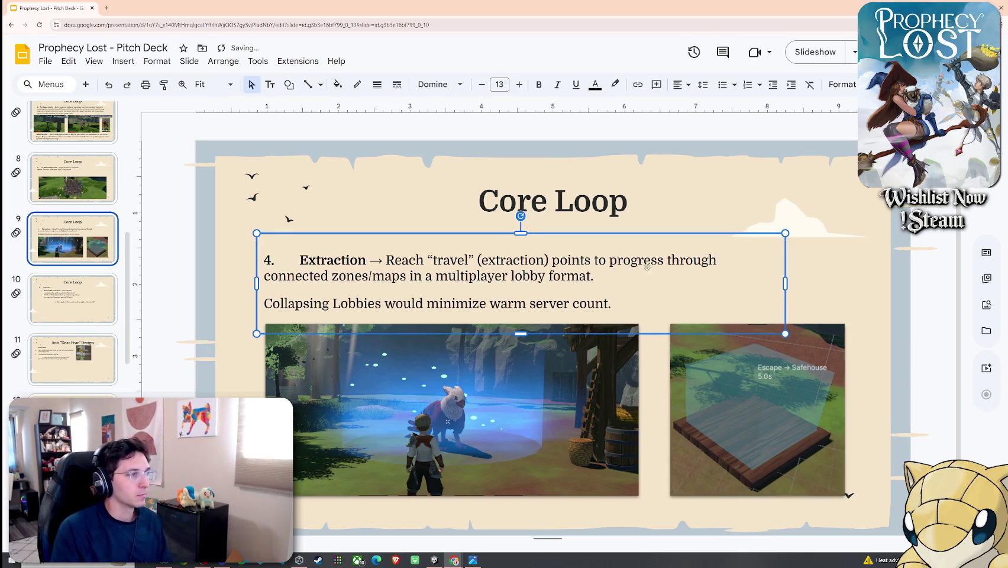
Step: Attempt to move slide 8 after slide 9, then return to the Gameplay Loop slide
click(85, 193)
click(89, 232)
drag(95, 194, 95, 228)
click(95, 228)
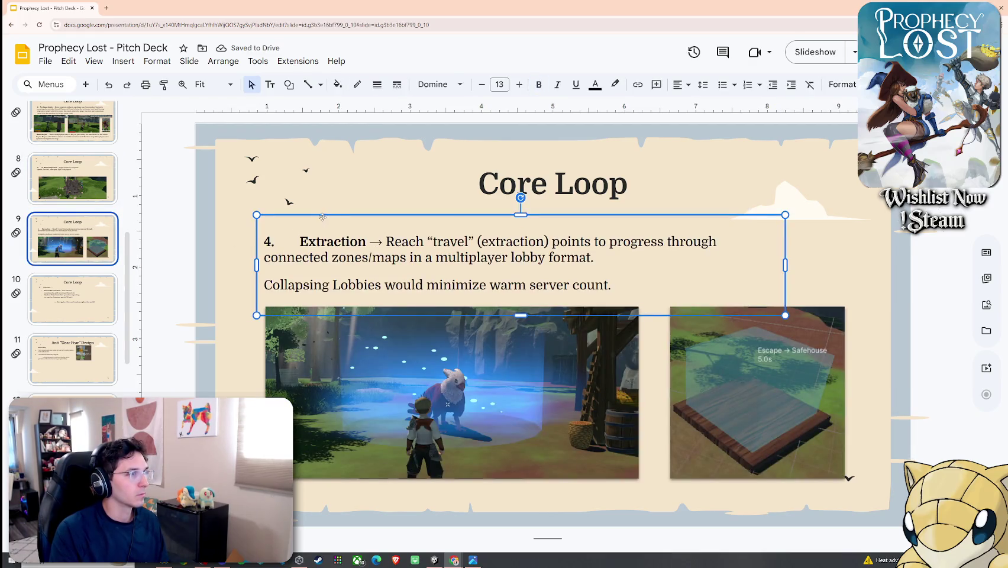
scroll(72, 249, up, 2)
scroll(72, 249, up, 2)
scroll(72, 248, up, 1)
click(81, 220)
key(Down)
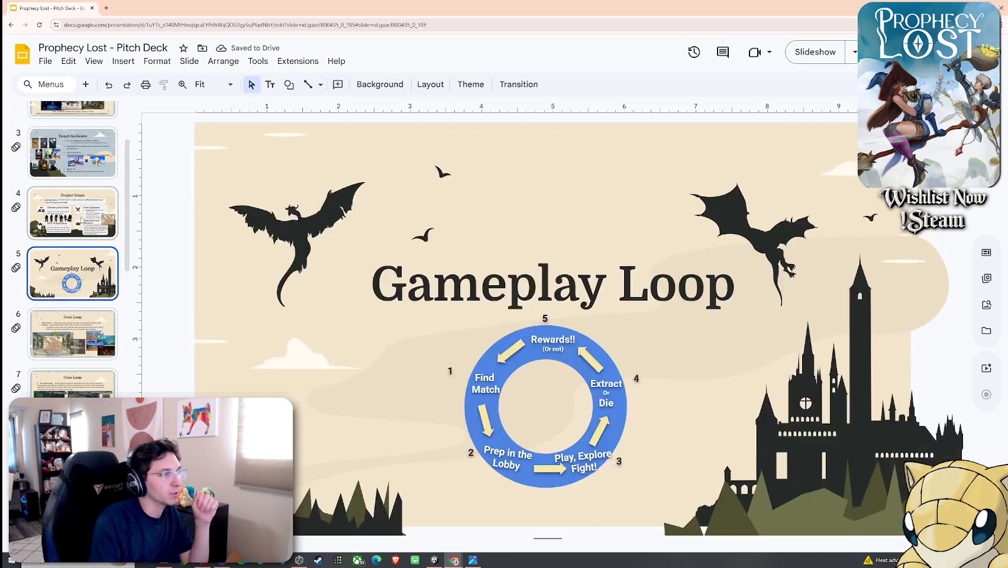
Step: Go to the In-Match Objectives slide and resize its text box height
key(Down)
key(Down)
key(Down)
key(Up)
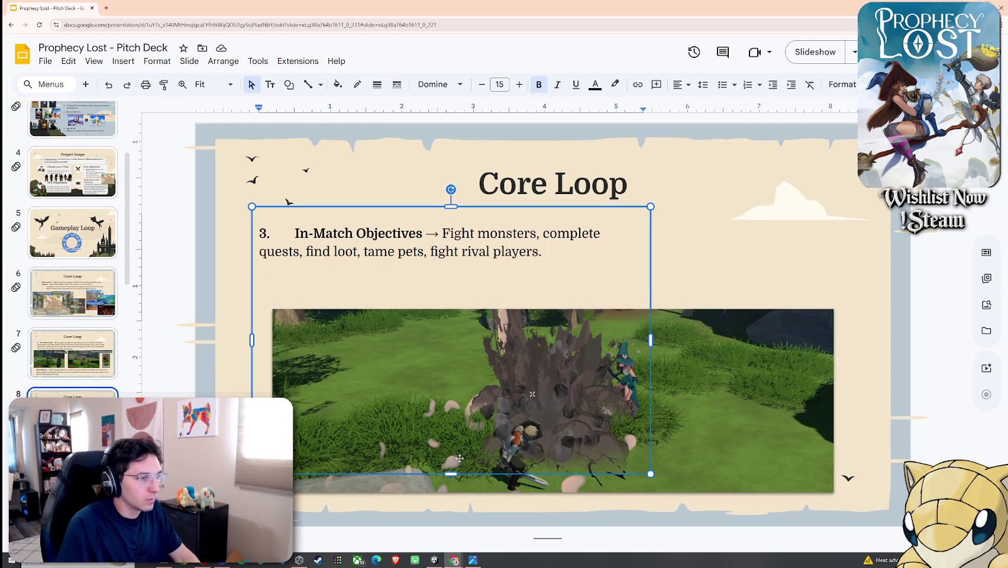
drag(451, 474, 445, 283)
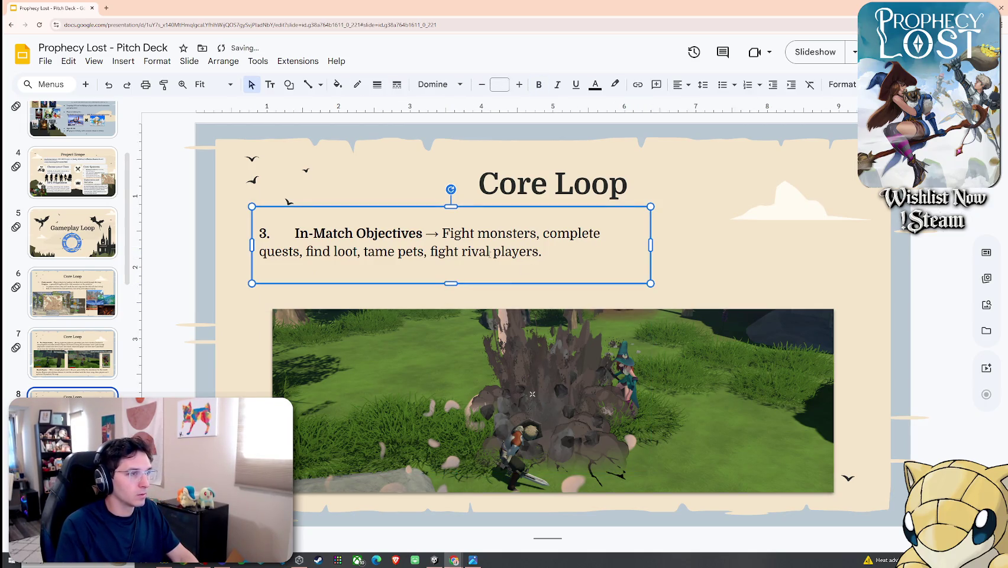
click(543, 252)
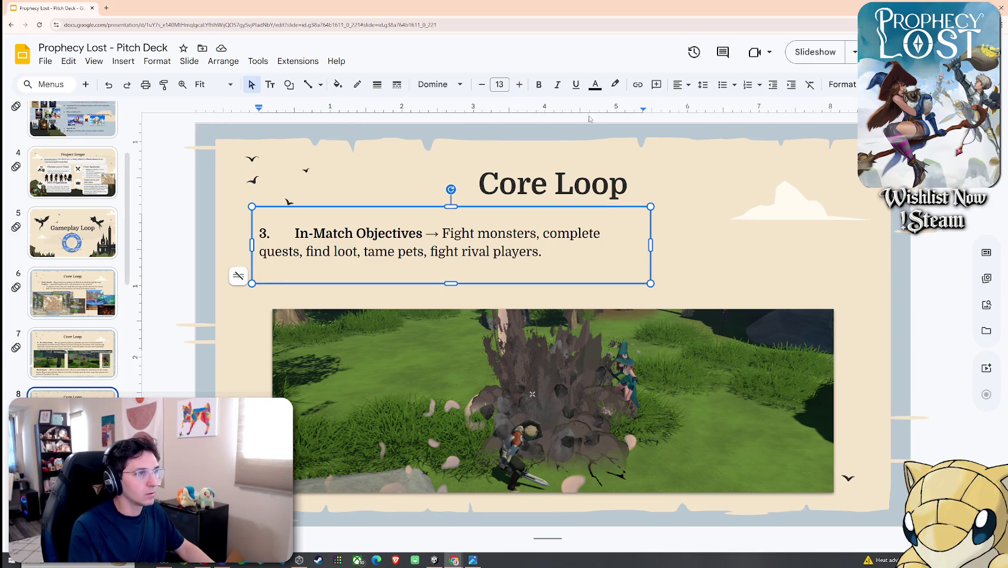
Step: Add a 'Calamity Meter replaces timer' bullet with a sub-point about it ticking up over time
click(723, 85)
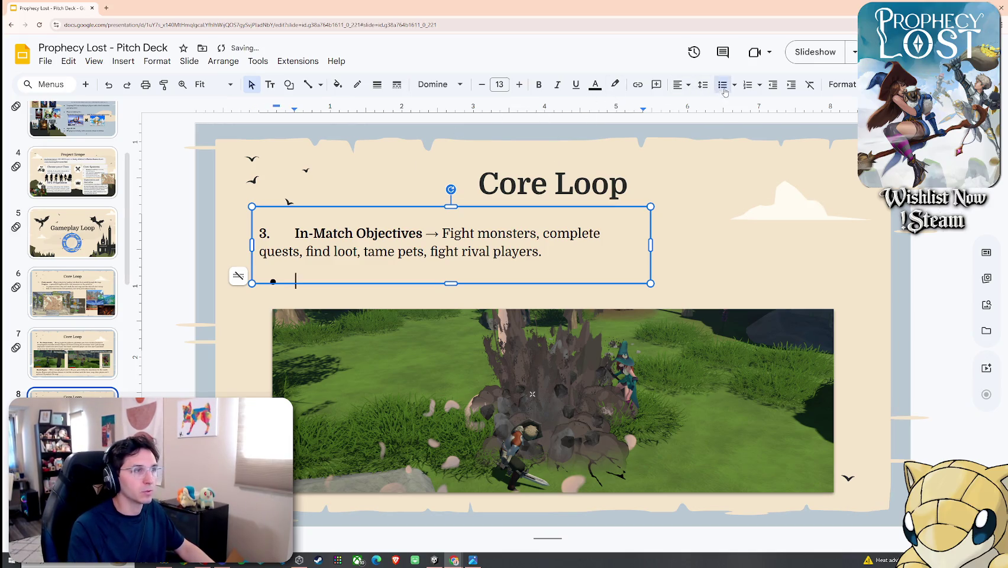
text(Calamity Meter)
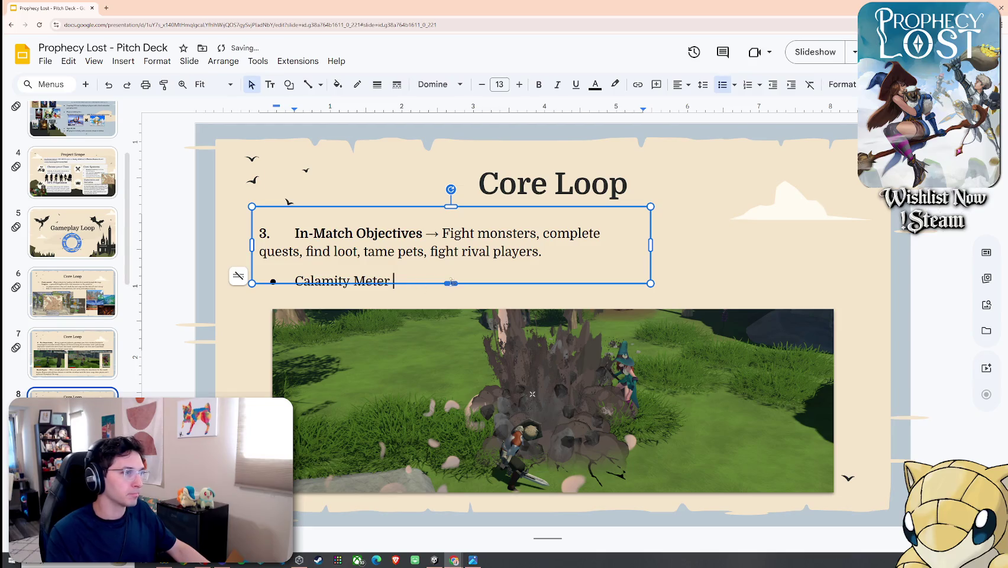
text( replaces)
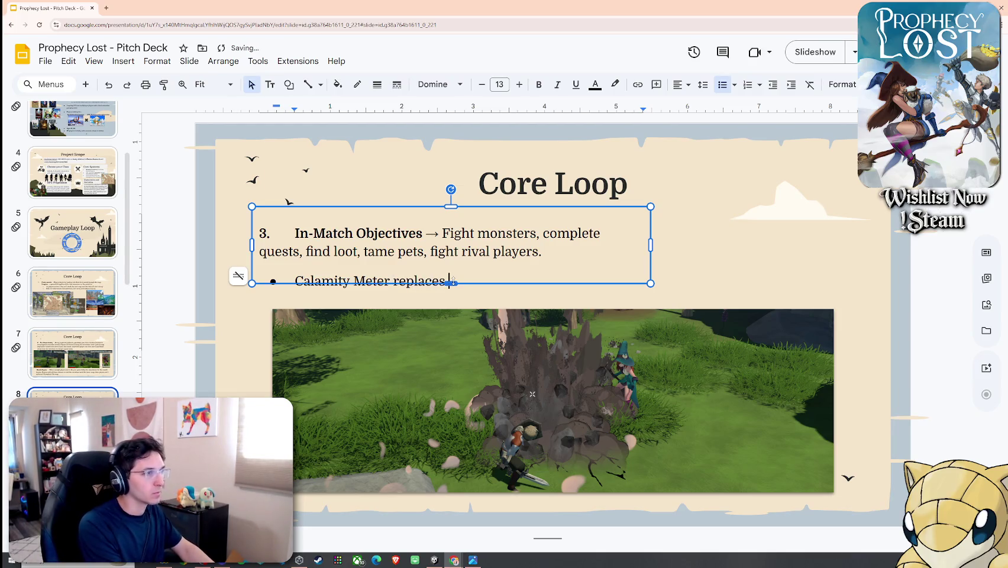
text(imer)
key(Return)
key(Tab)
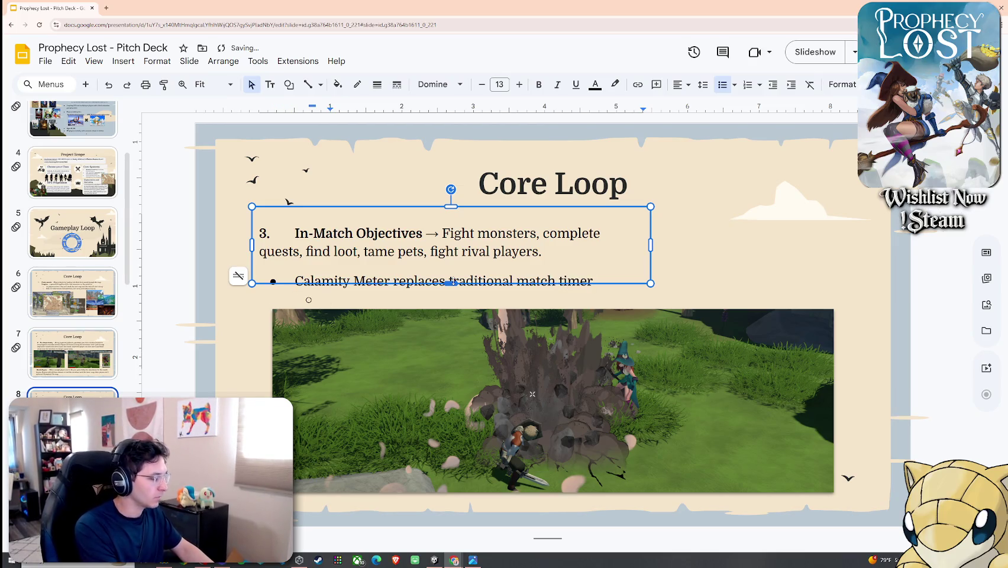
text(Calamity meet)
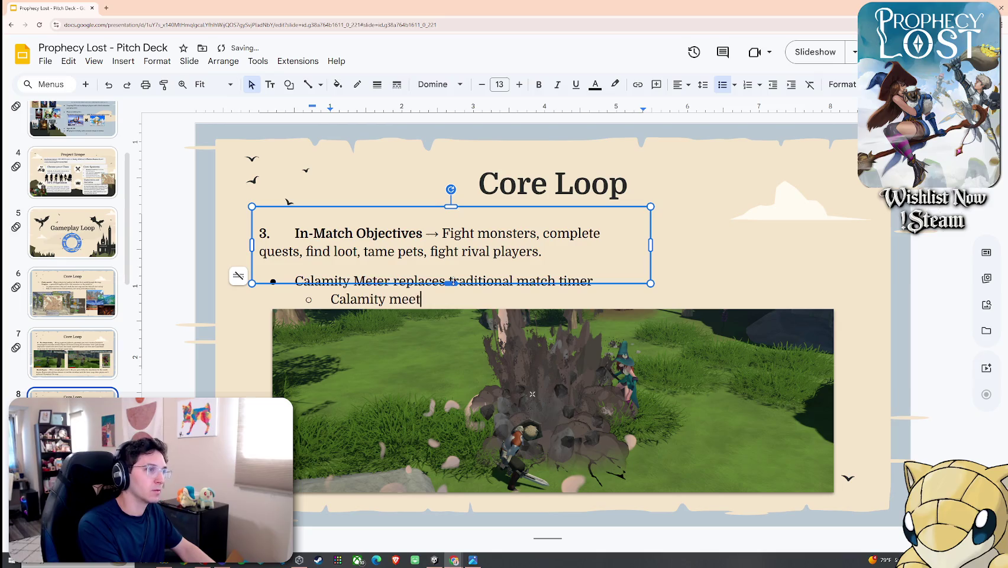
key(BackSpace)
key(BackSpace)
key(BackSpace)
text(icks up with time buy)
key(BackSpace)
text(t selfish choices)
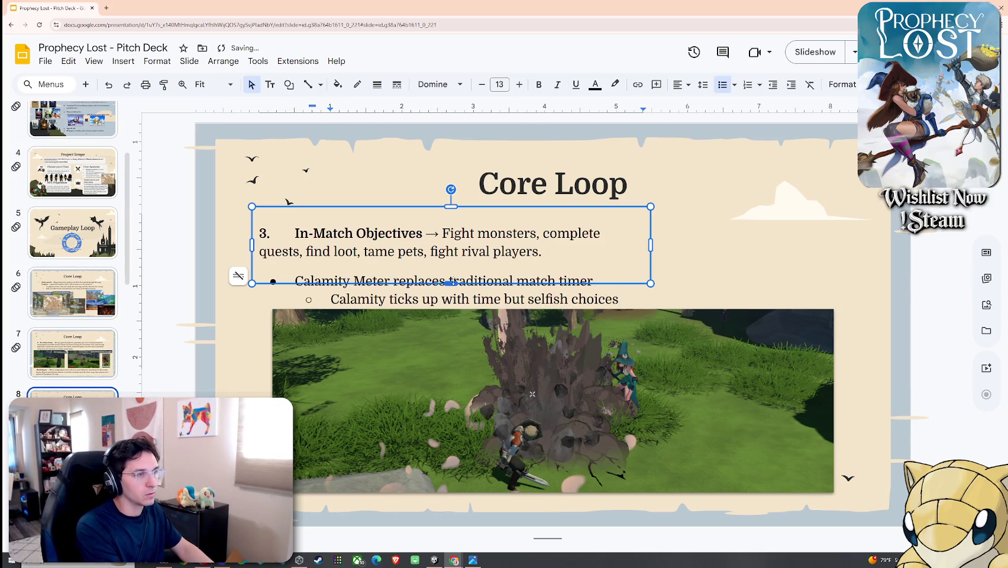
text( by)
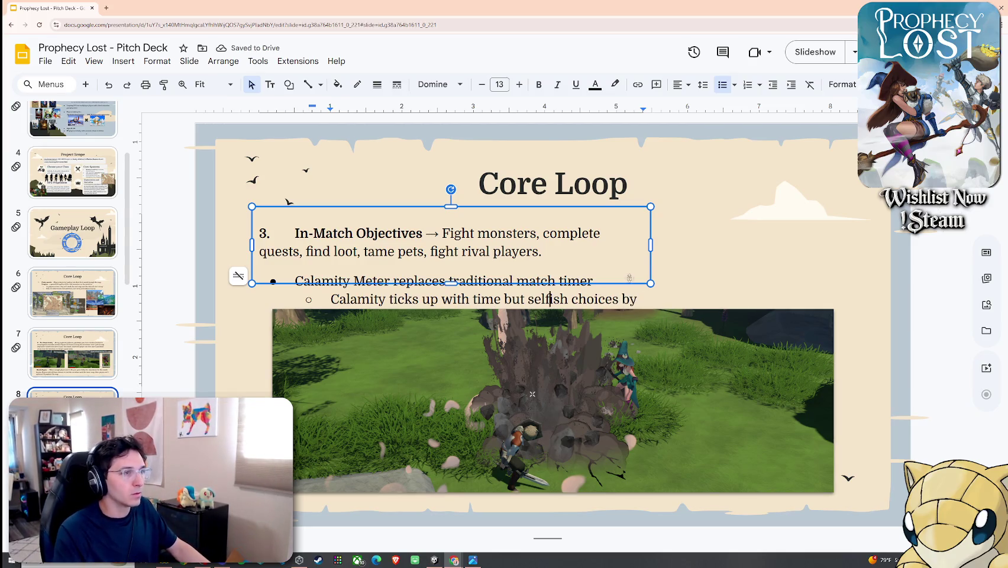
Step: Widen the text box across the slide and reword the sub-point to 'certain player choices can...'
drag(650, 244, 855, 244)
click(646, 306)
click(553, 277)
drag(552, 283, 562, 308)
click(543, 299)
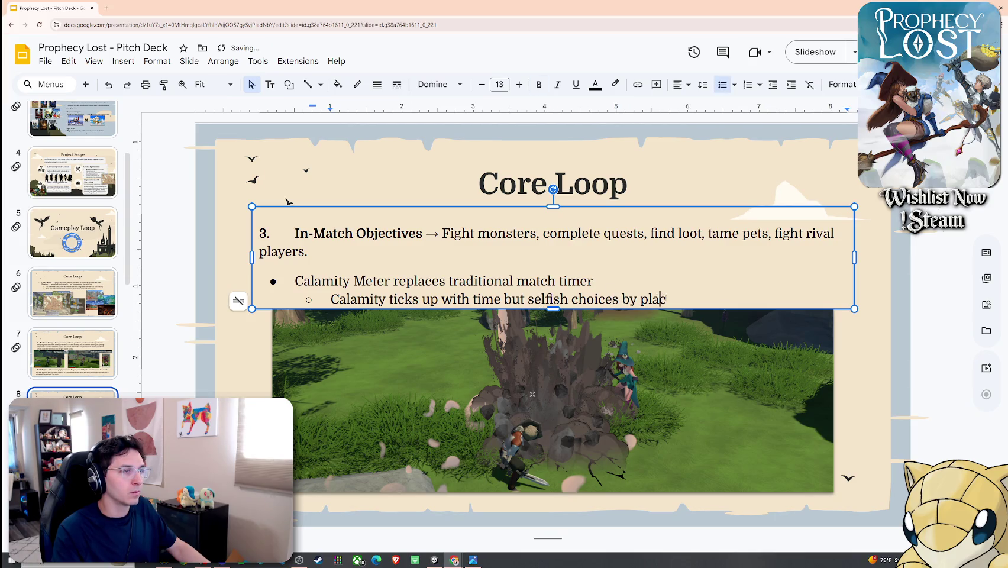
drag(666, 299, 528, 299)
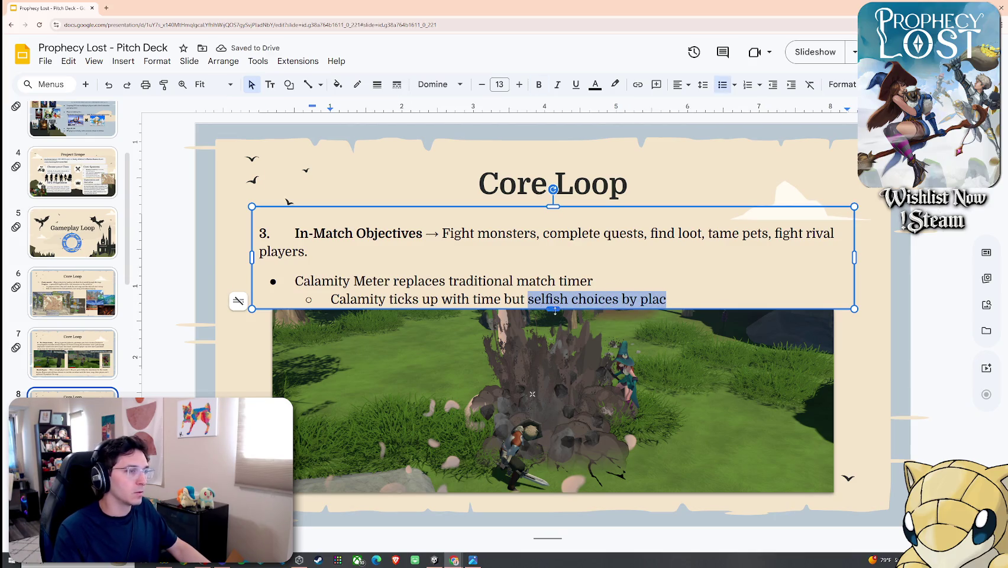
text(certi)
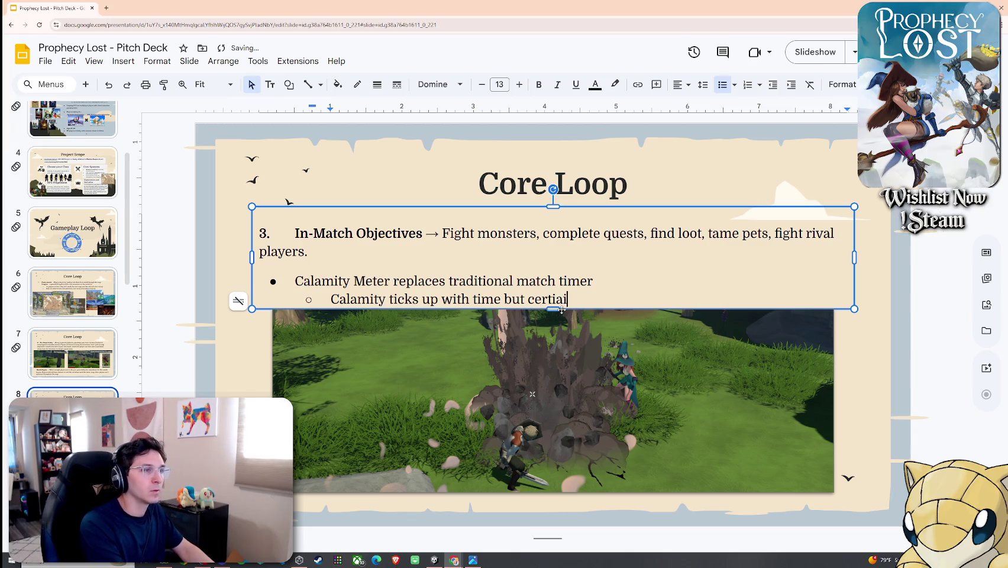
text(ain player chopice)
key(BackSpace)
key(BackSpace)
key(BackSpace)
key(BackSpace)
text(ices can affec)
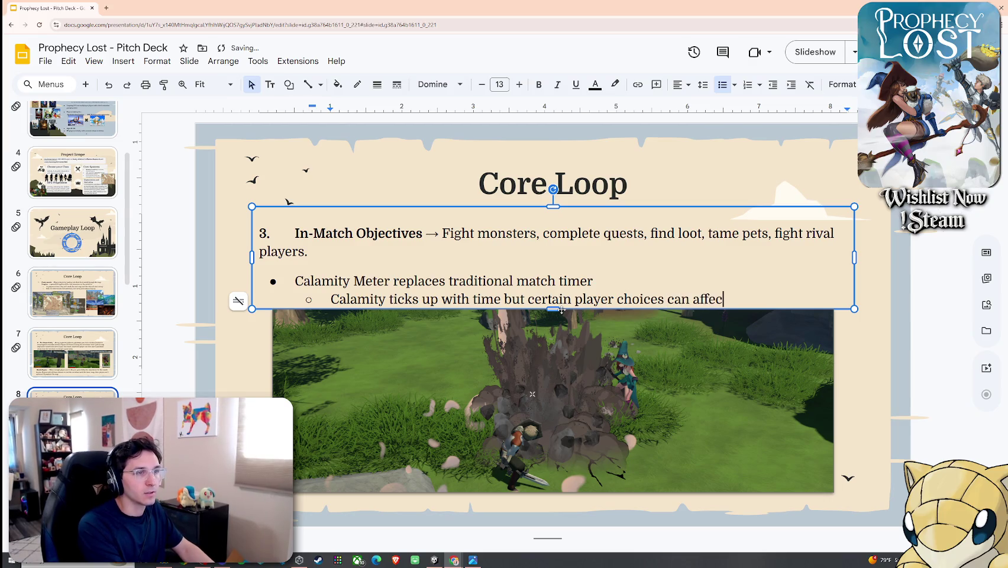
text(l...)
Step: Shrink the Core Loop gameplay screenshot slightly and shift it left
click(872, 367)
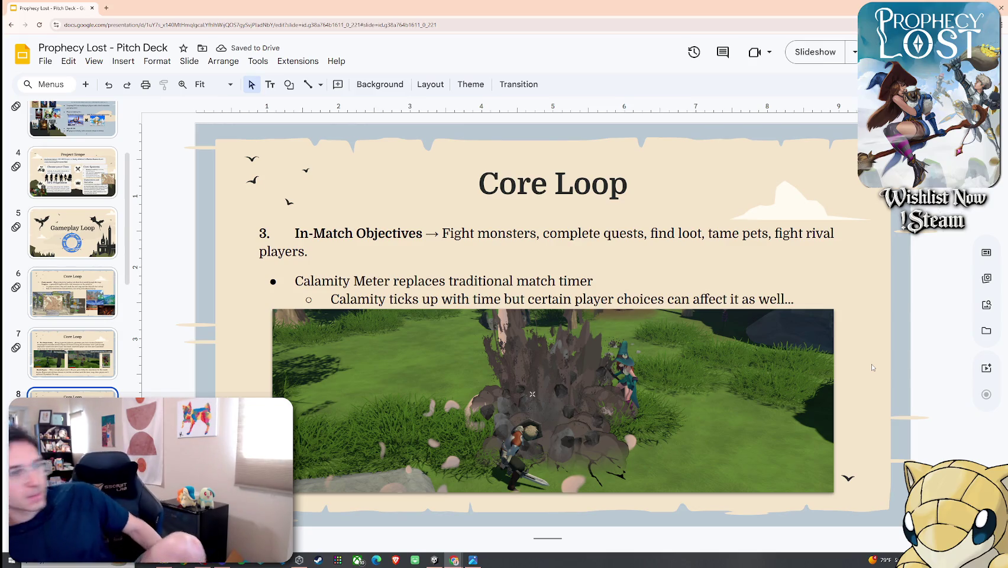
click(658, 358)
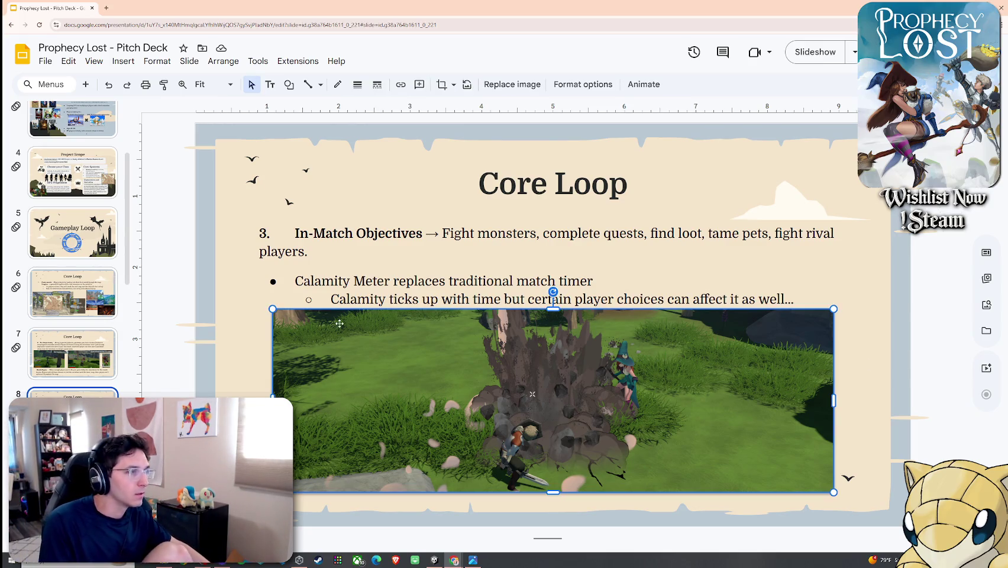
drag(272, 308, 292, 317)
drag(382, 345, 363, 344)
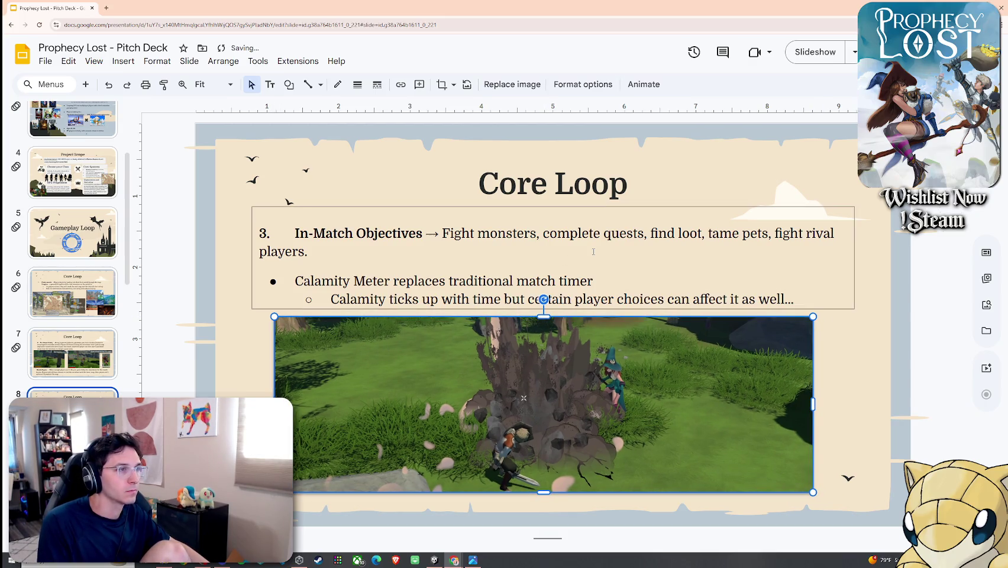
key(Escape)
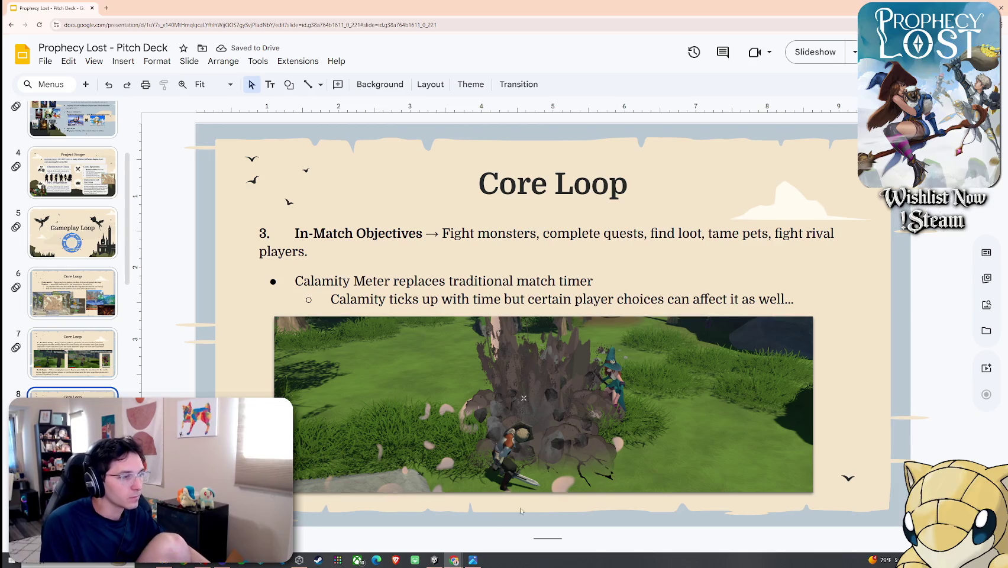
click(694, 408)
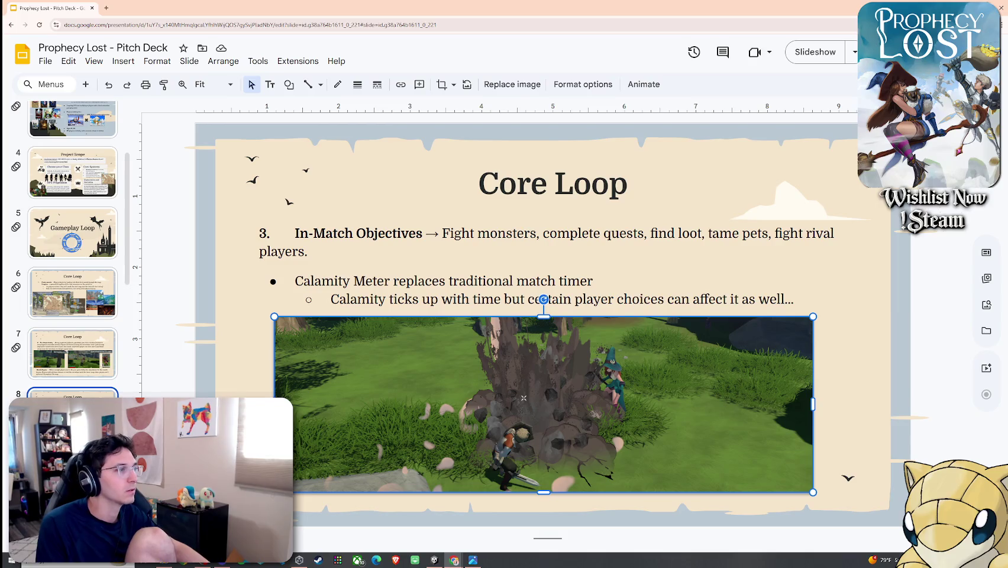
key(Escape)
click(627, 395)
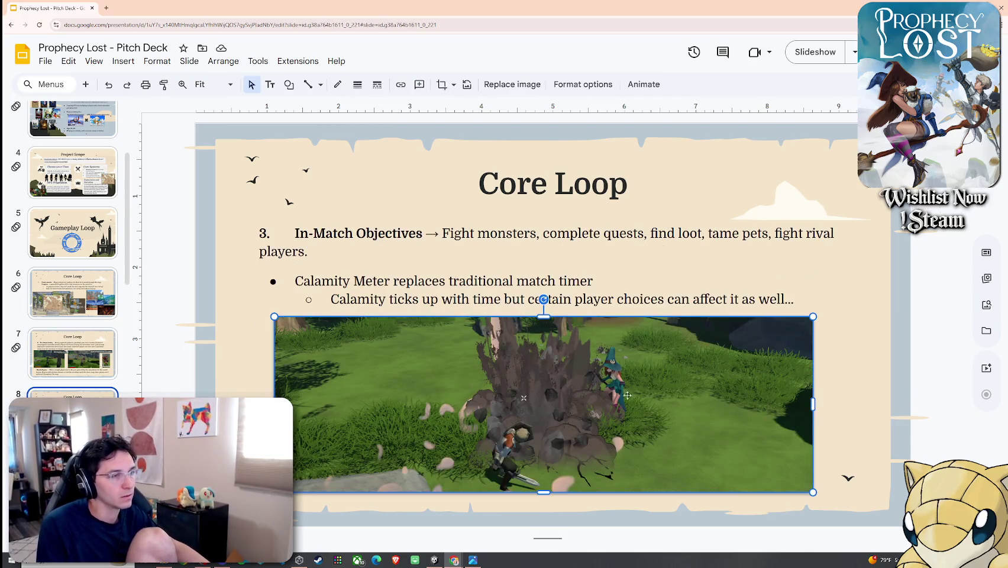
Step: Crop the screenshot's left and right sides to the central battle scene and move it left
right_click(690, 396)
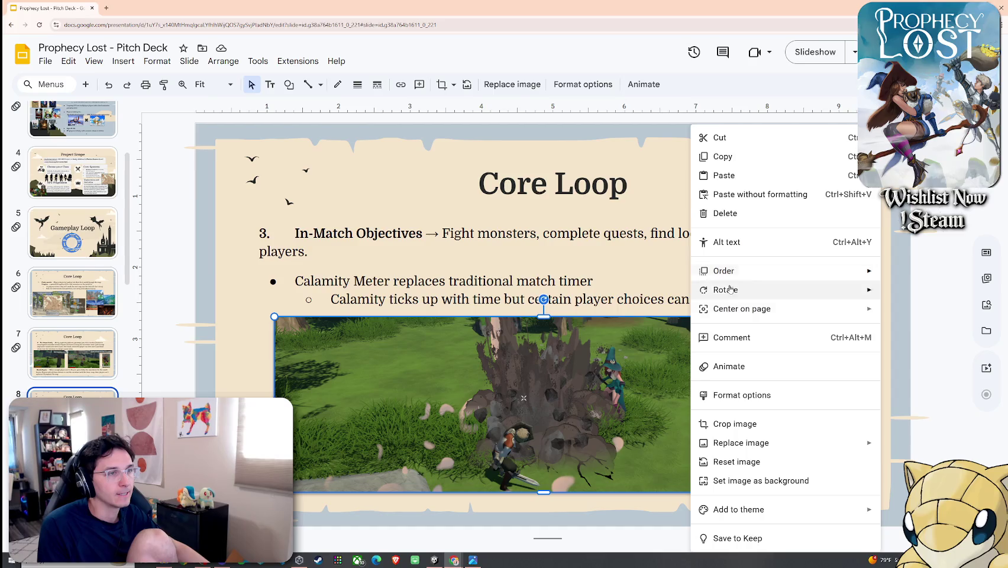
click(734, 424)
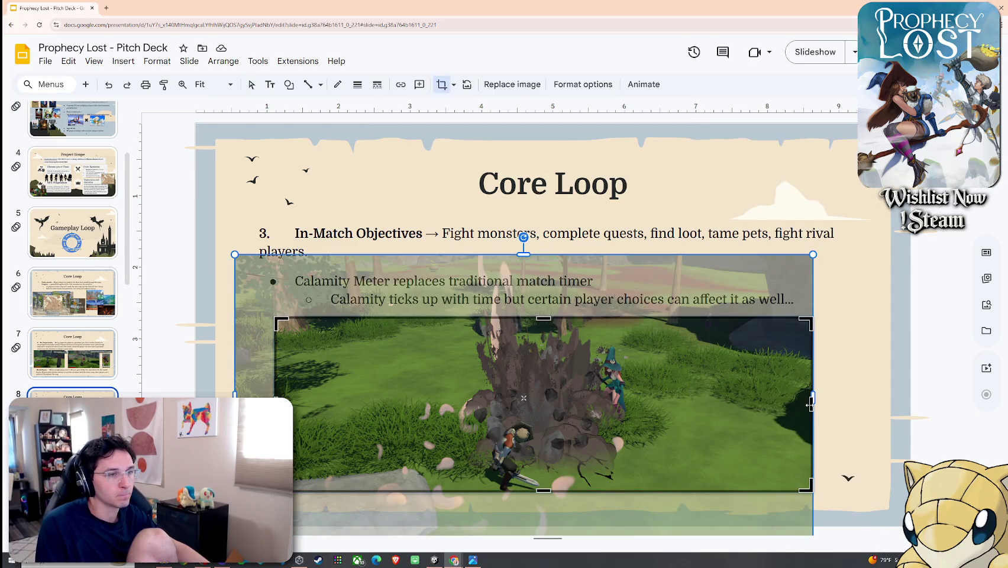
drag(811, 402, 648, 406)
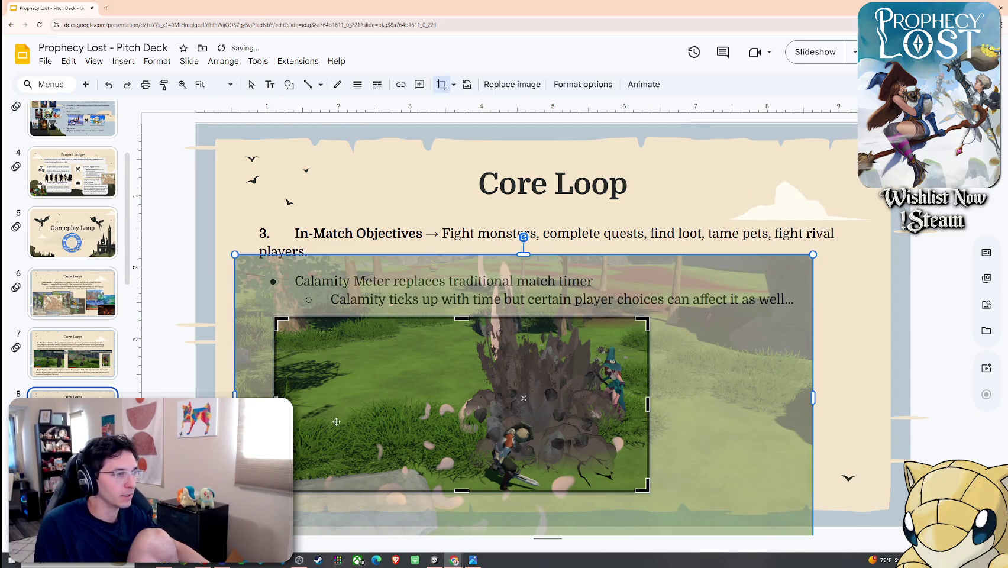
drag(276, 404, 444, 404)
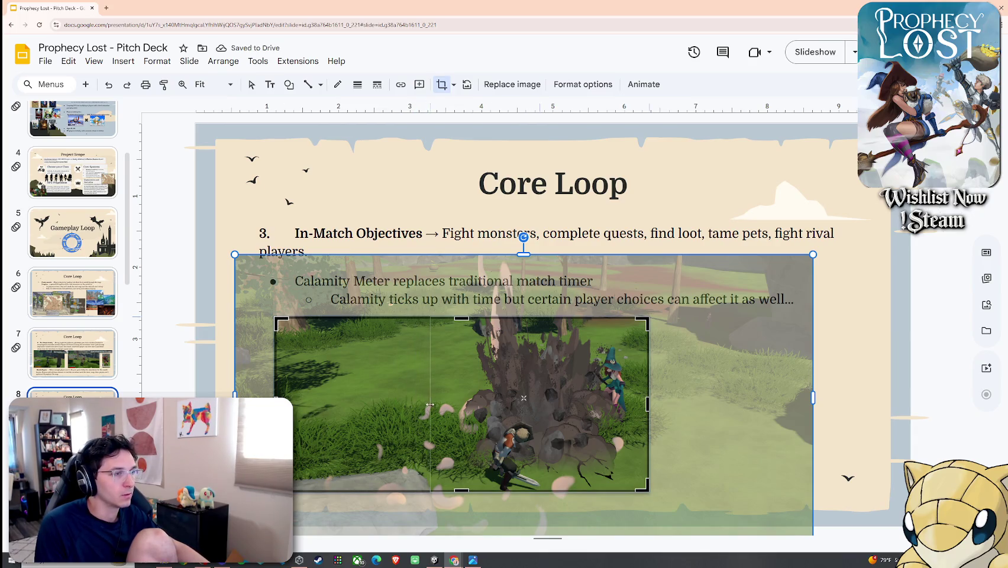
key(Return)
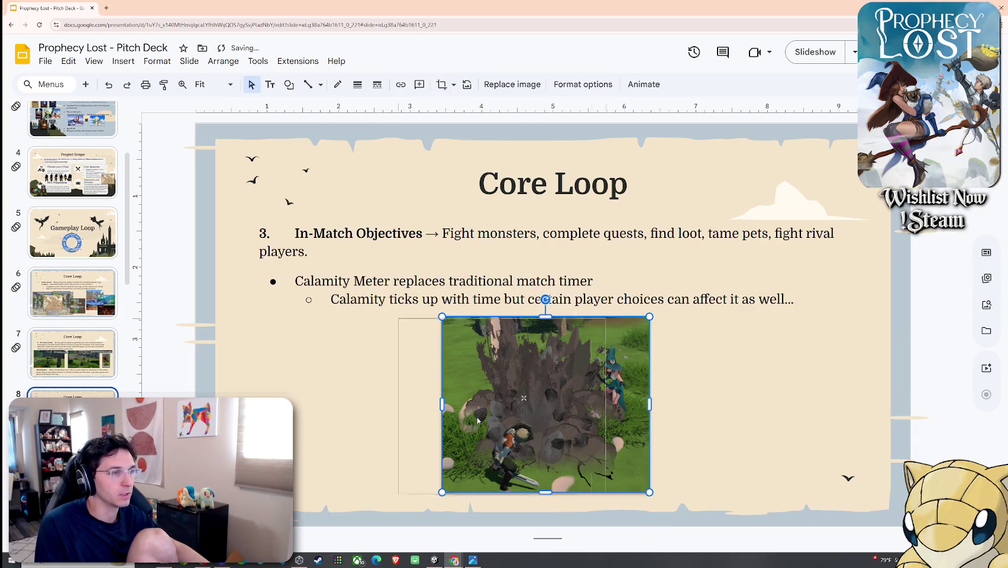
drag(570, 437, 373, 437)
click(521, 418)
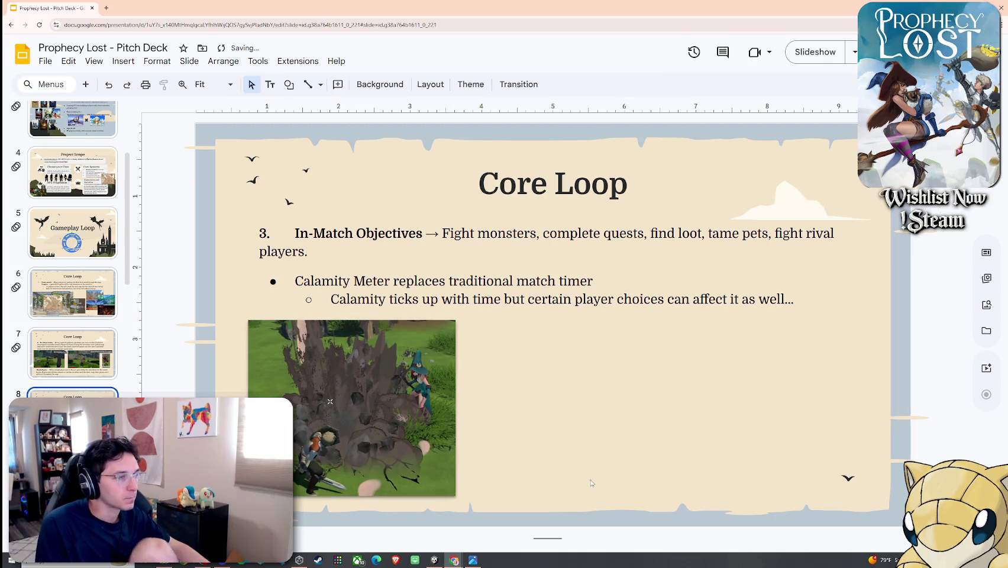
key(ctrl+z)
Step: Open the image format options, then go to the 'Find a match' slide
click(169, 64)
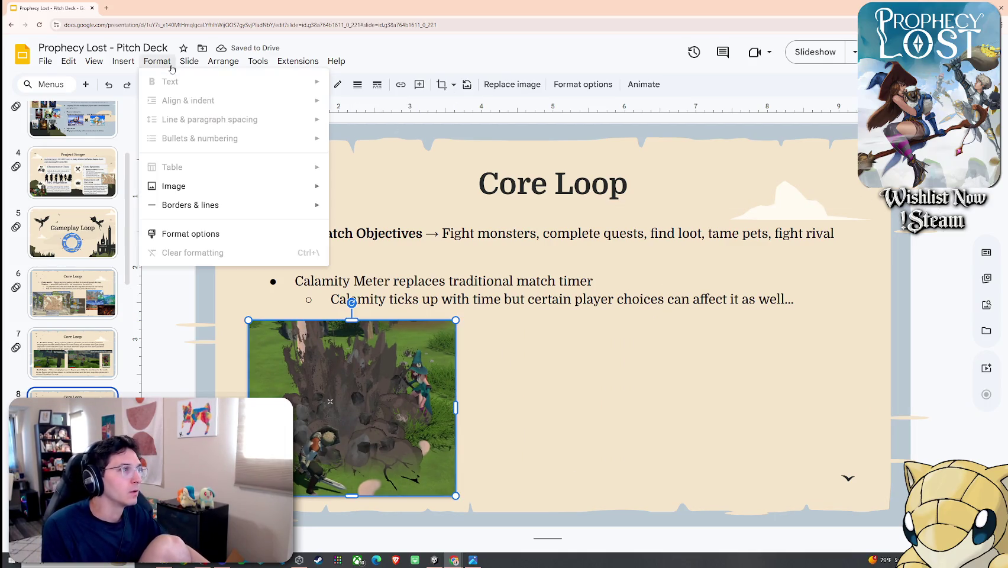
click(177, 234)
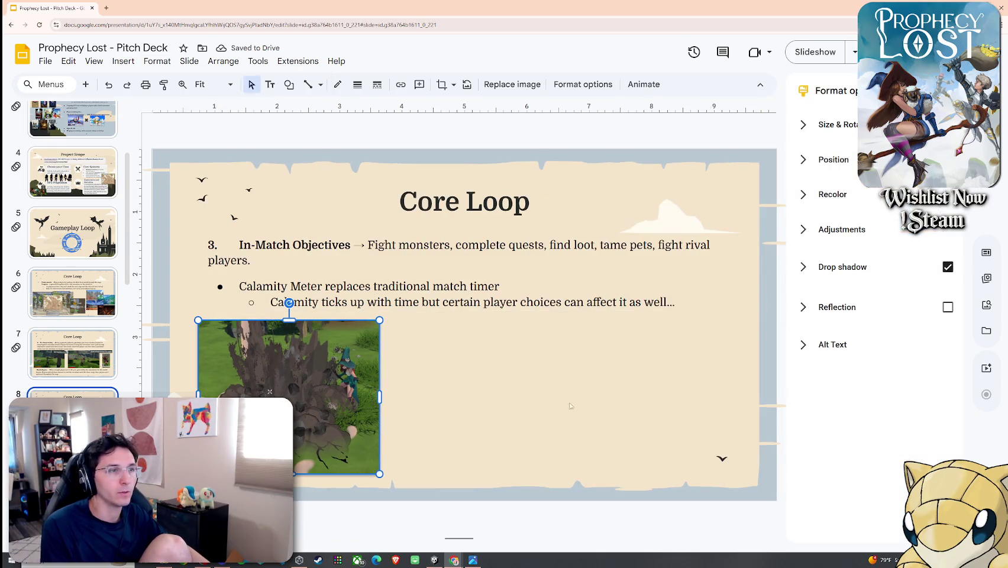
click(594, 411)
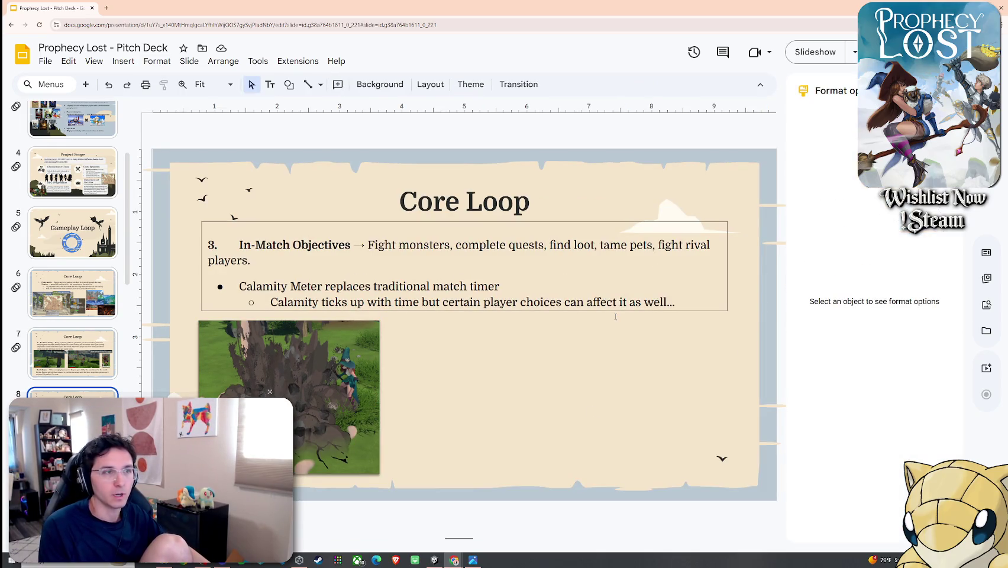
click(101, 362)
key(Up)
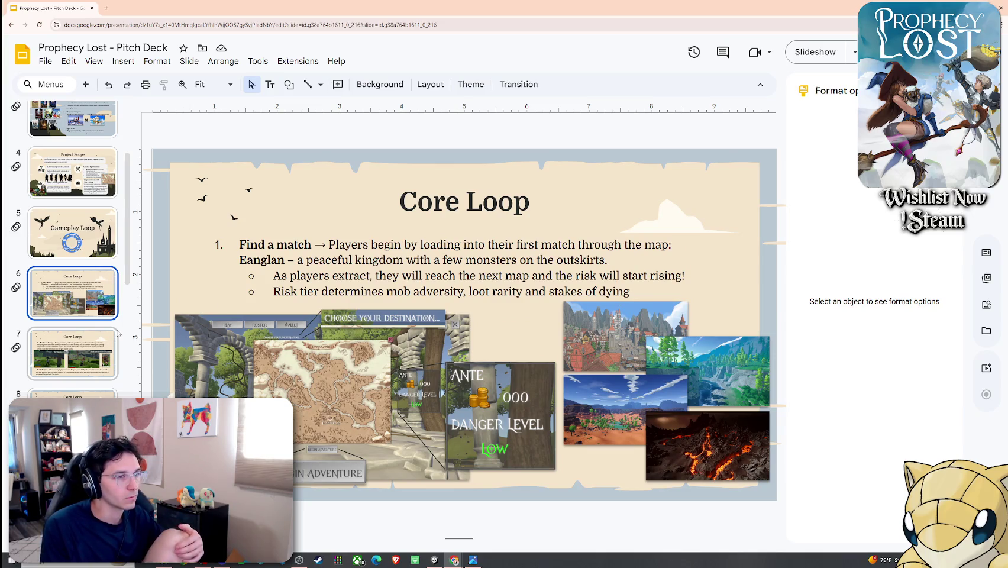
Step: Page through the Core Loop slides from Pre-Game Lobby to Outcome
click(84, 349)
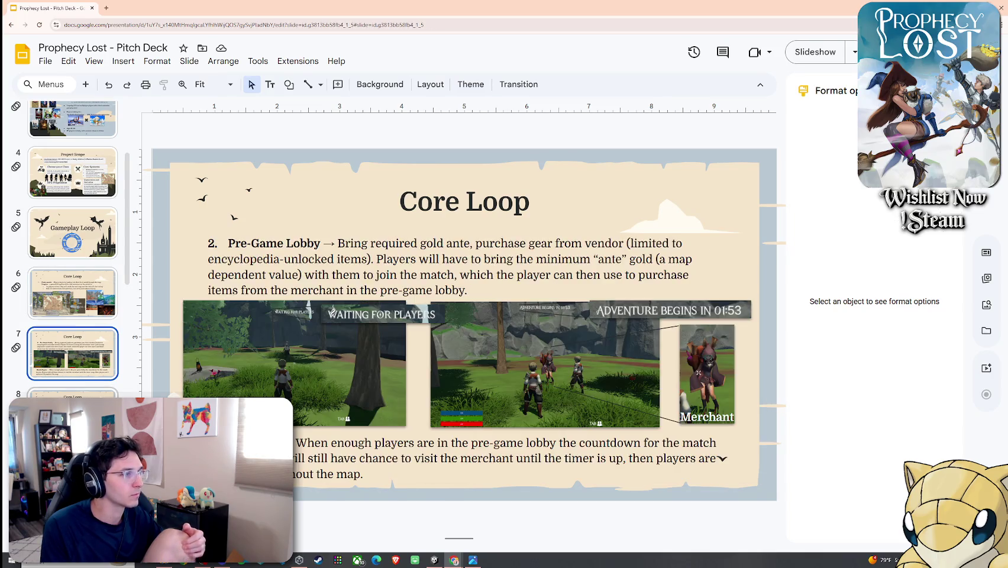
key(Down)
key(Down)
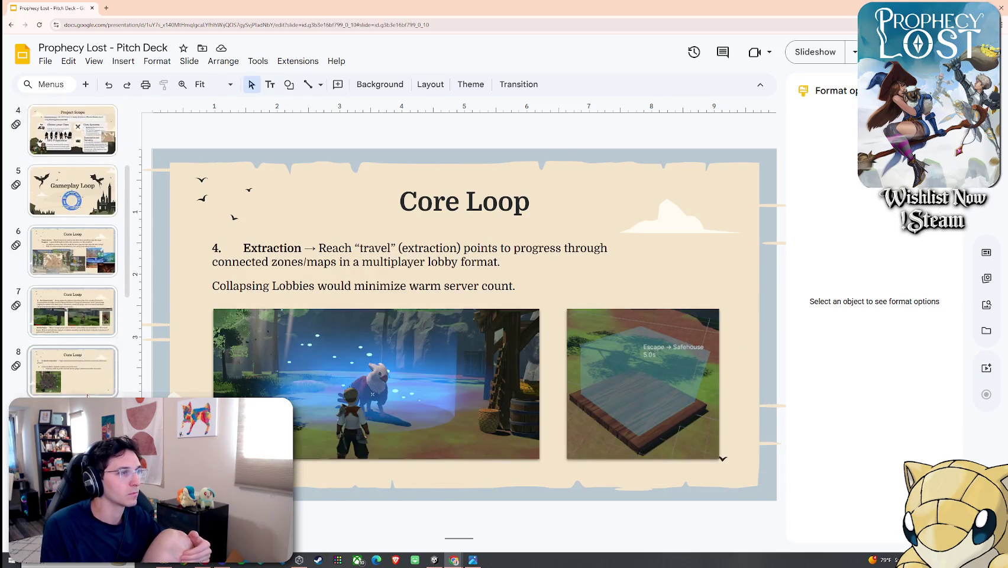
key(Up)
key(Up)
key(Down)
key(Up)
key(Down)
key(Up)
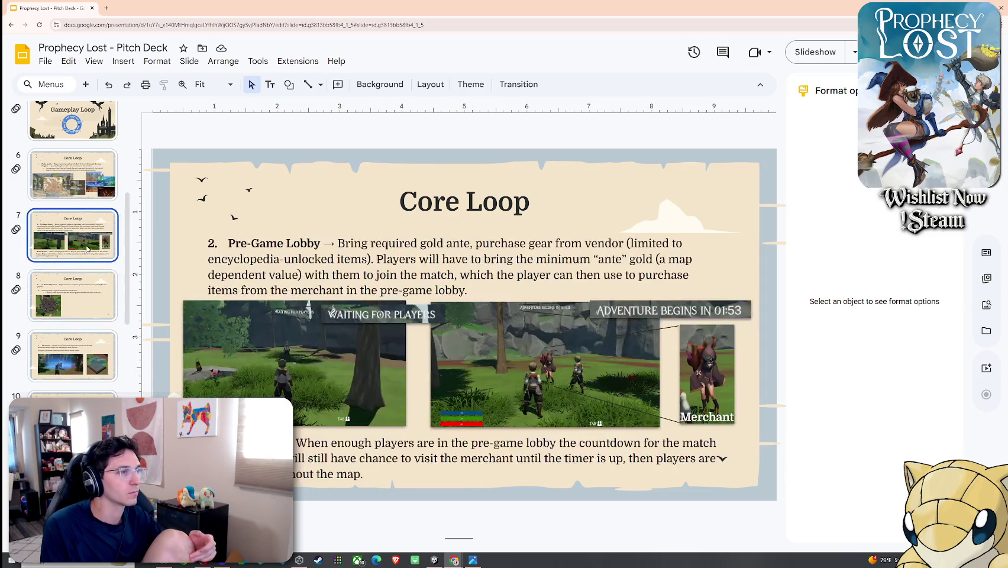
click(92, 319)
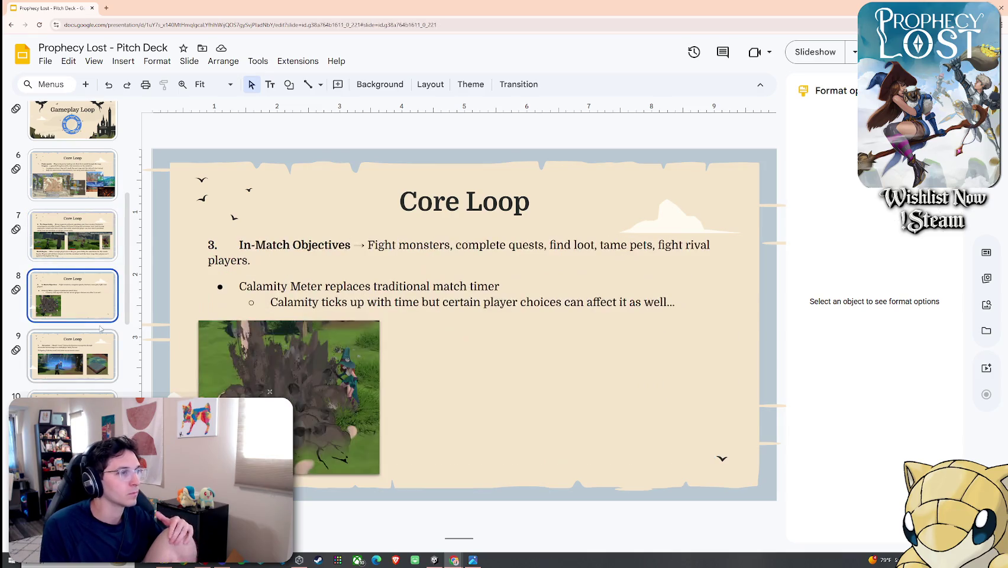
click(89, 373)
key(Down)
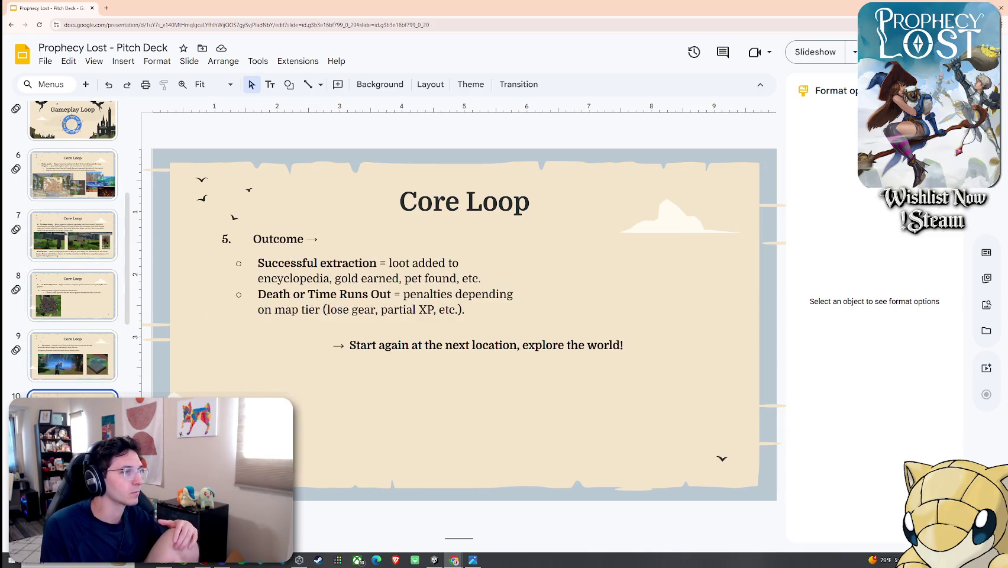
Step: Paste the new gameplay screenshot onto the In-Match Objectives slide
click(449, 354)
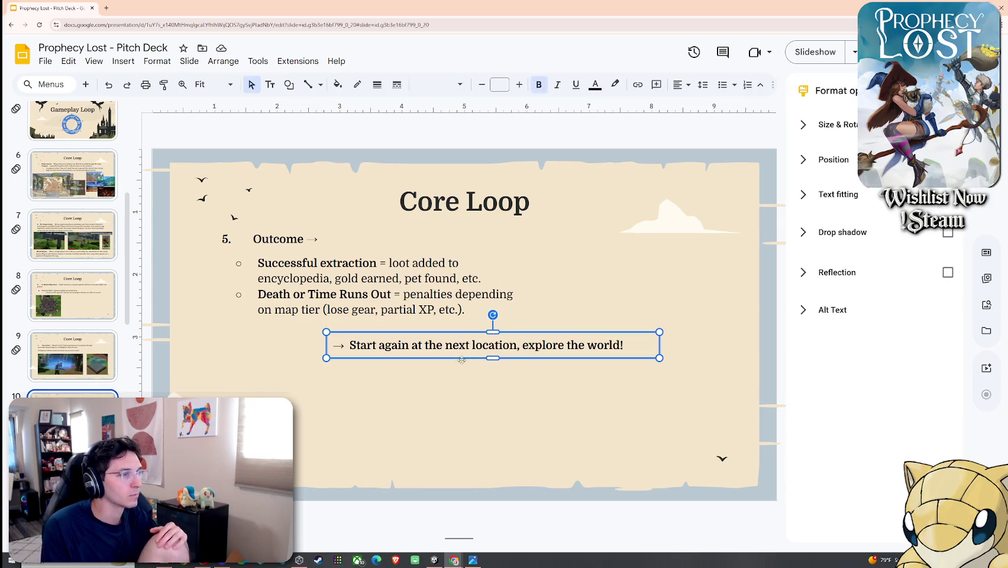
click(425, 391)
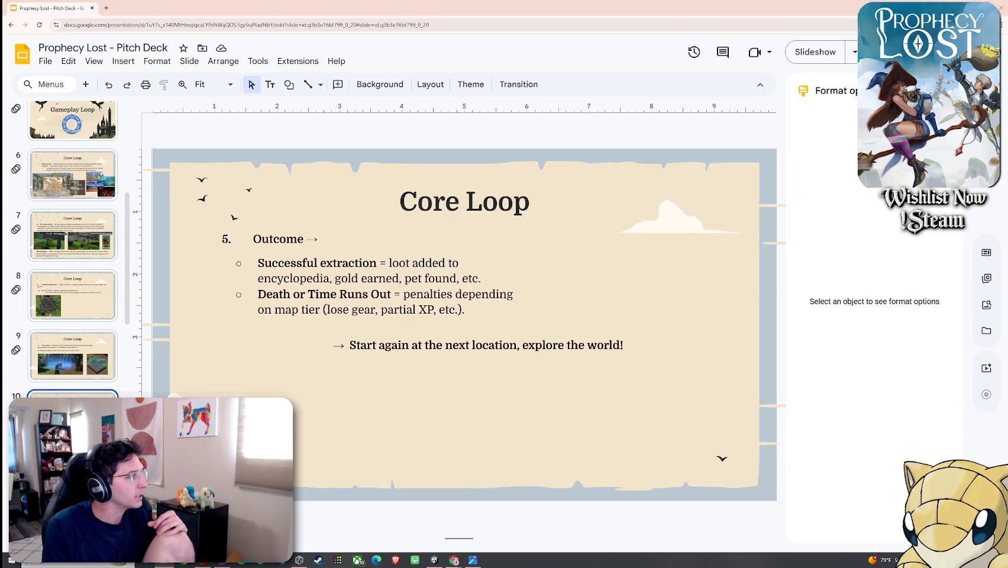
click(72, 294)
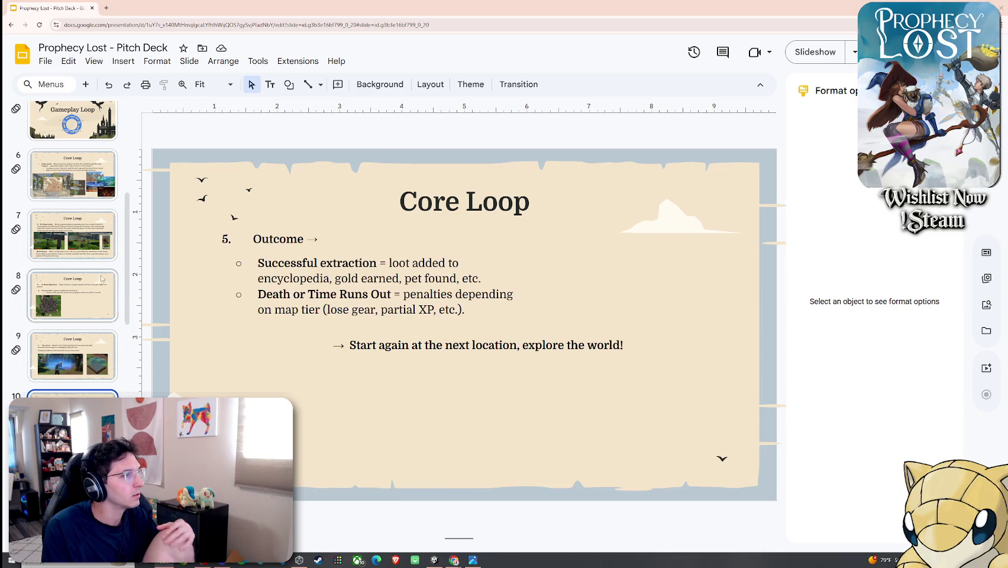
key(ctrl+v)
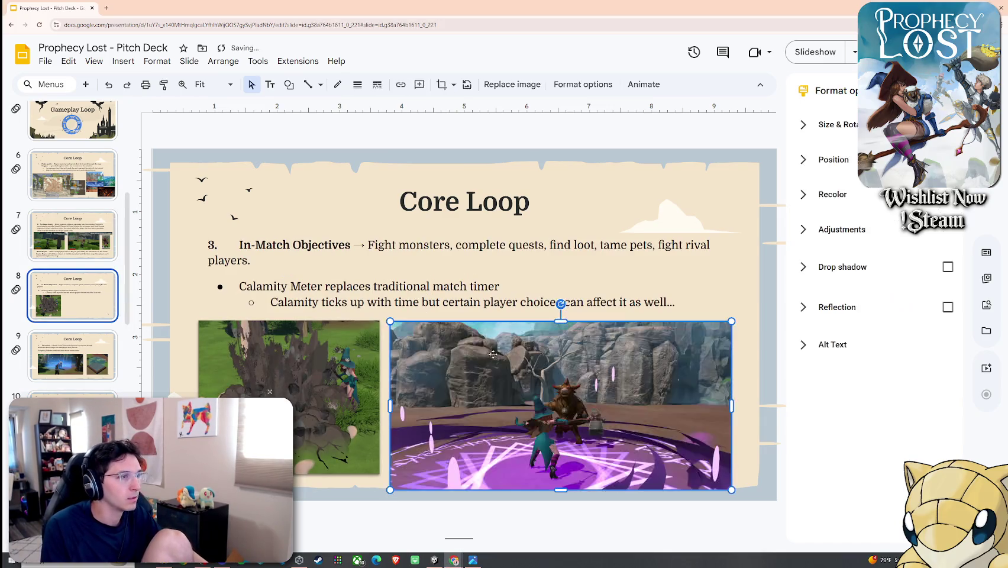
Step: Enlarge the left screenshot and move it below the text beside the new one
drag(432, 358, 428, 351)
click(374, 323)
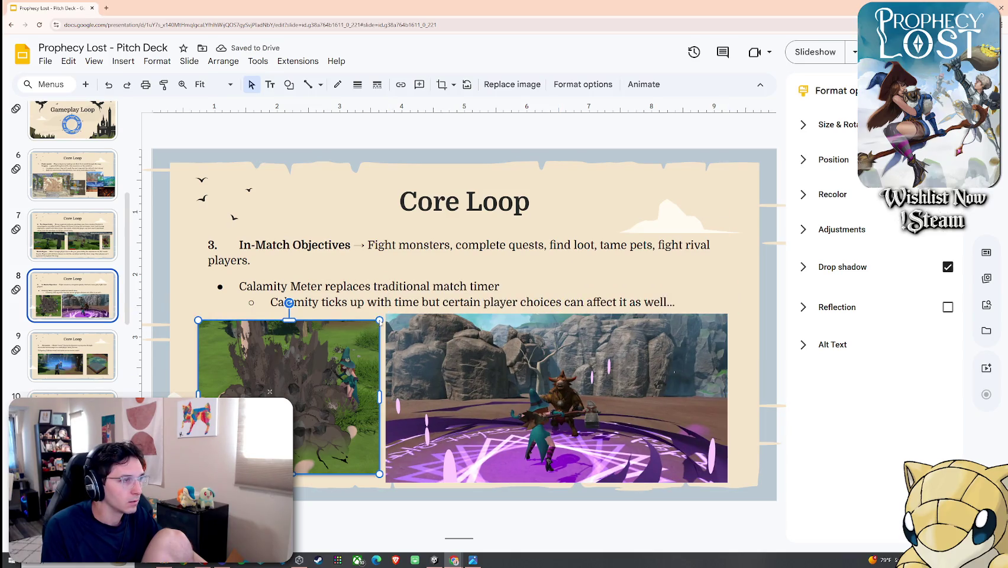
drag(379, 320, 405, 300)
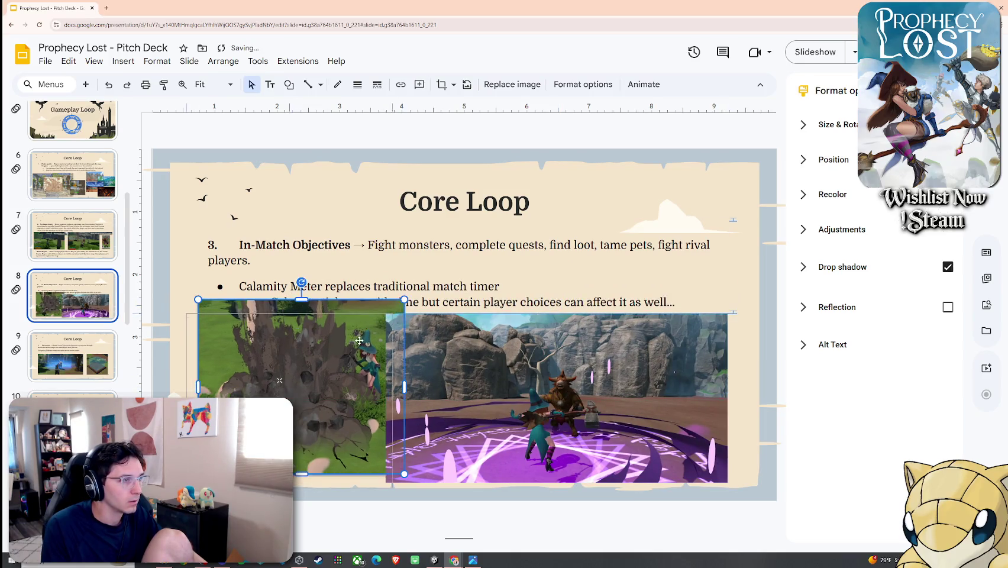
drag(359, 341, 347, 355)
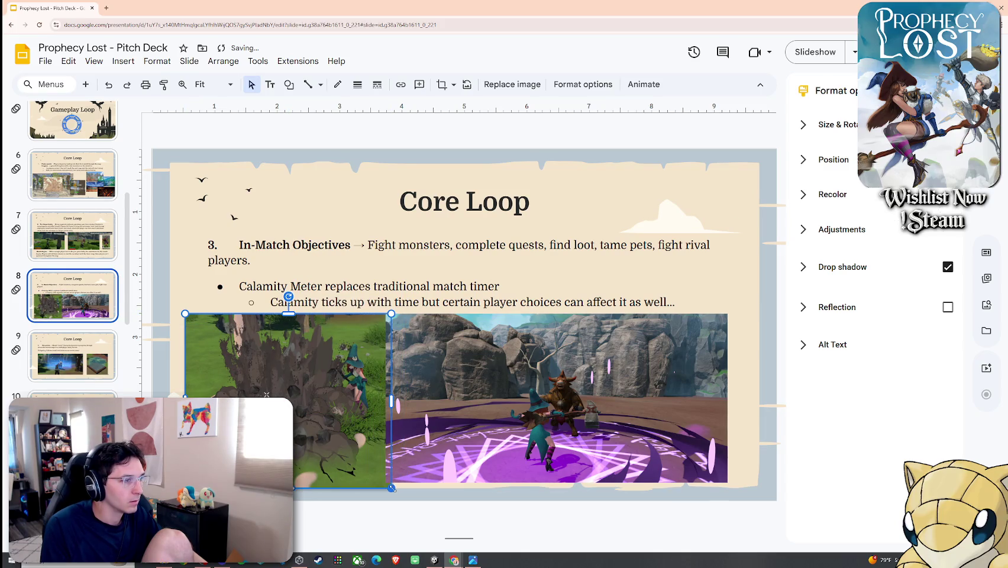
drag(392, 488, 385, 483)
Step: Select both screenshots and scale them down together into a matching side-by-side row
click(556, 402)
click(887, 267)
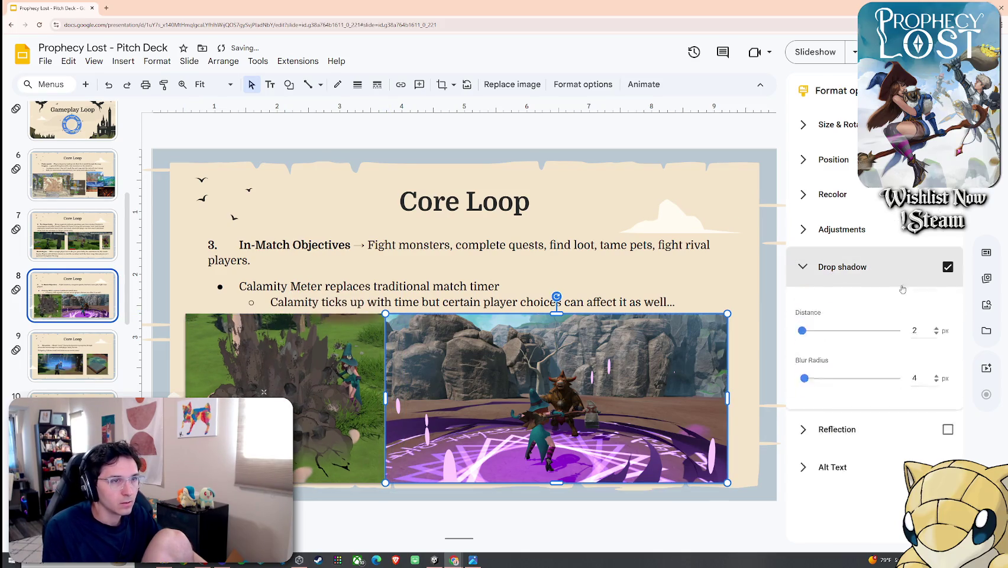
mouse_move(596, 394)
mouse_down()
mouse_move(621, 393)
mouse_move(603, 394)
mouse_up()
shift+click(334, 440)
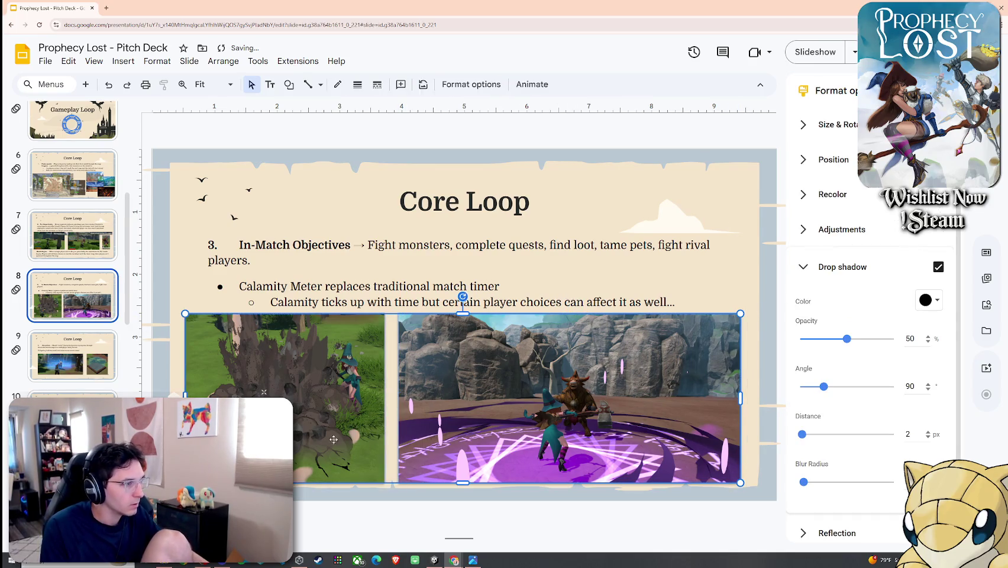
drag(185, 483, 205, 477)
click(441, 530)
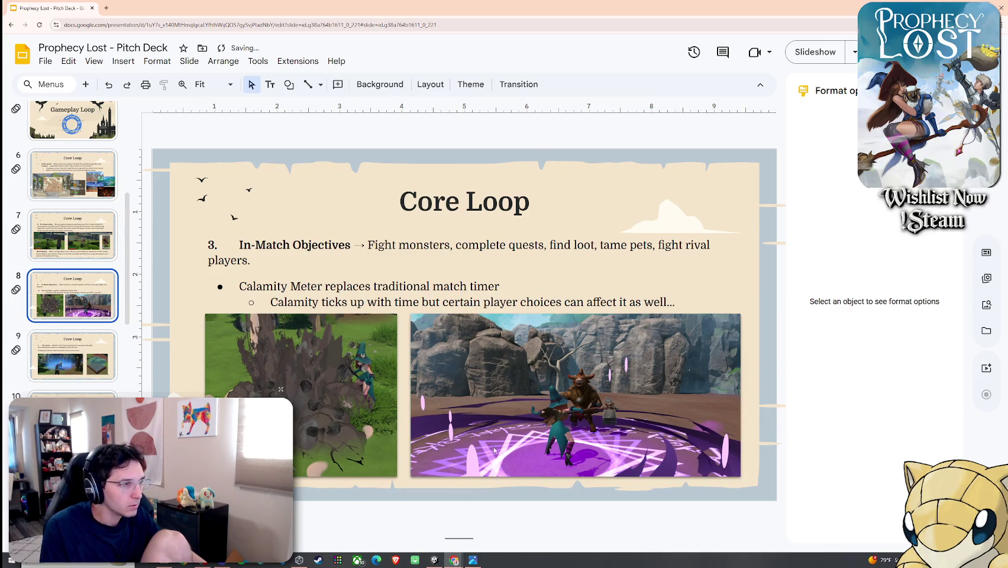
click(86, 352)
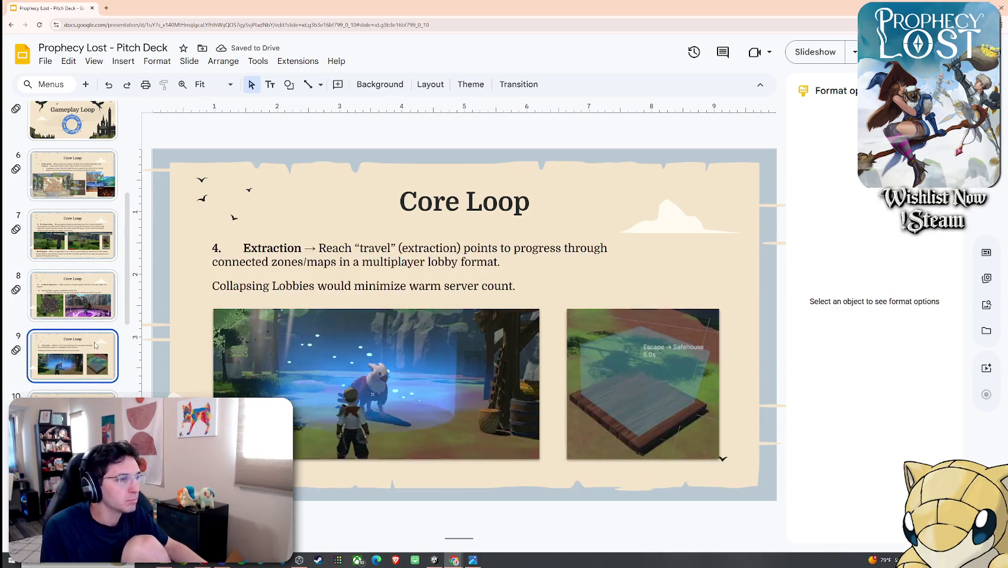
Step: Enlarge the griffin and Safehouse screenshots on the Extraction slide to matching sizes
click(88, 313)
click(83, 355)
click(488, 370)
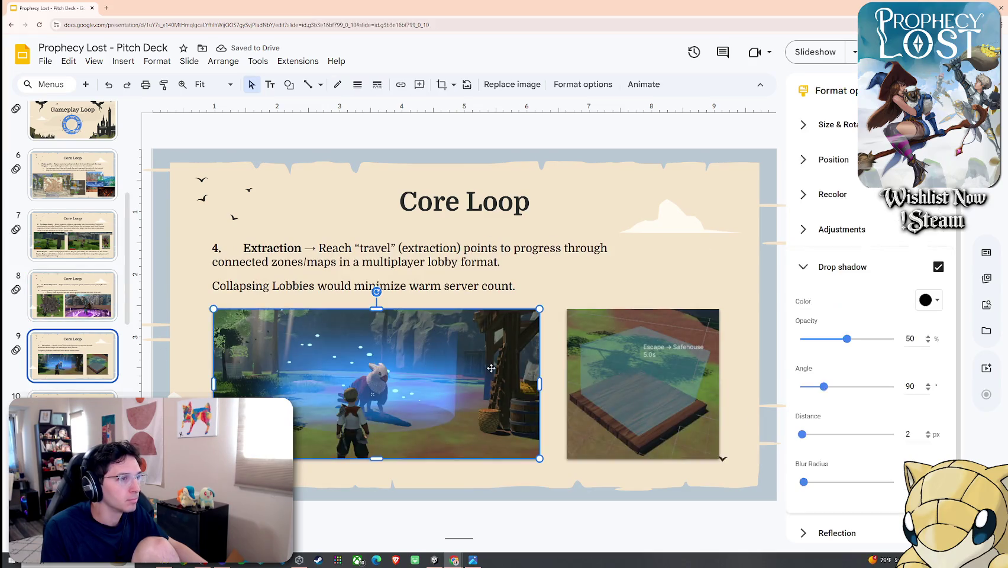
drag(540, 459, 557, 467)
click(695, 455)
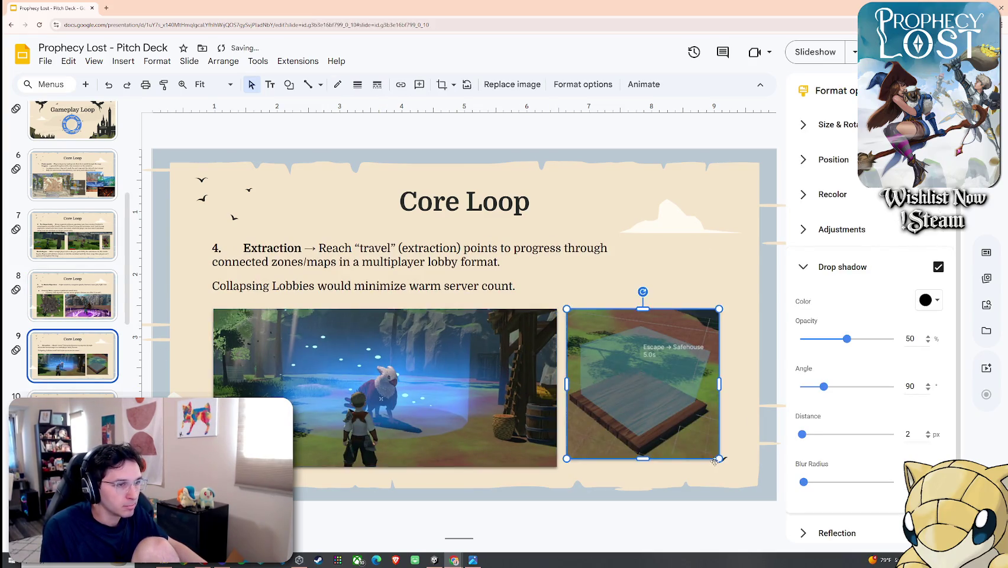
drag(720, 459, 729, 468)
click(636, 299)
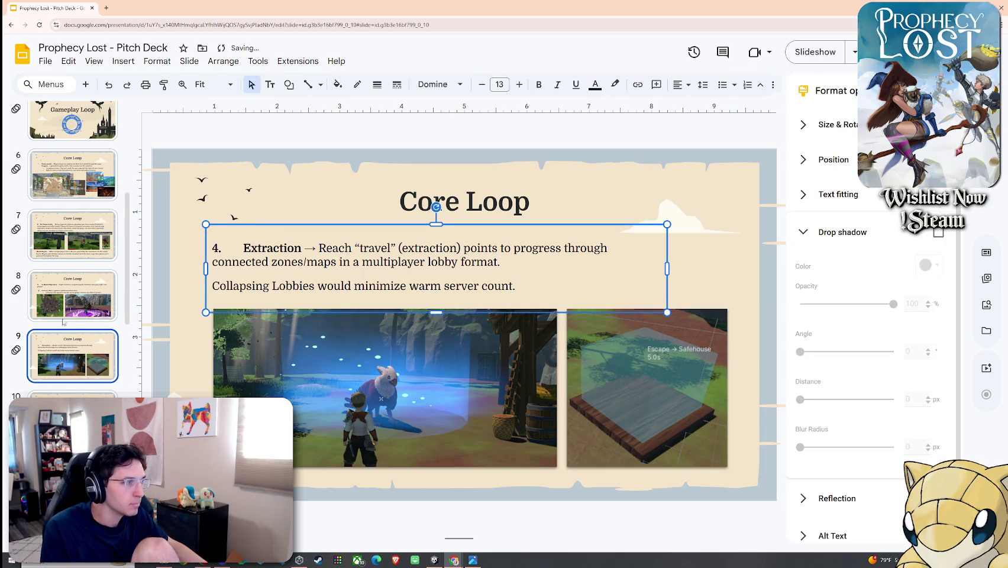
Step: Select both Extraction screenshots and nudge them slightly left and down
click(53, 303)
key(Down)
key(Up)
key(Down)
click(374, 372)
shift+click(596, 368)
drag(595, 368, 587, 372)
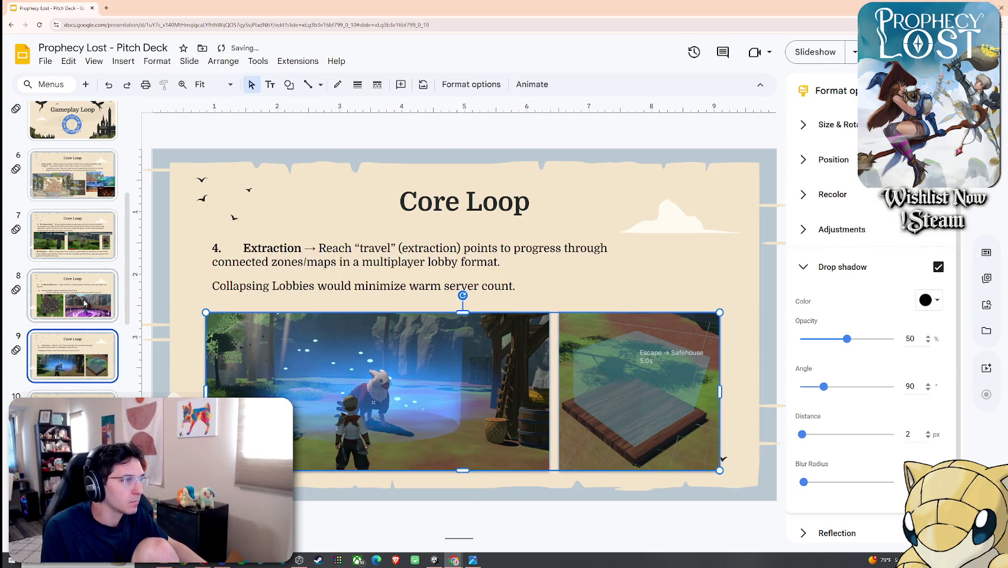
Step: Compare the Extraction slide's layout against the In-Match Objectives slide
click(84, 303)
key(Down)
key(Up)
key(Down)
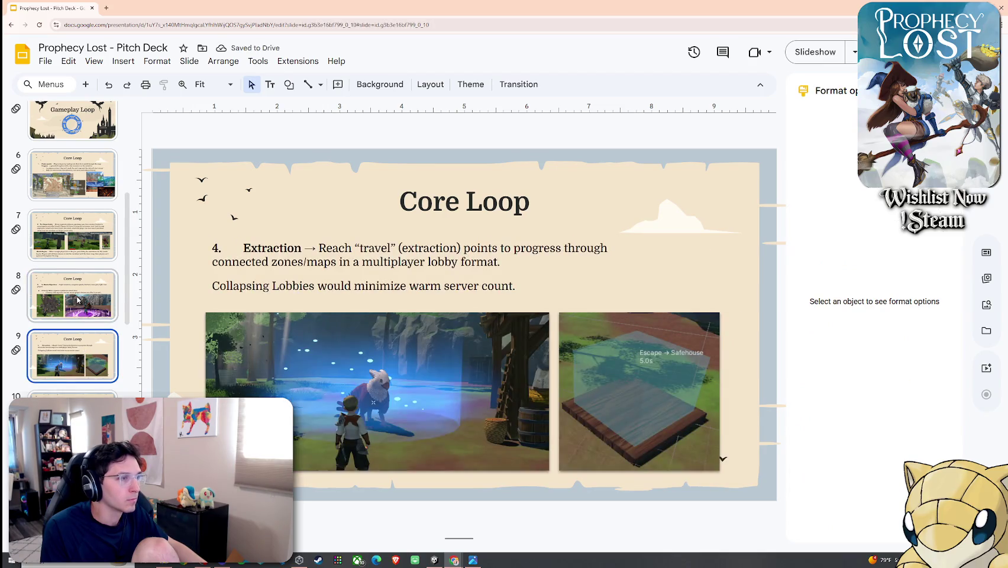
key(Up)
click(74, 344)
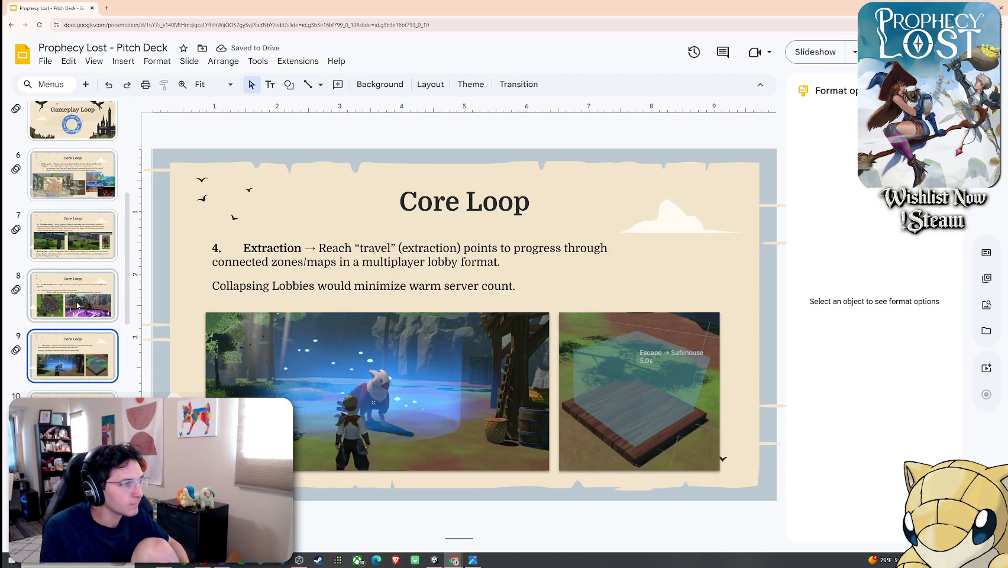
Step: Make the phrase 'Calamity Meter' bold on the In-Match Objectives slide
click(77, 305)
click(87, 367)
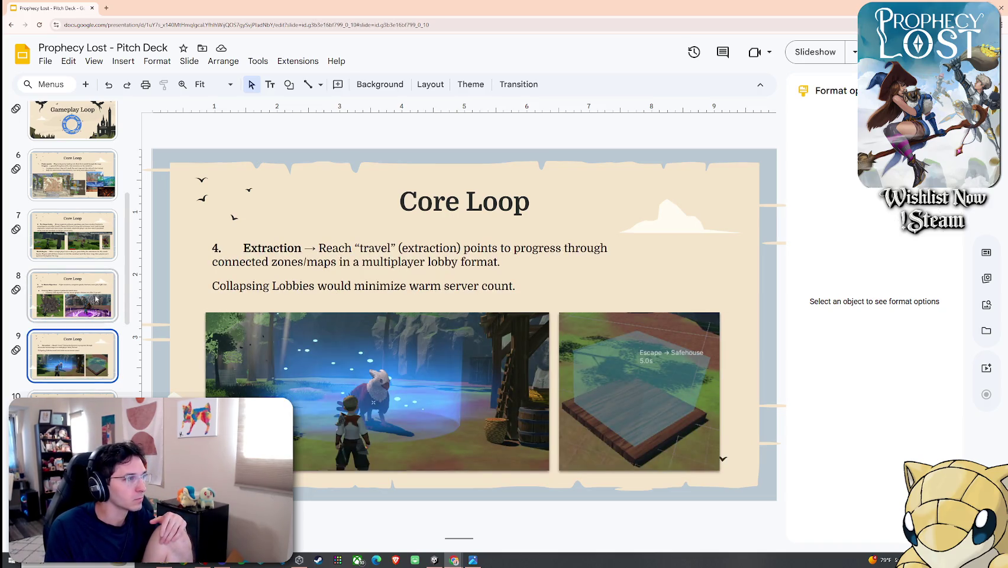
click(96, 299)
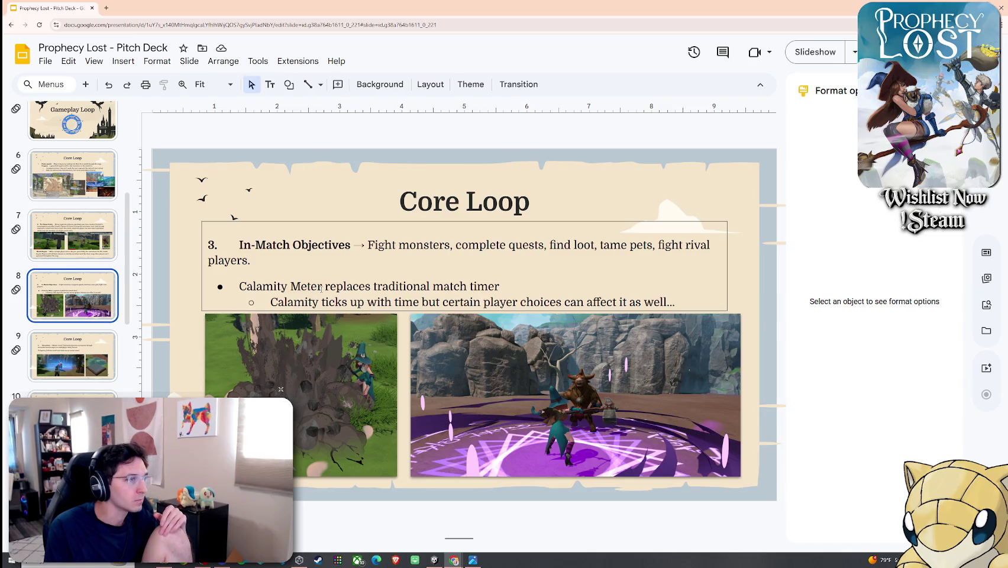
drag(321, 289, 239, 288)
key(ctrl+b)
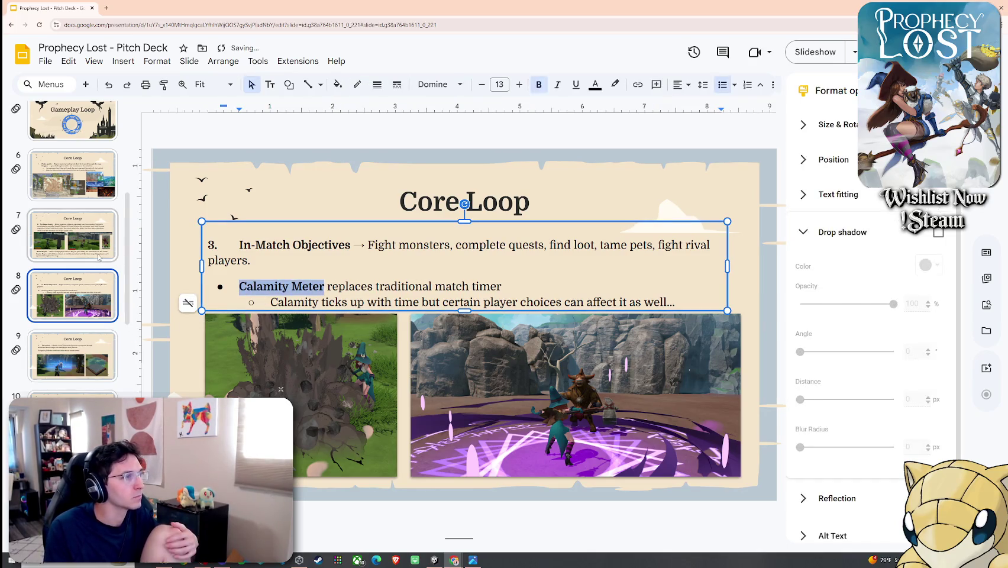
Step: Browse the slides via Outcome and land on the Anti "Gear Fear" Design slide
click(99, 257)
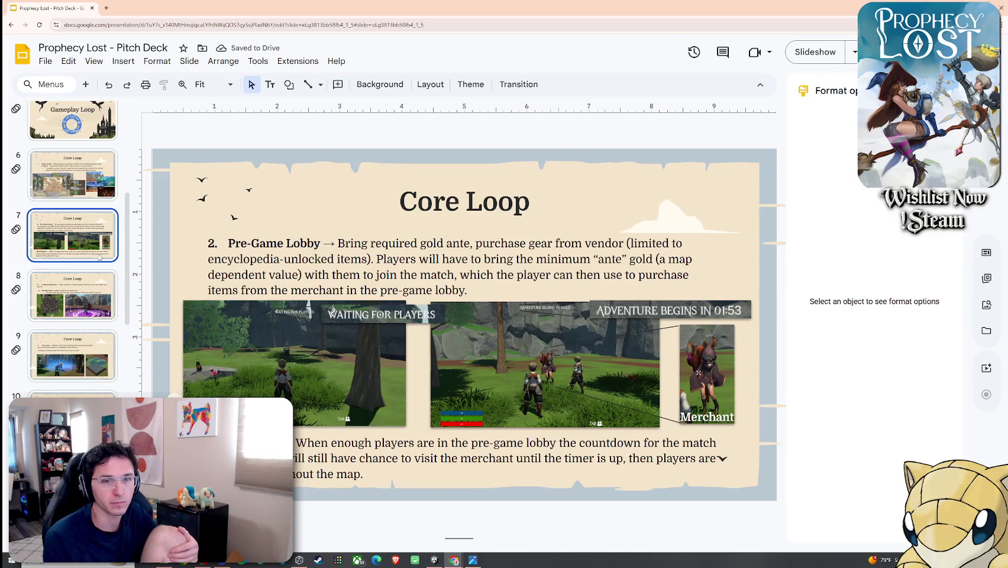
click(94, 195)
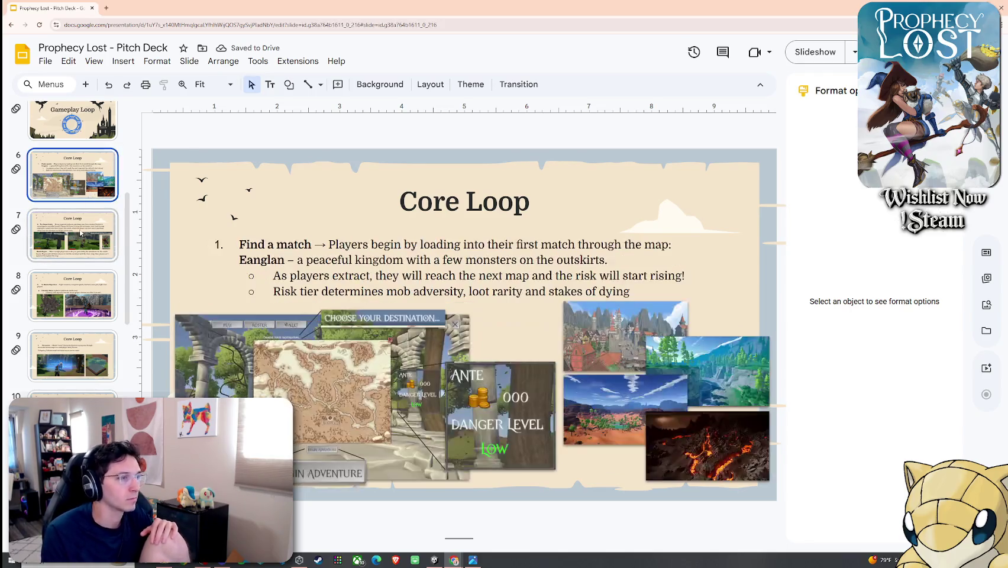
click(81, 234)
click(78, 279)
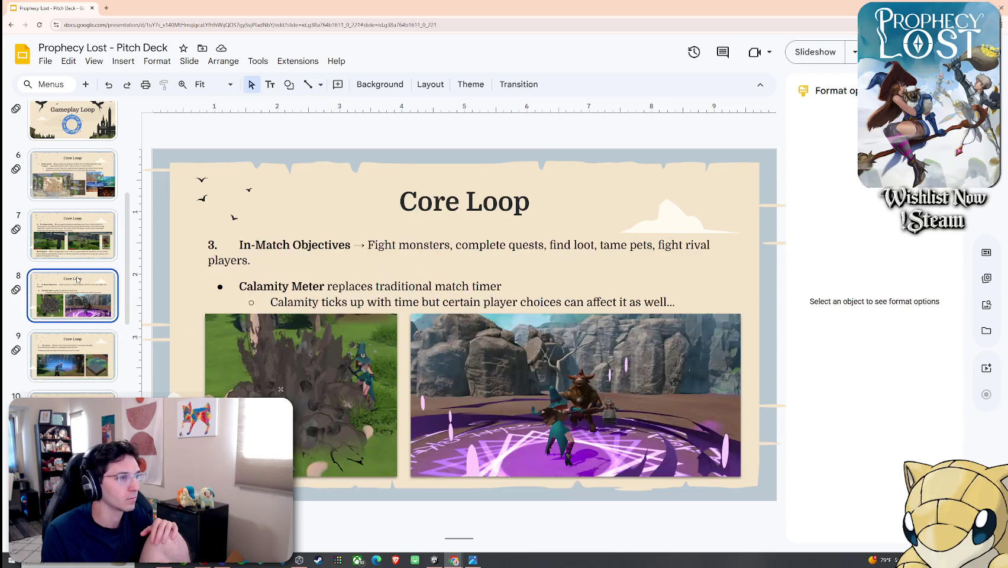
click(69, 357)
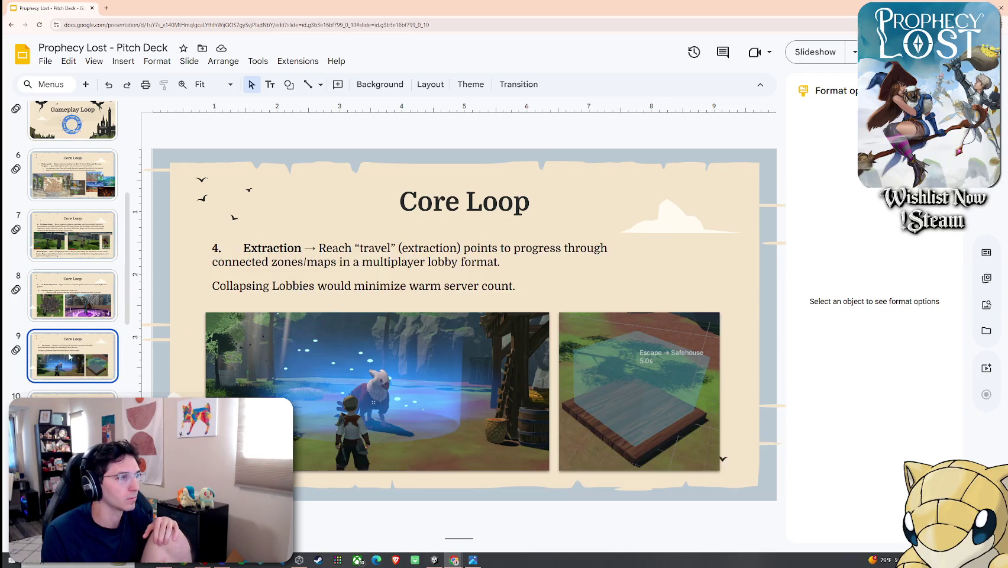
scroll(69, 357, down, 2)
key(Up)
click(77, 273)
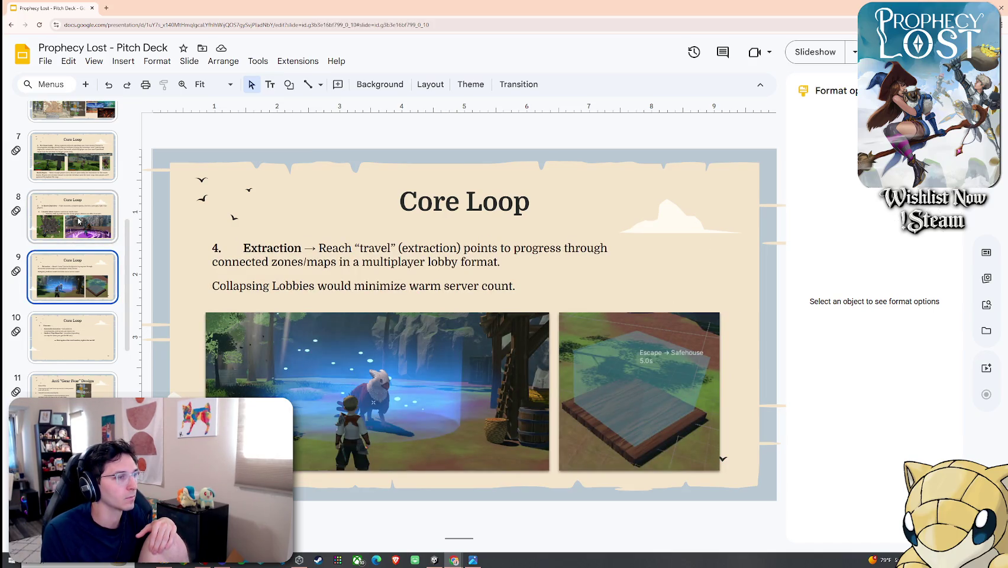
click(79, 221)
click(85, 332)
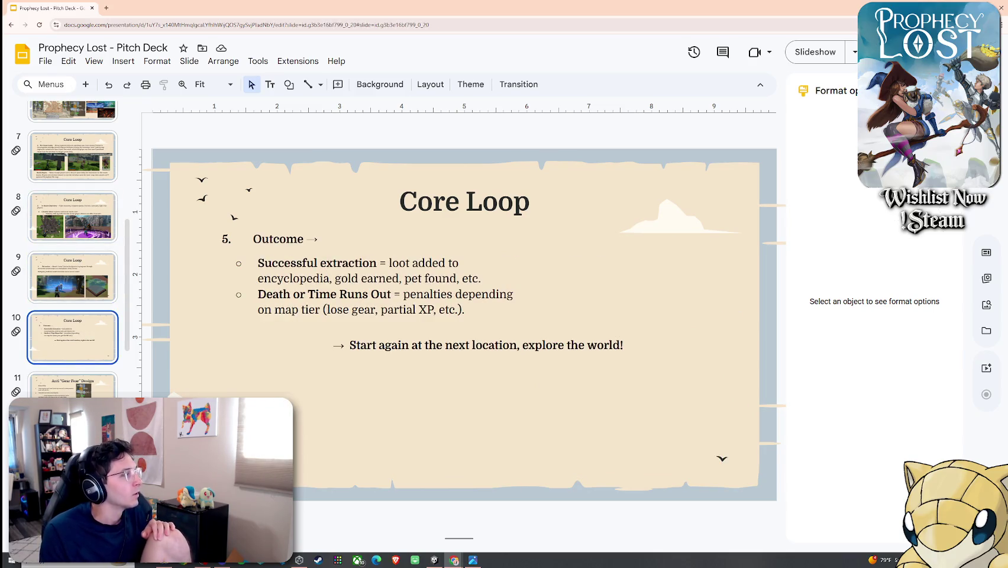
scroll(81, 386, up, 1)
scroll(81, 386, down, 2)
click(75, 371)
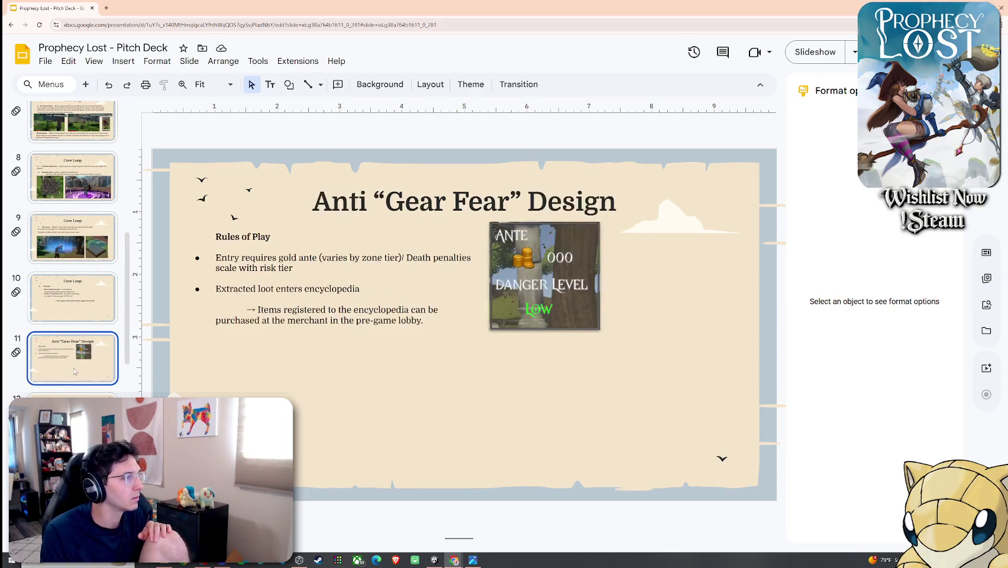
Step: Shrink the Rules of Play text box to fit its text, then return to the Core Loop slide
click(585, 298)
click(338, 338)
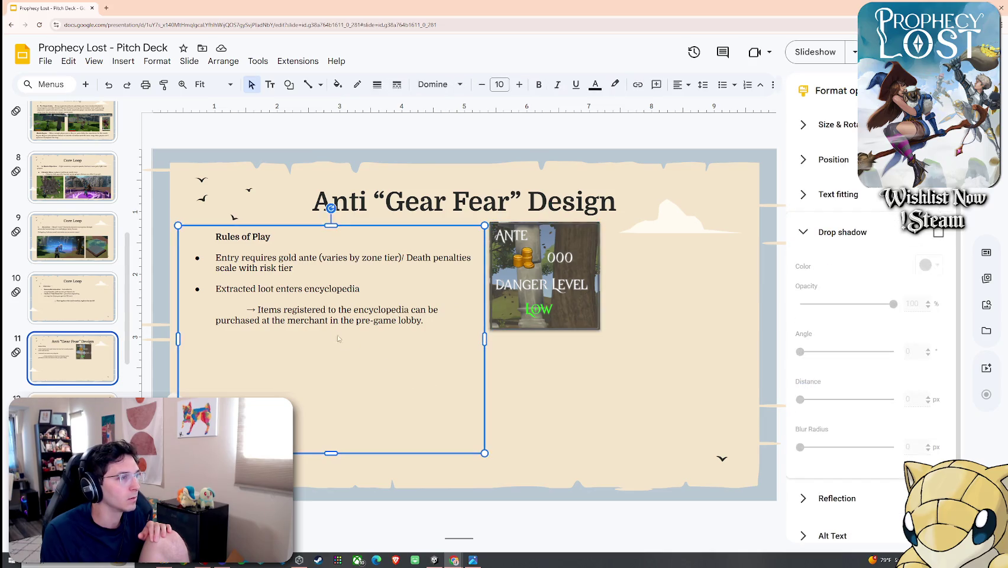
drag(329, 452, 331, 335)
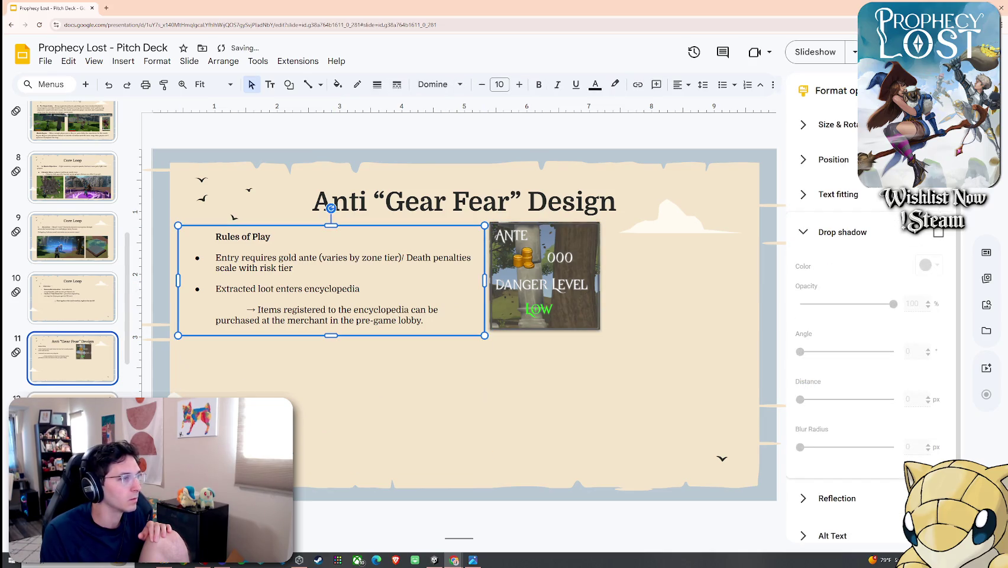
click(289, 390)
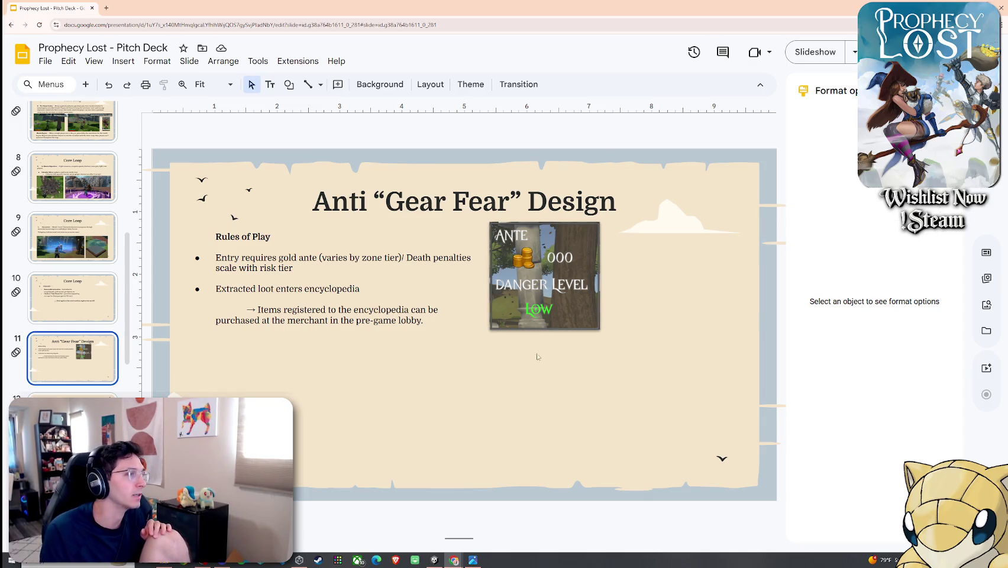
key(Up)
click(500, 345)
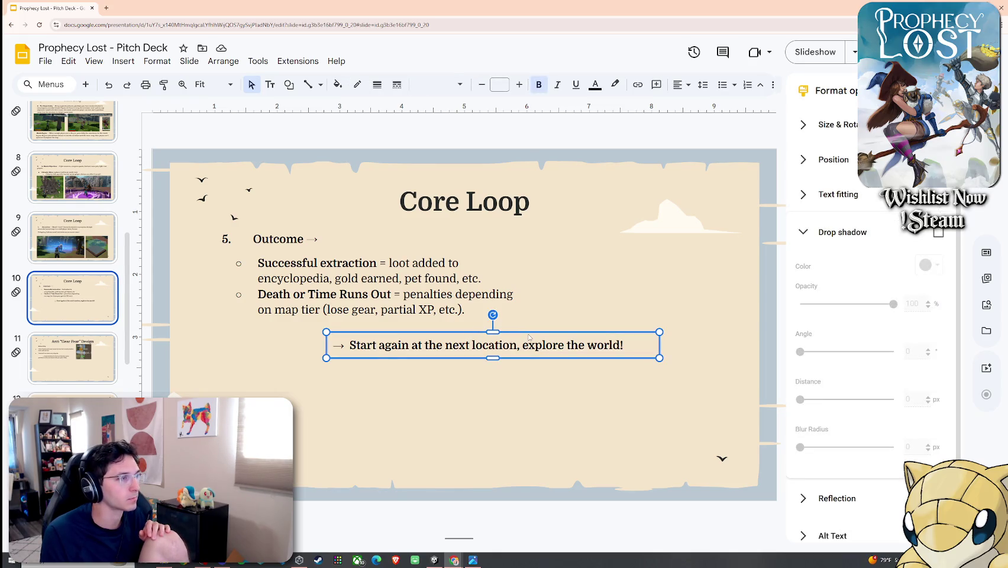
Step: Move the 'Start again at the next location…' box up toward Outcome and delete the arrow after Outcome
mouse_move(529, 338)
mouse_down()
mouse_move(384, 338)
mouse_move(613, 222)
mouse_move(571, 229)
mouse_up()
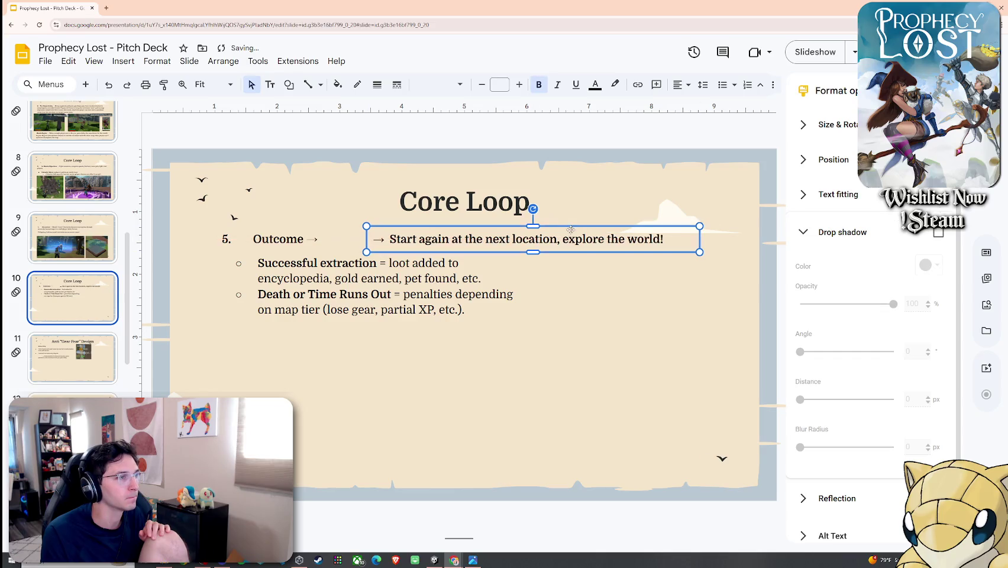
click(348, 241)
key(BackSpace)
Step: Fine-tune the 'Start again…' line so it sits right beside Outcome, then bring up Unity
click(556, 248)
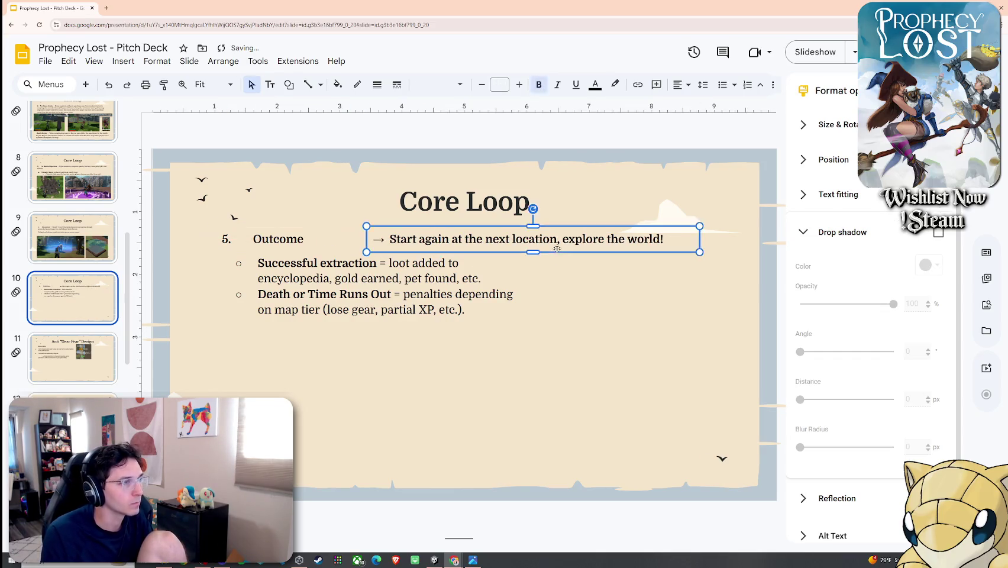
click(522, 353)
click(522, 252)
drag(526, 251, 466, 251)
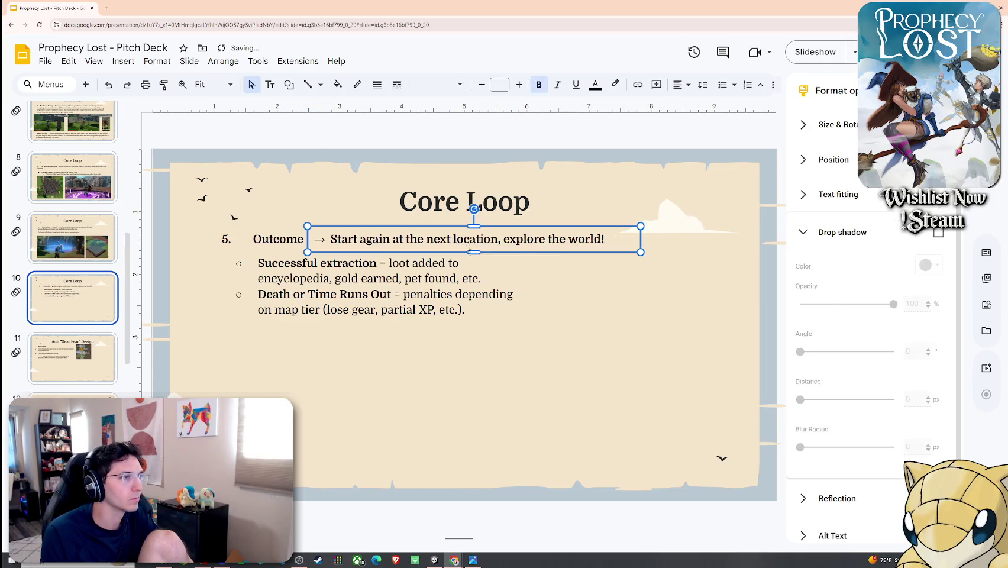
click(512, 372)
click(433, 251)
click(439, 242)
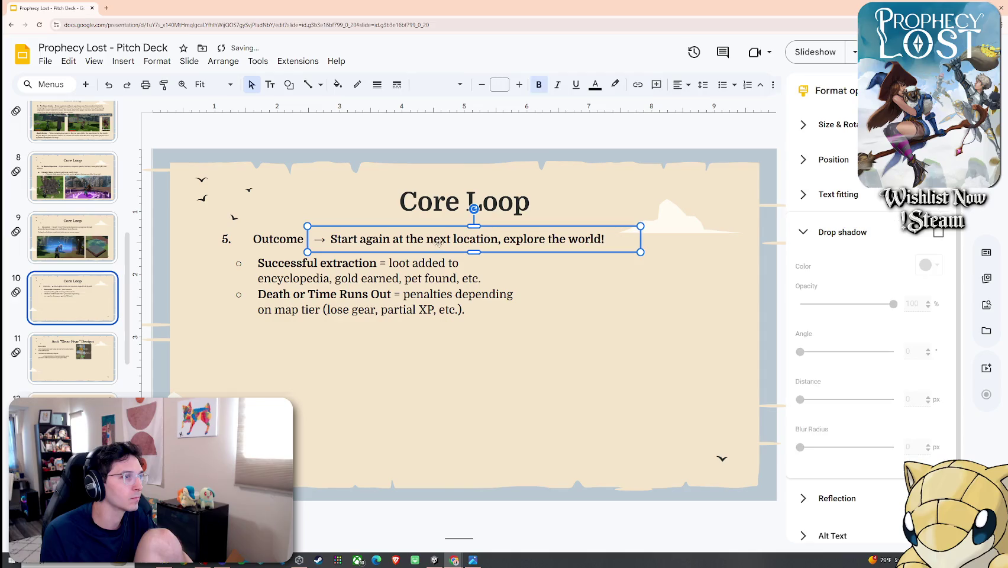
drag(496, 253, 495, 253)
click(481, 395)
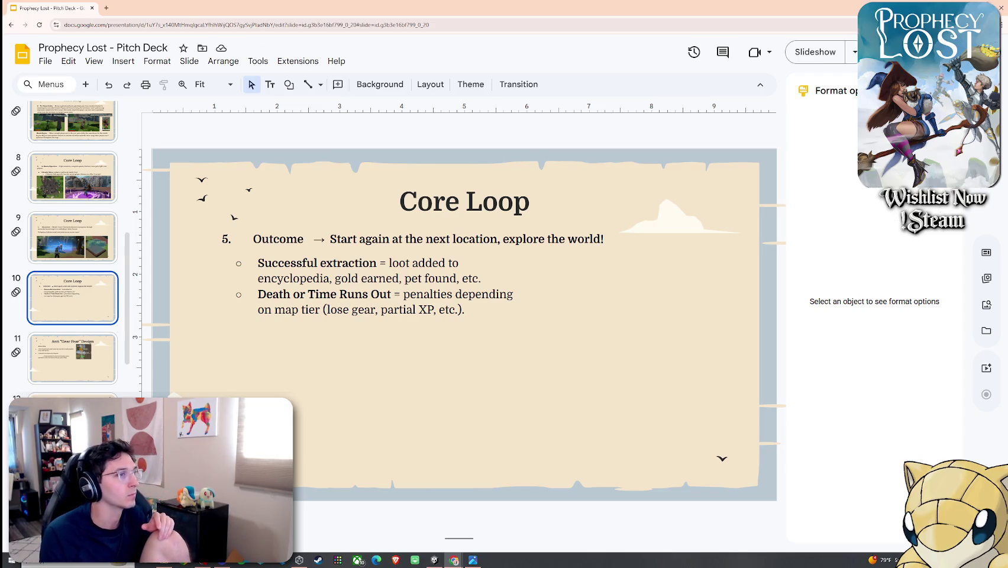
click(434, 561)
click(9, 13)
Step: Open the test scene and search the Project window for 'animato', filtering by asset type
key(Escape)
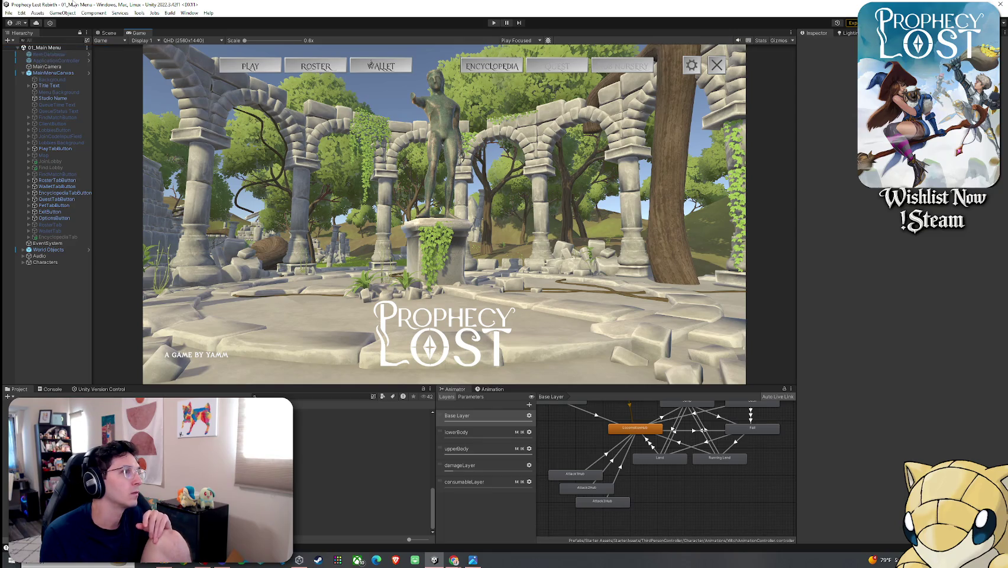
click(8, 13)
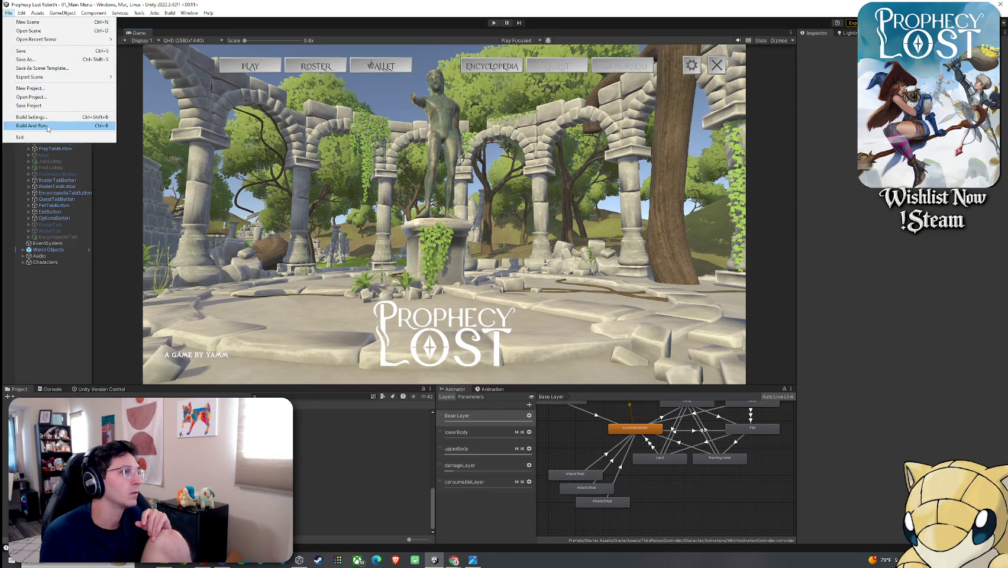
click(494, 22)
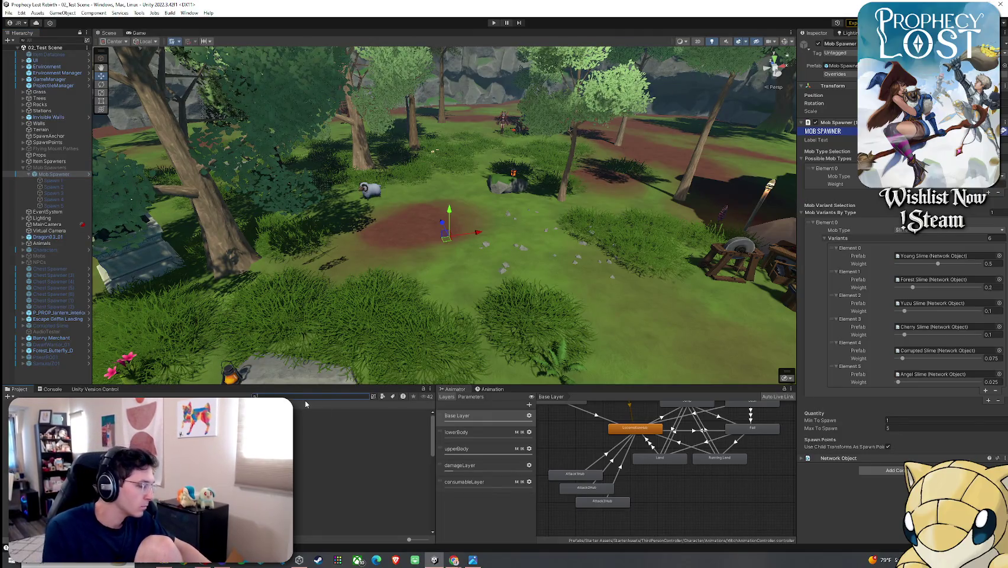
text(animato)
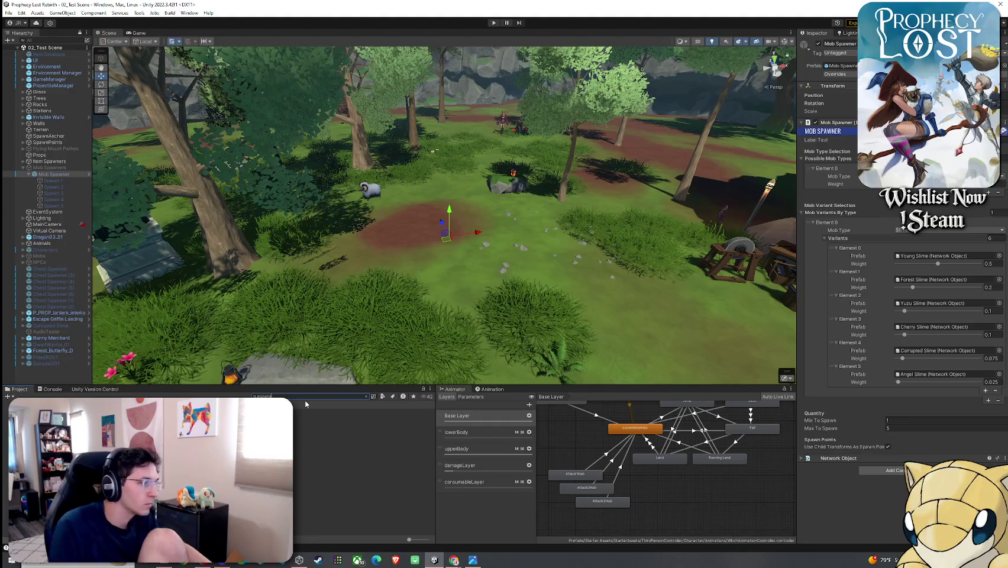
click(382, 397)
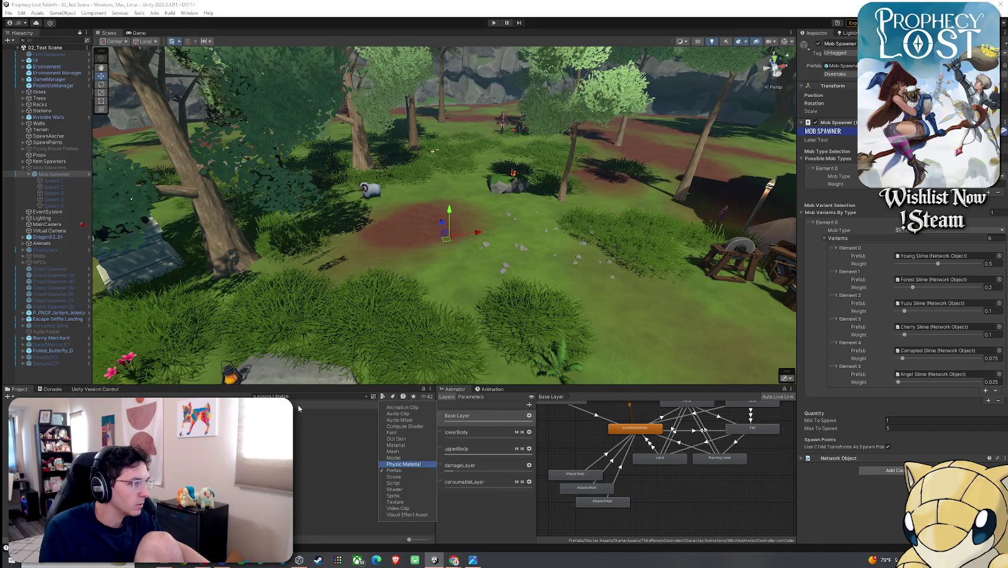
key(Escape)
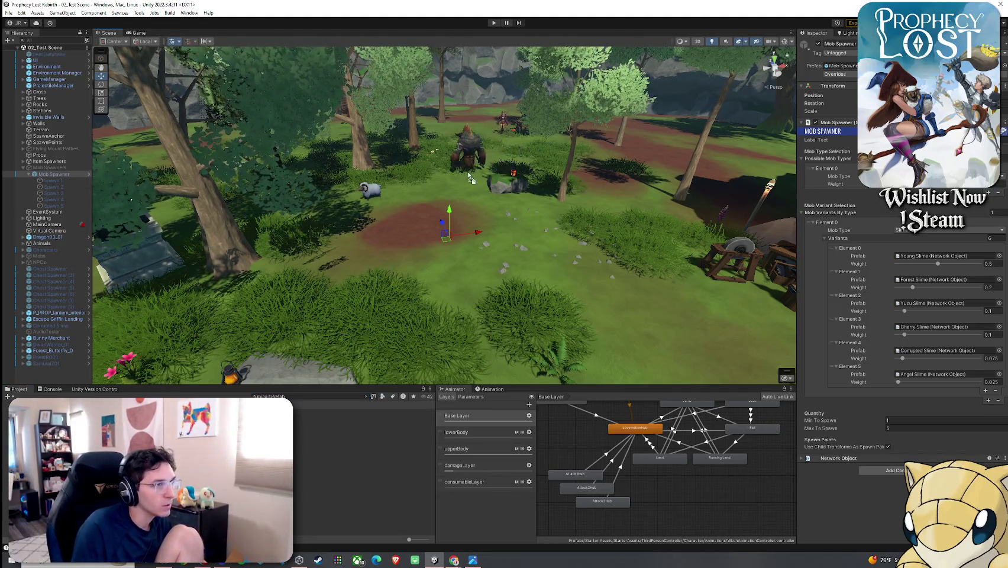
Step: Select the Dark Minotaurus in the scene, review its Mob AI settings, and save the 02_Test Scene
click(466, 153)
click(10, 13)
click(26, 42)
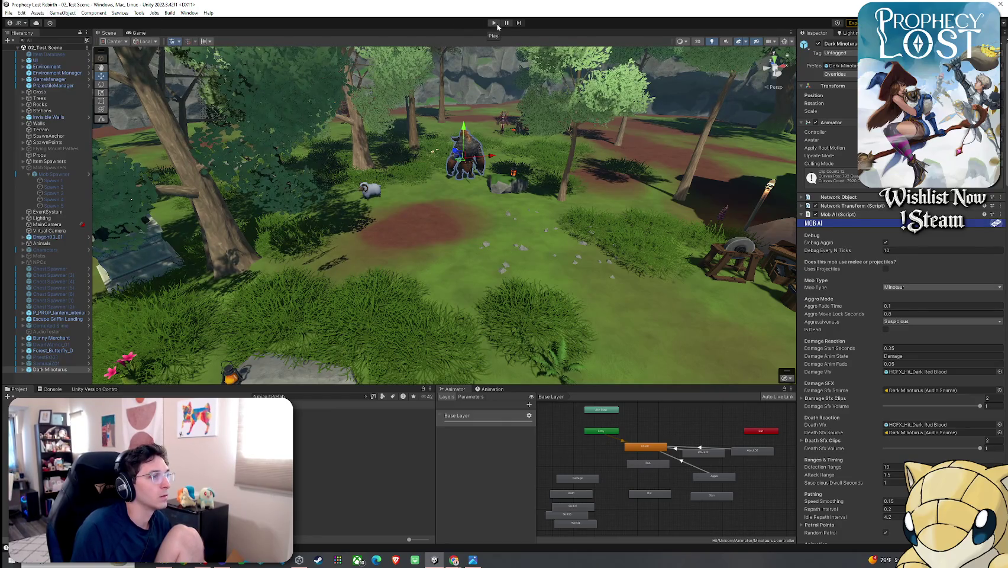
scroll(865, 342, down, 2)
scroll(866, 342, down, 2)
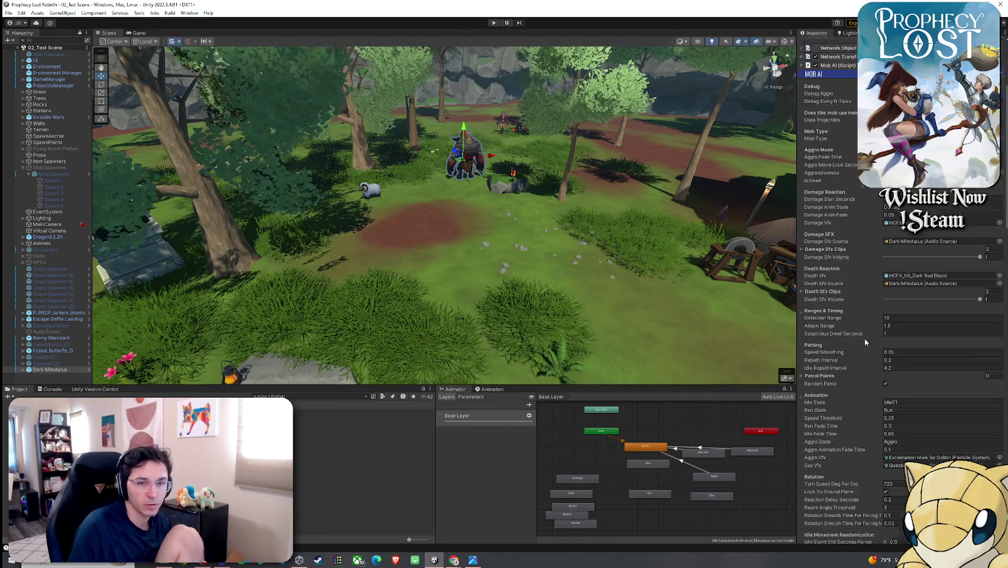
scroll(865, 341, down, 2)
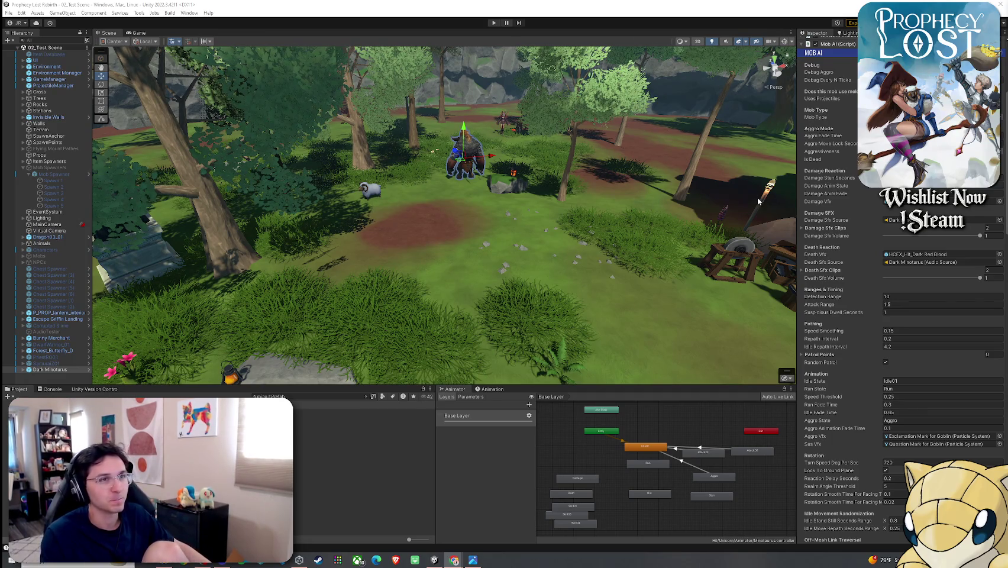
Step: Maximize the Game view, enter play mode, and start an adventure at a chosen destination
click(8, 13)
click(8, 12)
double_click(136, 33)
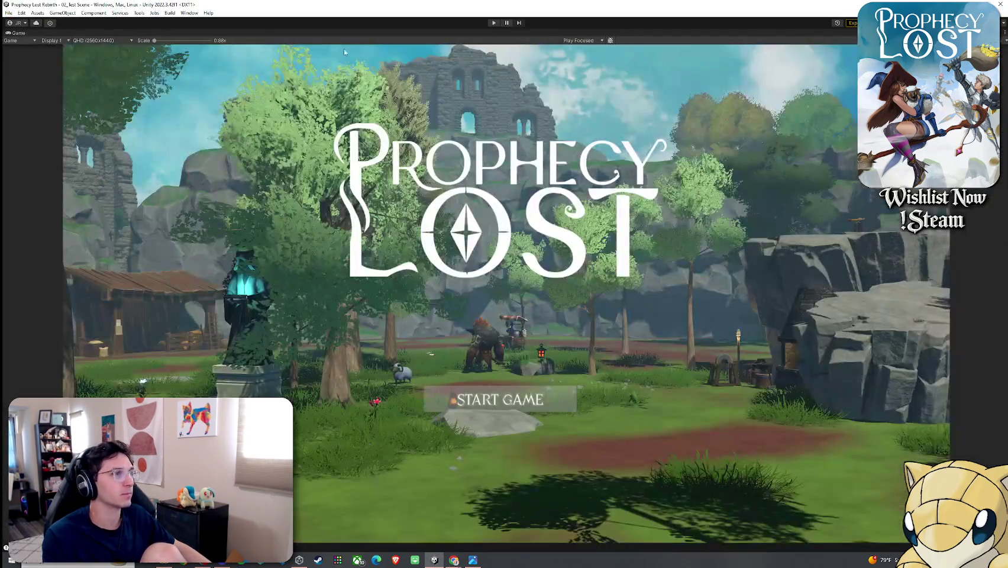
click(8, 12)
click(9, 12)
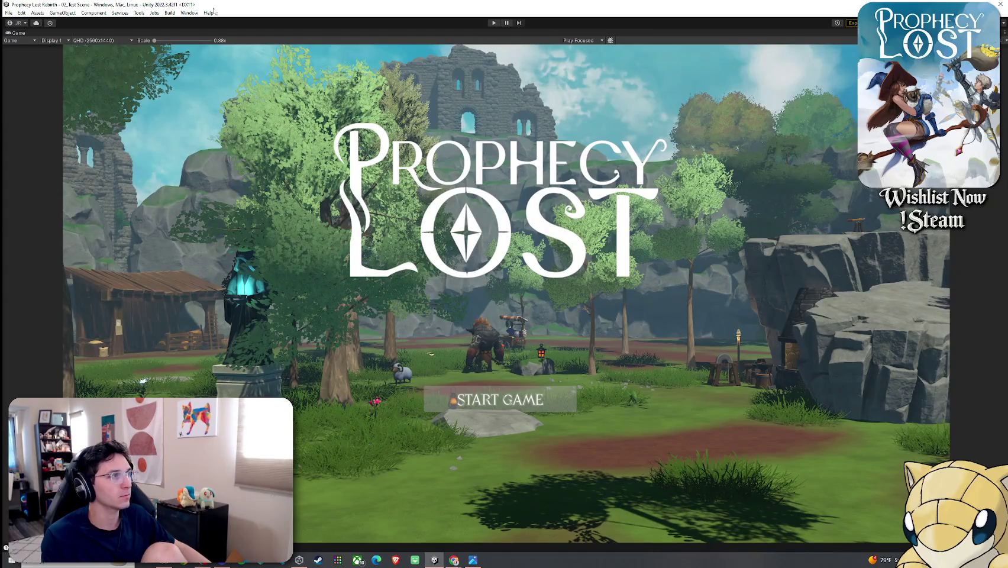
click(495, 23)
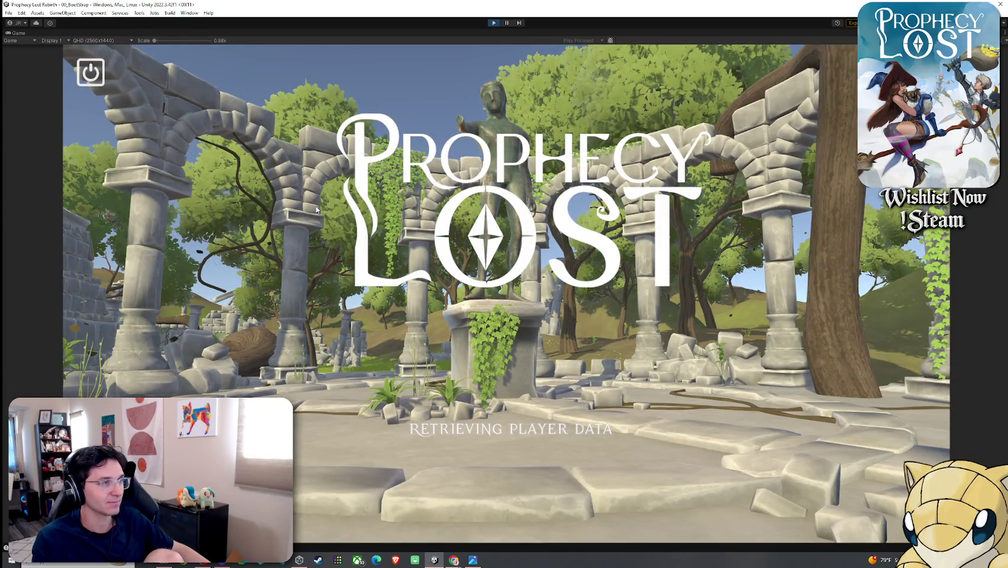
click(496, 316)
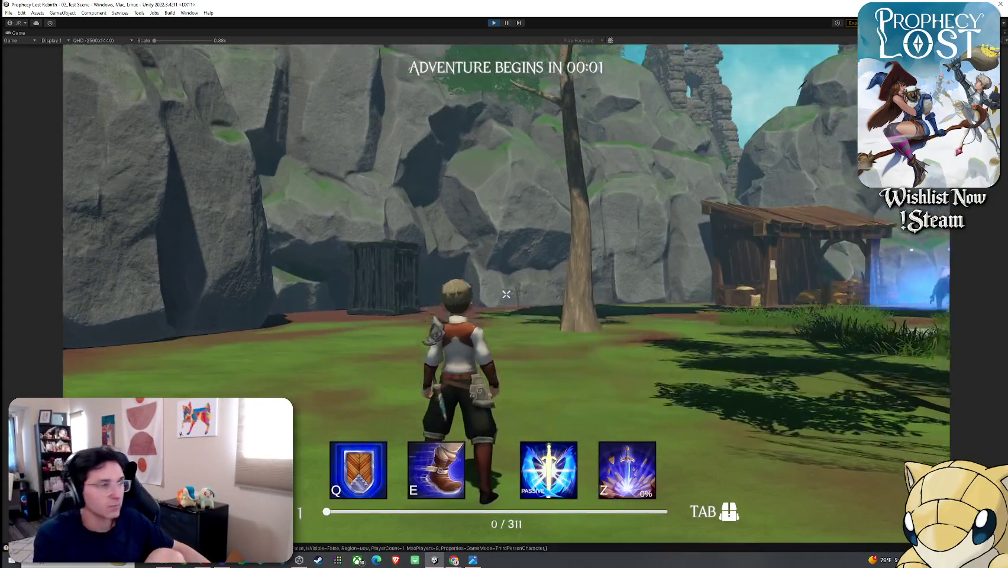
Step: Run the character toward the Dark Minotaurus and fight until killed, cancelling the Snipping Tool capture
key(w)
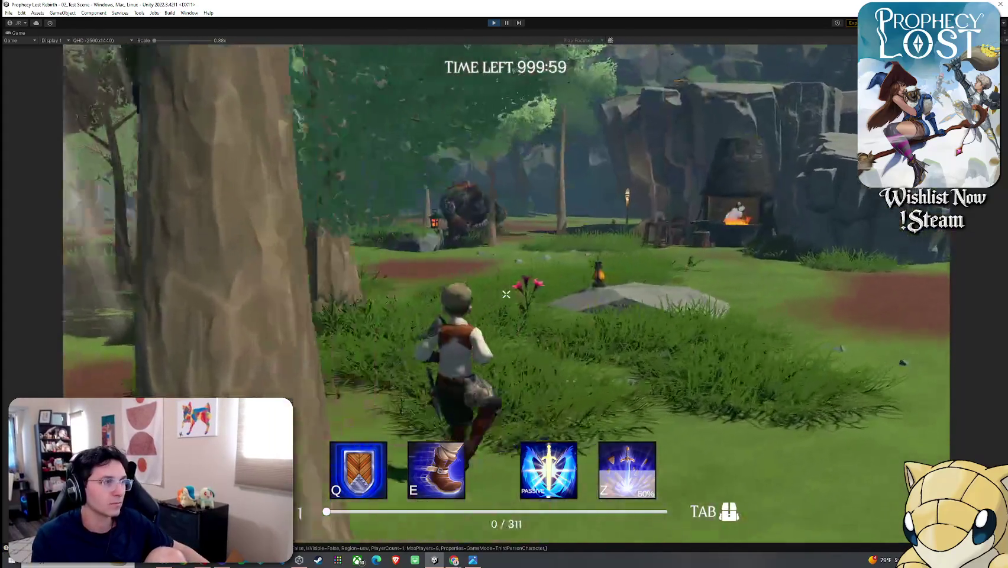
key(w)
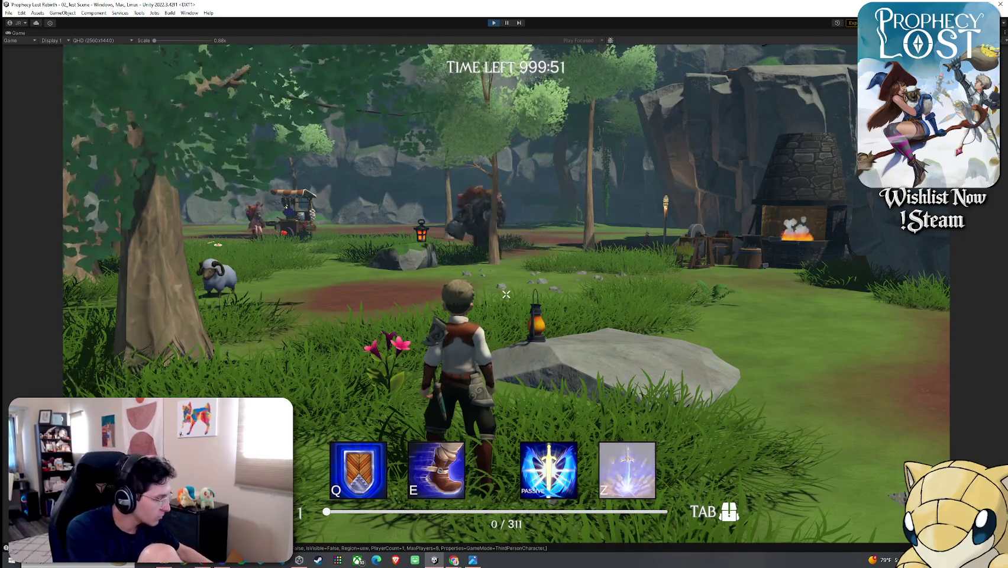
key(a)
key(w)
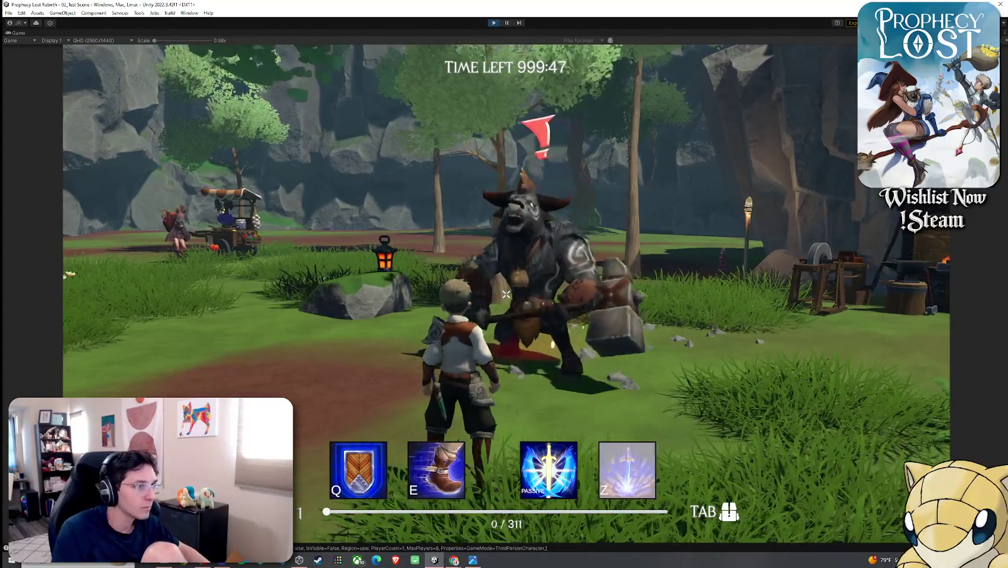
key(a)
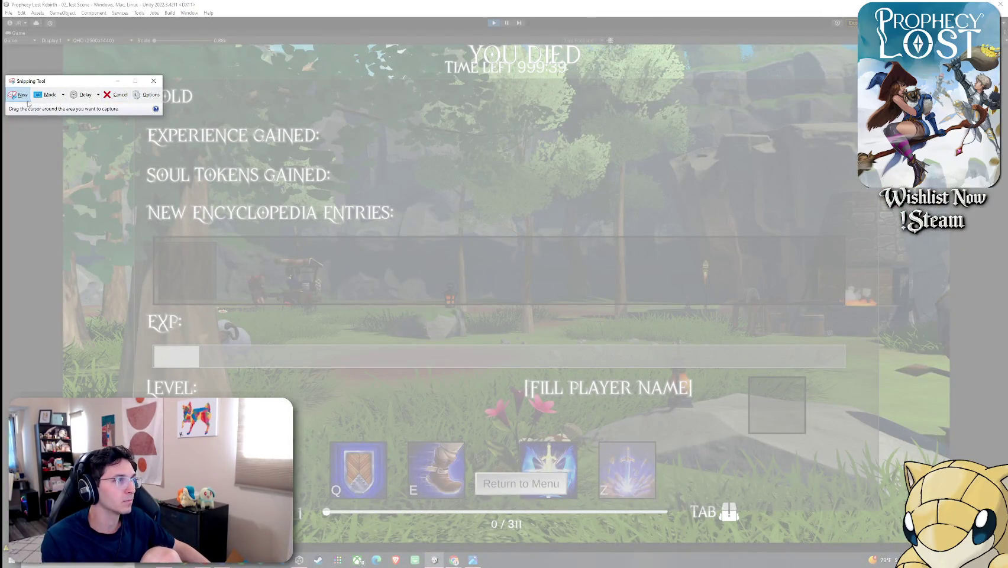
key(Escape)
click(450, 300)
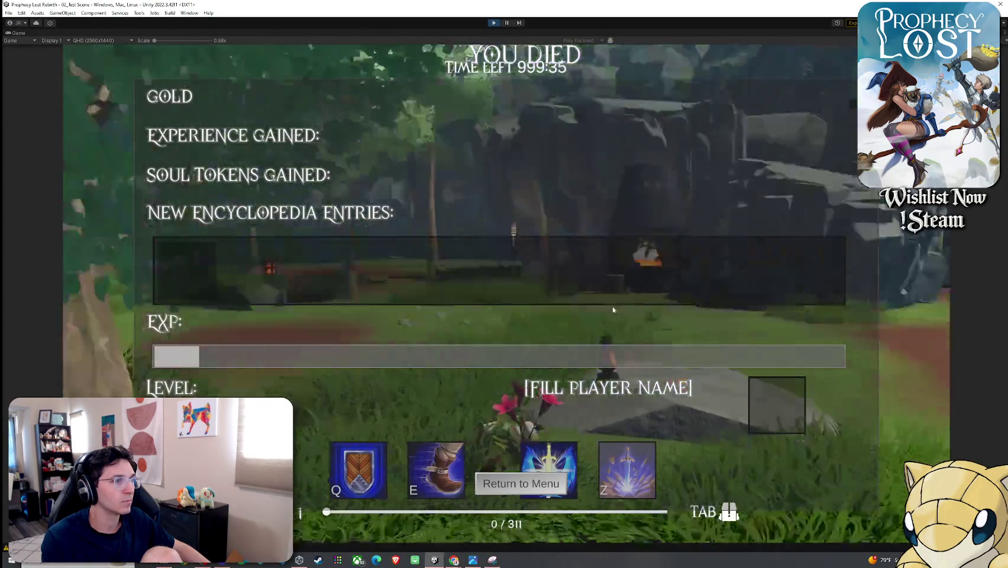
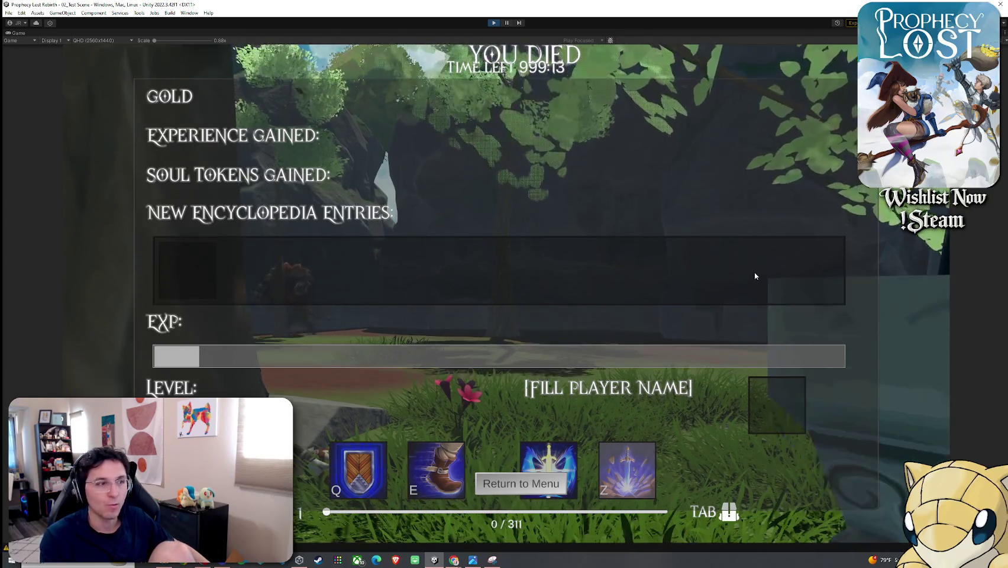
Step: Search for Paint from the Windows Start menu and open a blank untitled canvas
key(super)
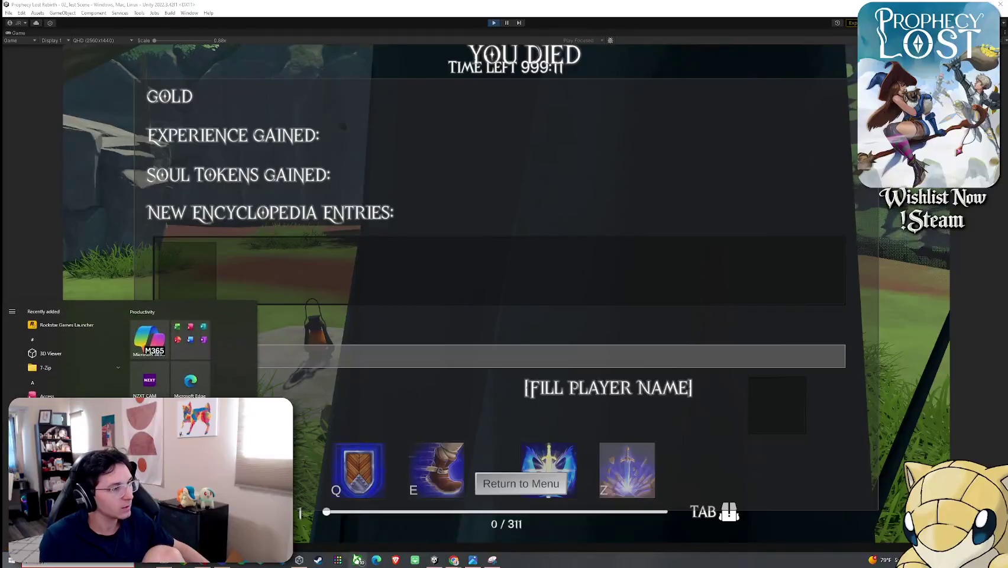
key(super+s)
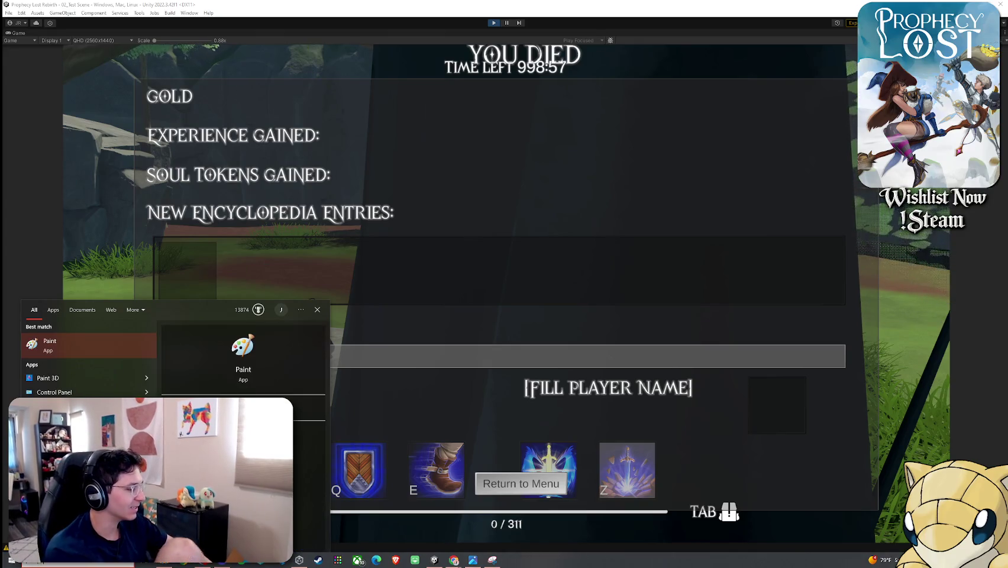
key(Escape)
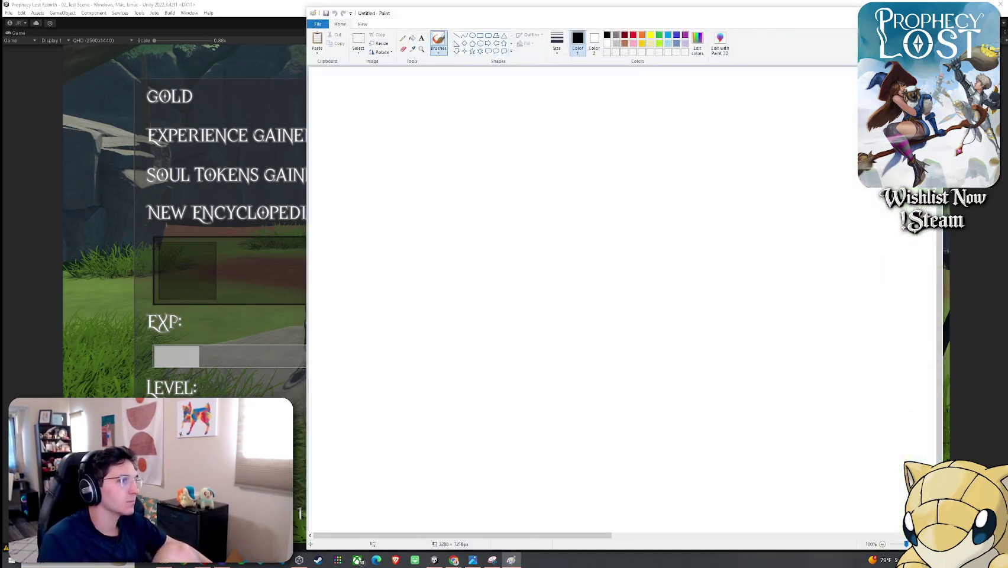
Step: Paste the captured screenshot into Paint, then bring the Prophecy Lost pitch deck to the front
key(ctrl+v)
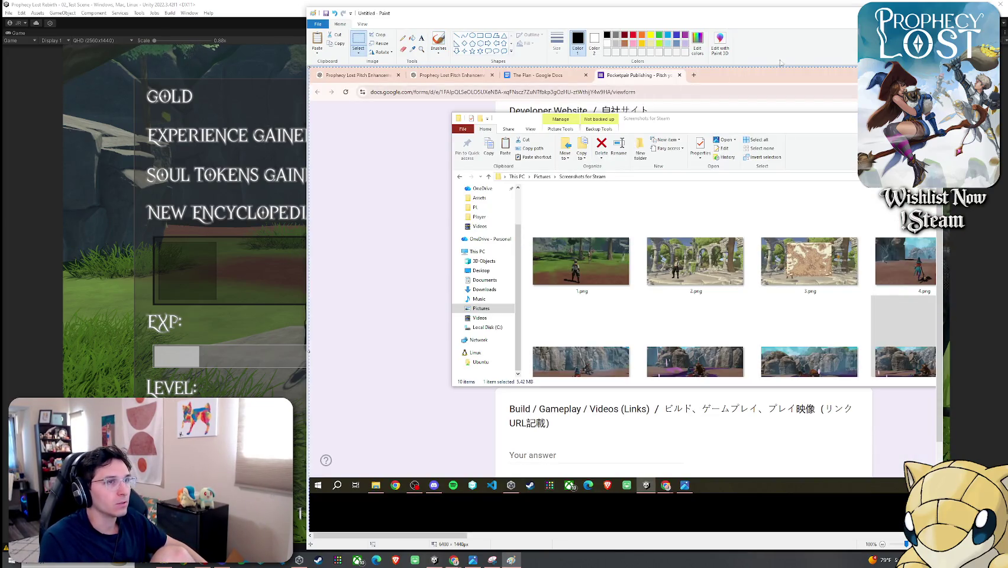
key(alt+Tab)
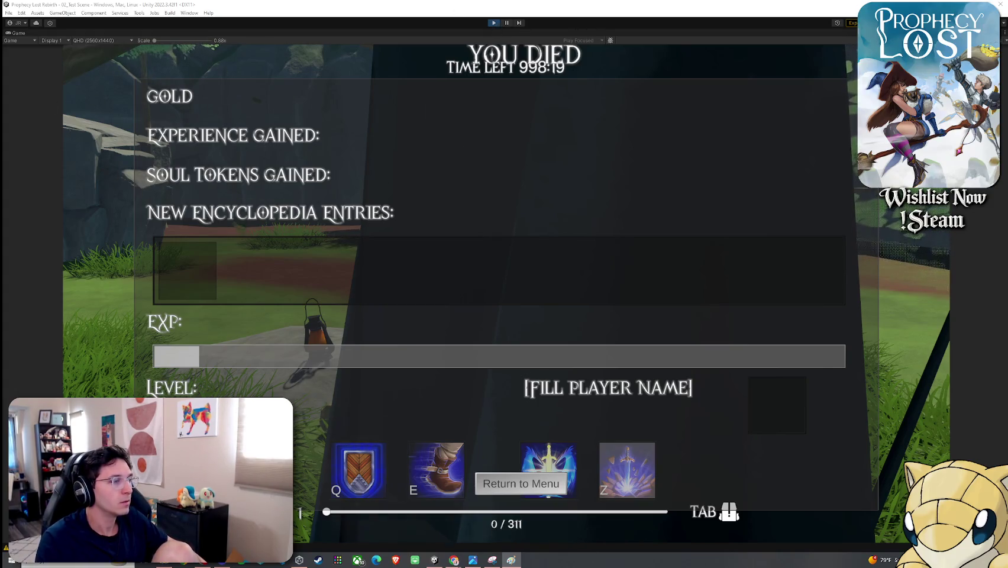
mouse_move(454, 560)
click(607, 526)
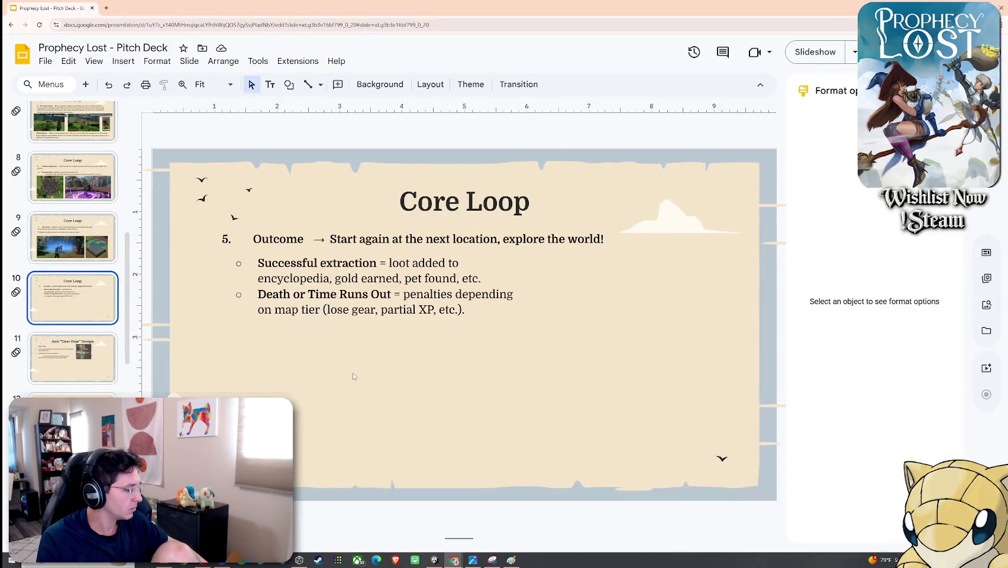
Step: Paste the gameplay screenshot onto the Core Loop slide and crop it to a tall portrait shape
key(ctrl+v)
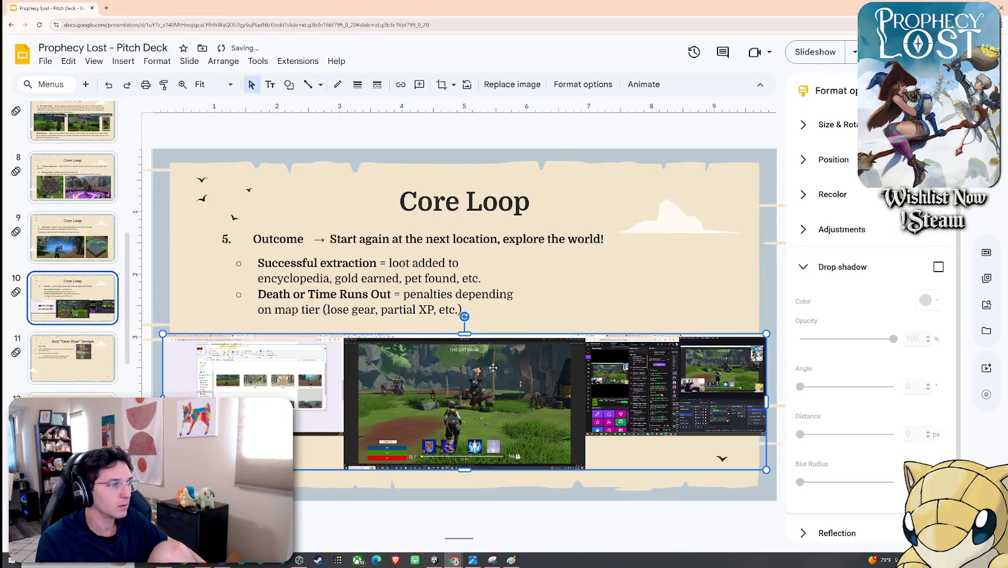
key(ctrl+z)
key(alt+Tab)
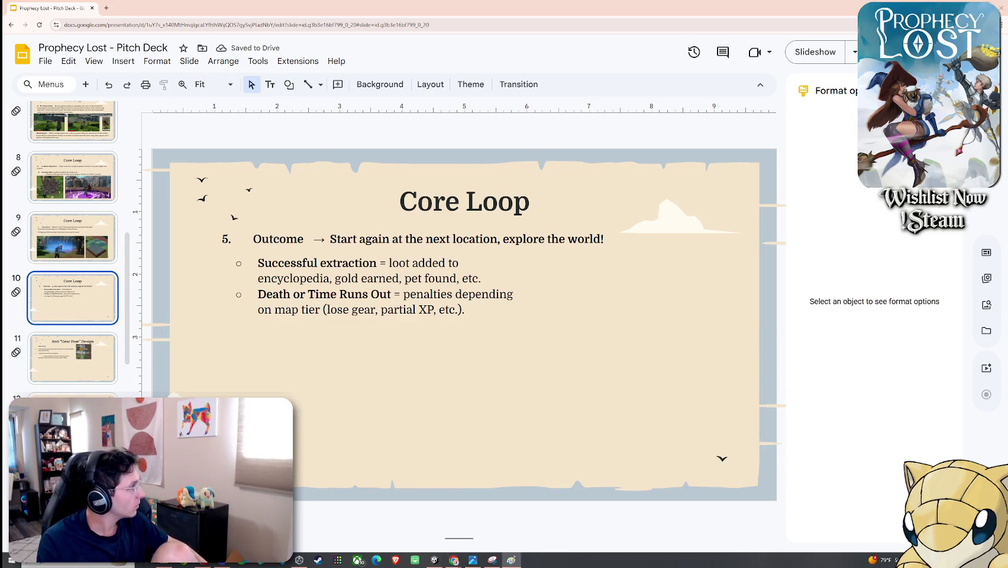
right_click(330, 357)
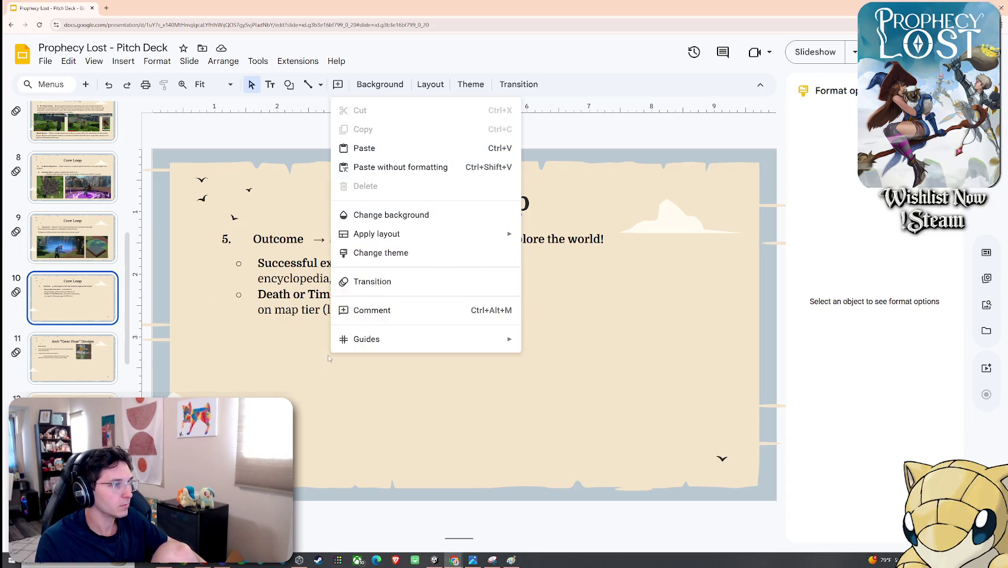
click(382, 148)
drag(390, 365, 388, 365)
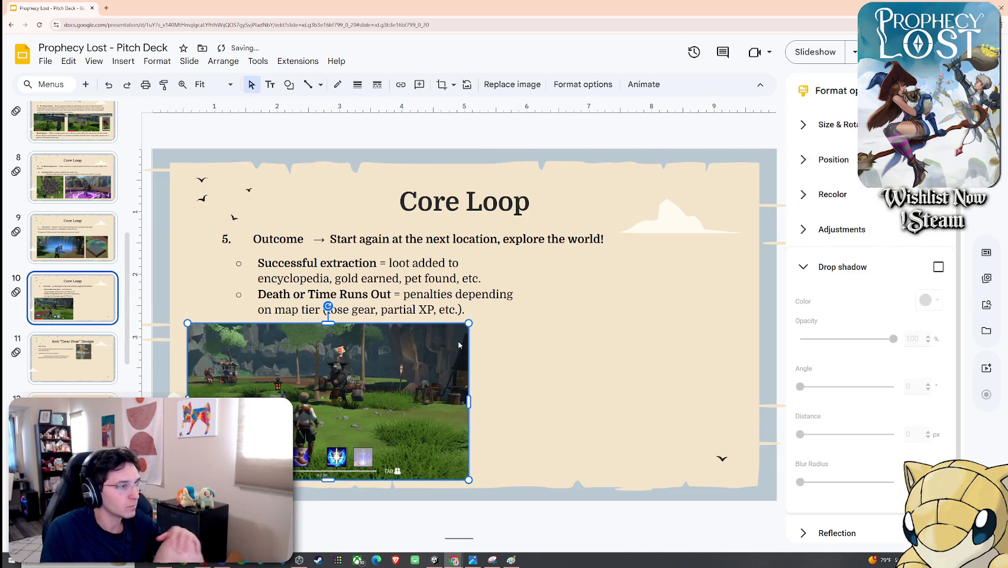
right_click(438, 357)
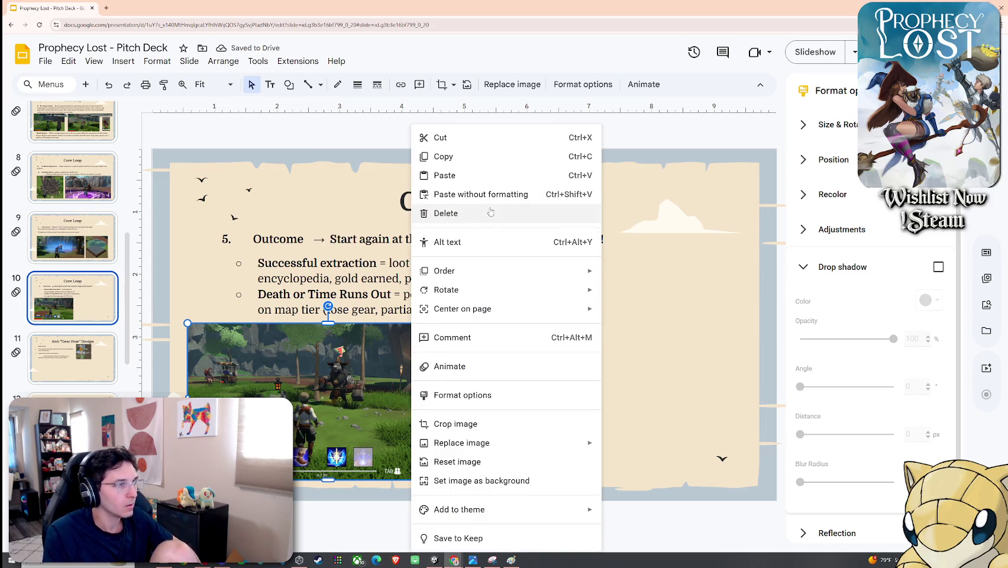
click(445, 423)
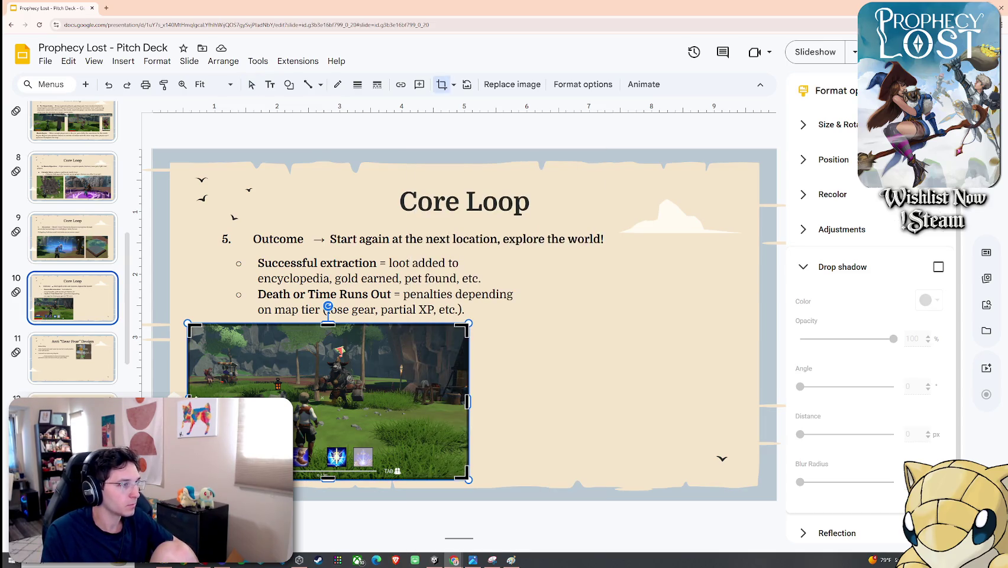
mouse_move(188, 401)
mouse_down()
mouse_move(257, 401)
mouse_move(278, 385)
mouse_up()
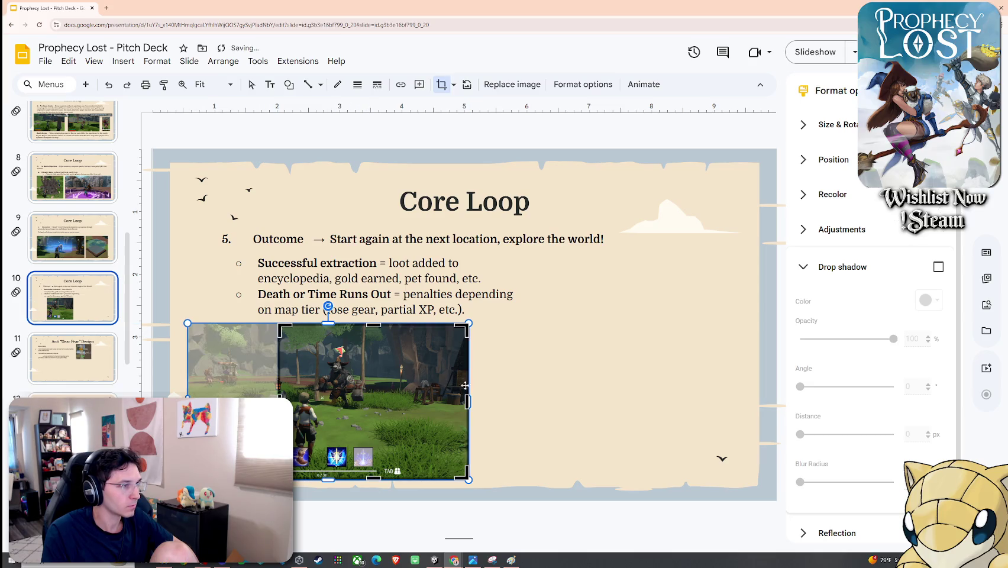
drag(466, 401, 374, 401)
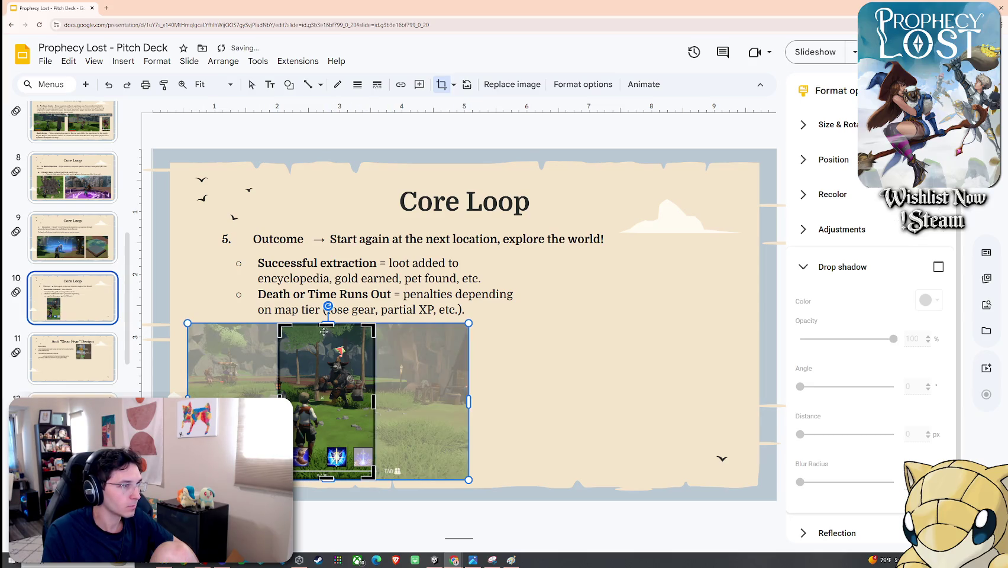
drag(327, 324, 327, 342)
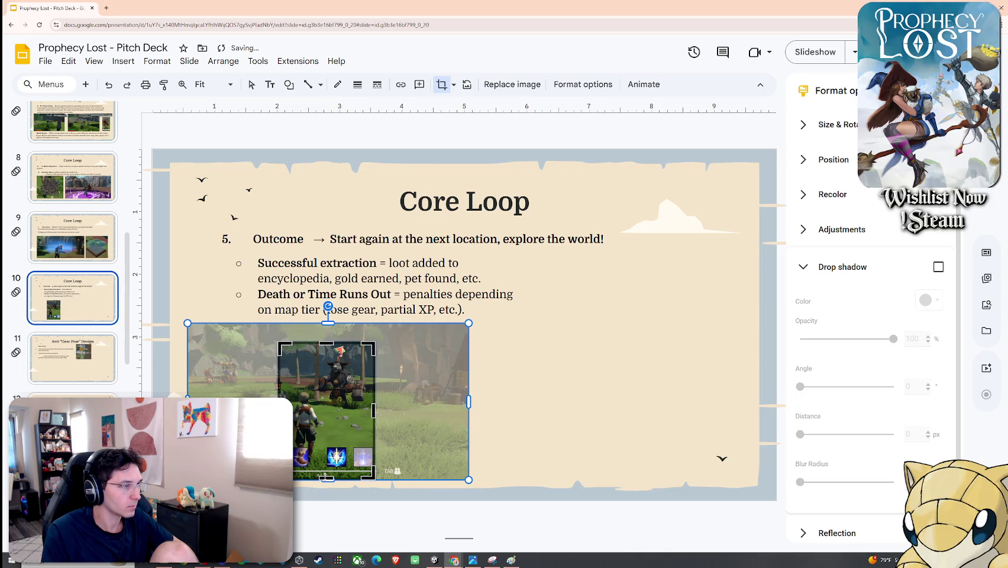
mouse_move(325, 459)
mouse_down()
mouse_move(270, 439)
mouse_move(359, 456)
mouse_move(343, 452)
mouse_up()
key(Return)
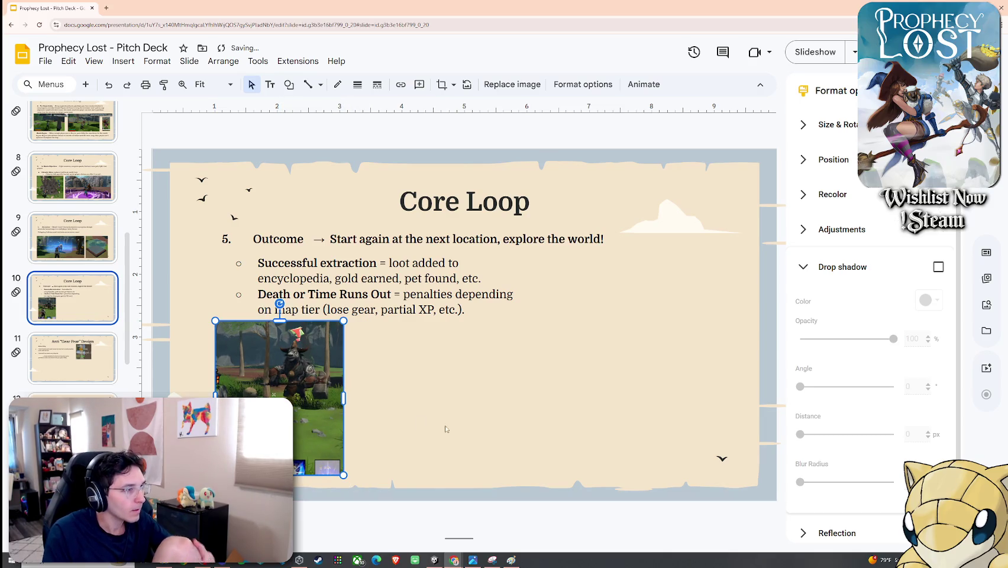
Step: Give the cropped screenshot a drop shadow and move it to the upper right beside the title
click(939, 267)
click(580, 348)
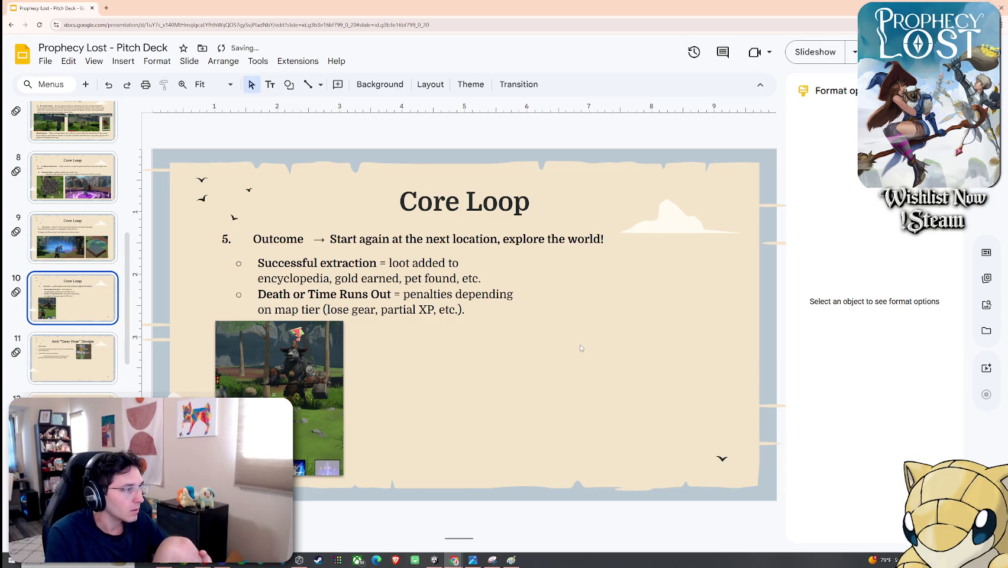
click(326, 369)
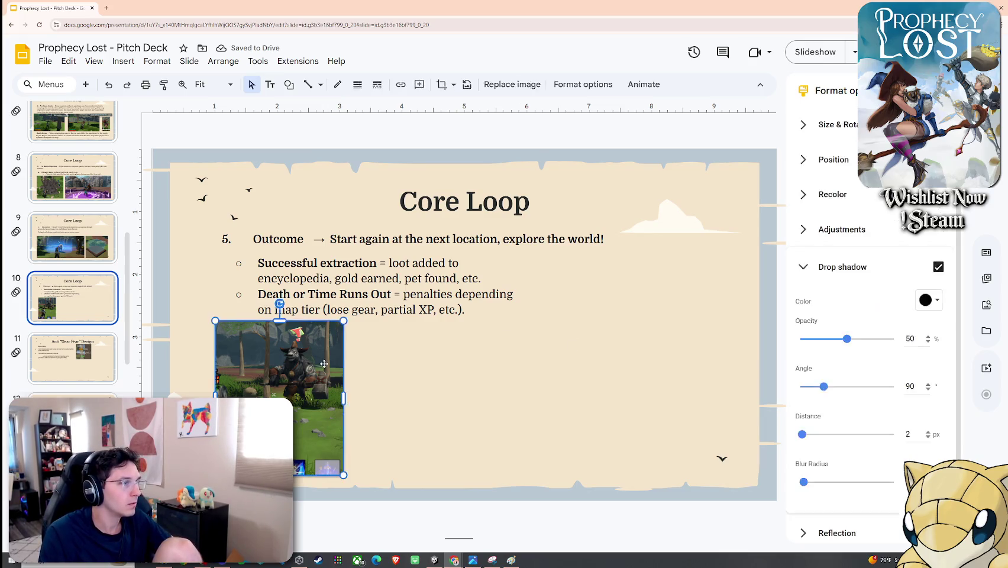
drag(325, 369, 330, 371)
click(401, 367)
drag(295, 412, 668, 307)
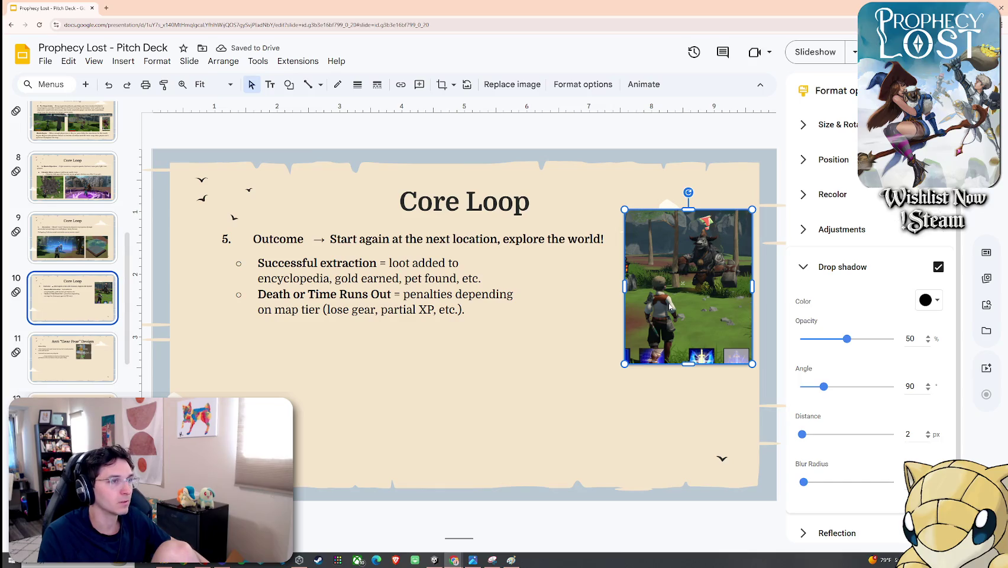
click(388, 392)
Step: Find the Questing slide after Emergent Gameplay and delete it from the deck
click(52, 360)
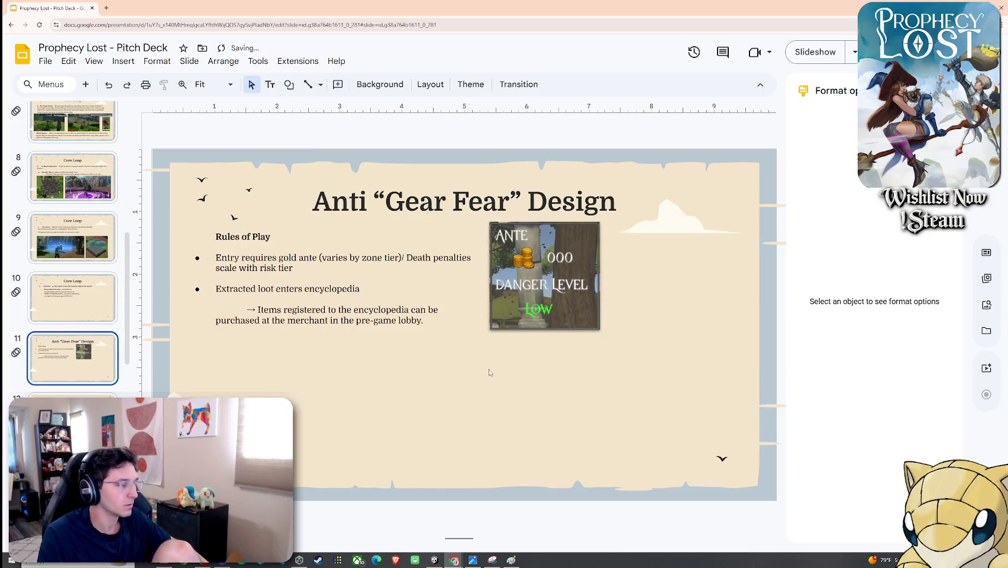
key(ctrl+v)
key(ctrl+z)
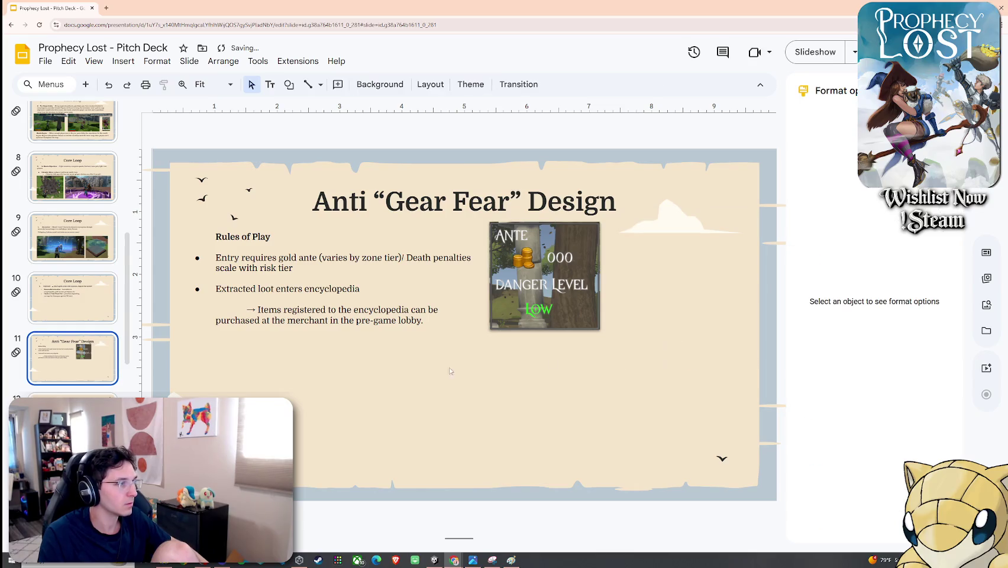
scroll(72, 266, down, 2)
click(72, 414)
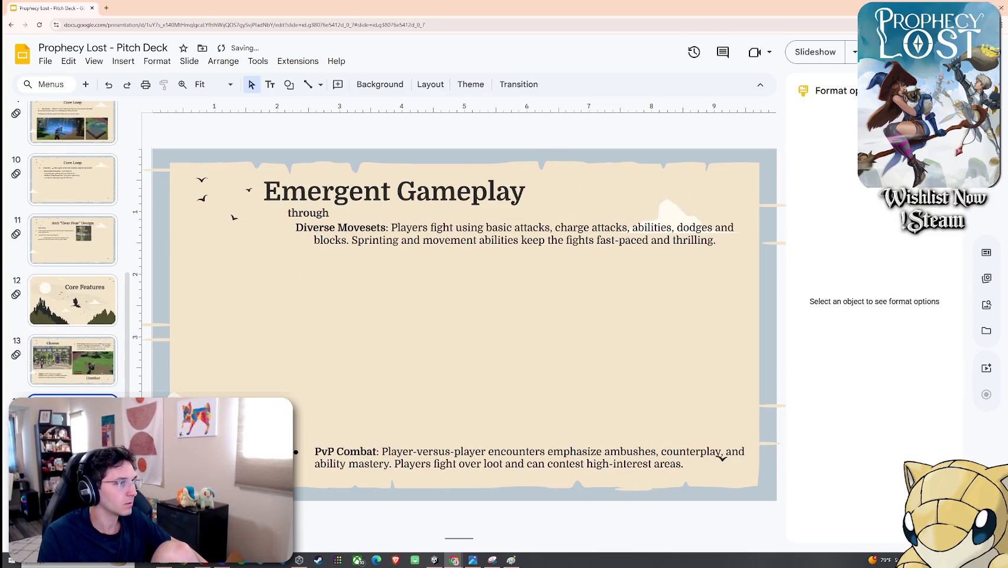
key(Down)
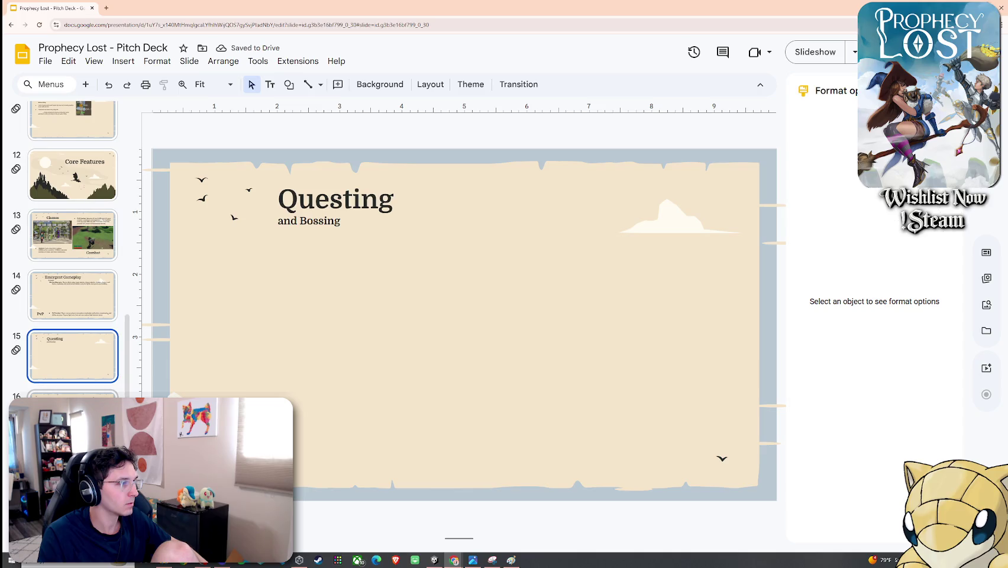
key(Down)
scroll(72, 296, down, 1)
scroll(72, 295, up, 1)
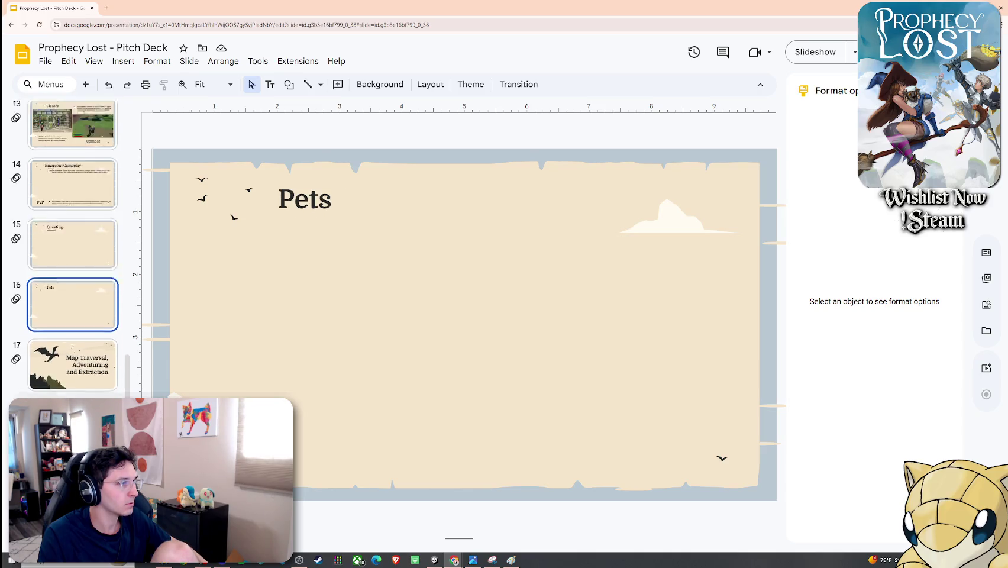
scroll(72, 296, up, 1)
click(89, 310)
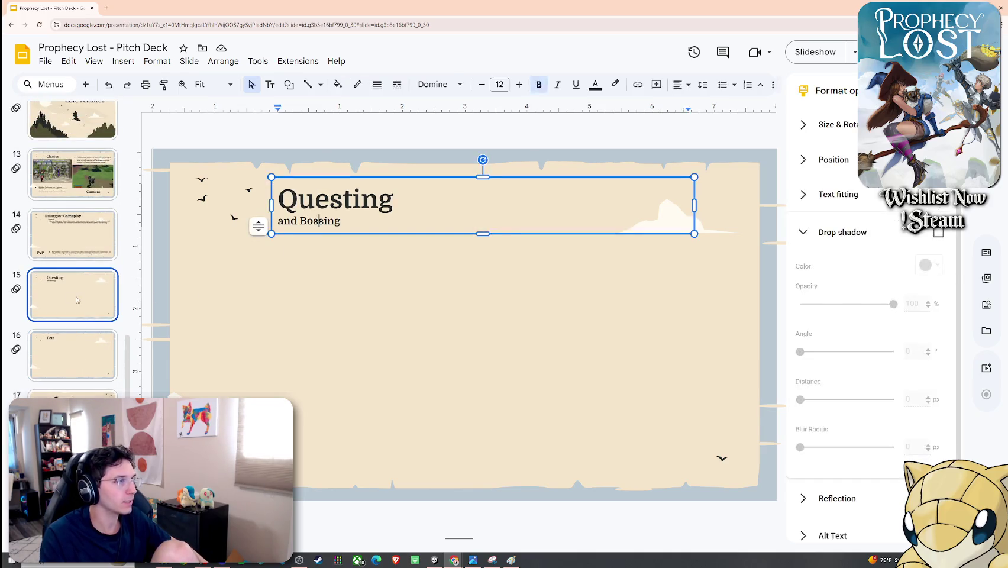
key(Delete)
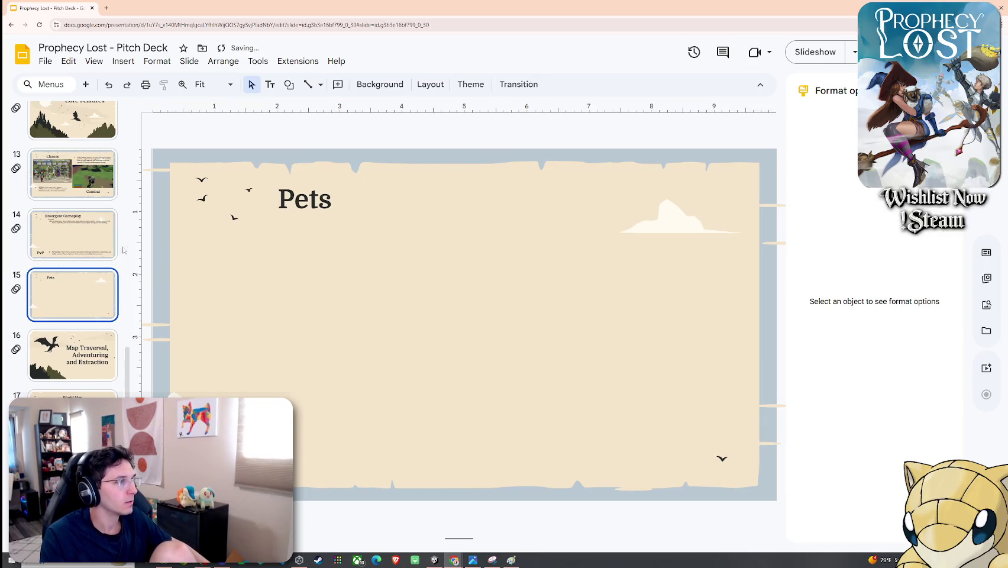
Step: Paste the gameplay screenshot onto Emergent Gameplay, at right below the Diverse Movesets text
key(Up)
key(ctrl+v)
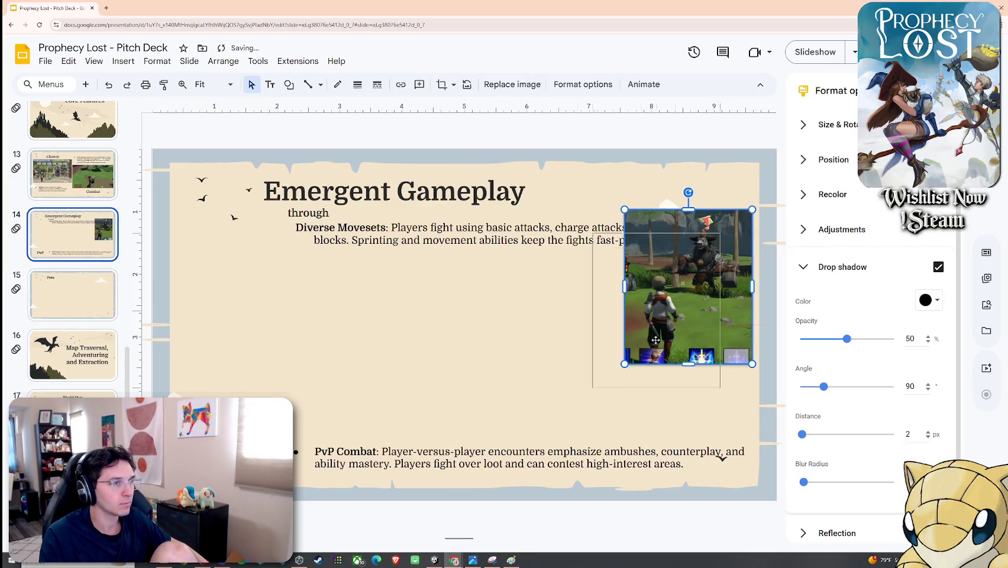
drag(635, 284, 621, 340)
click(364, 318)
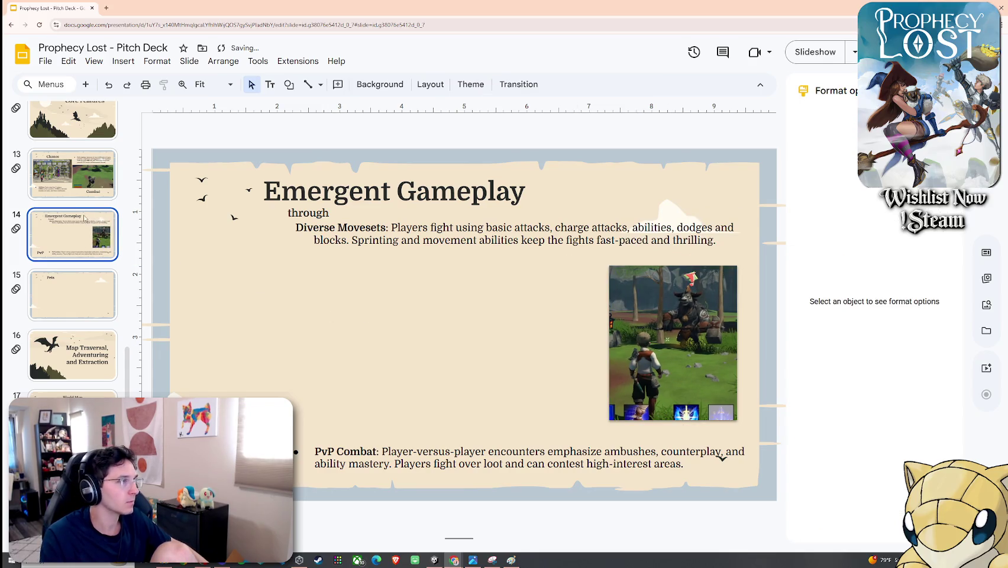
Step: Return to the Core Loop slide and switch back to the Unity game
scroll(85, 218, up, 3)
click(85, 235)
click(82, 190)
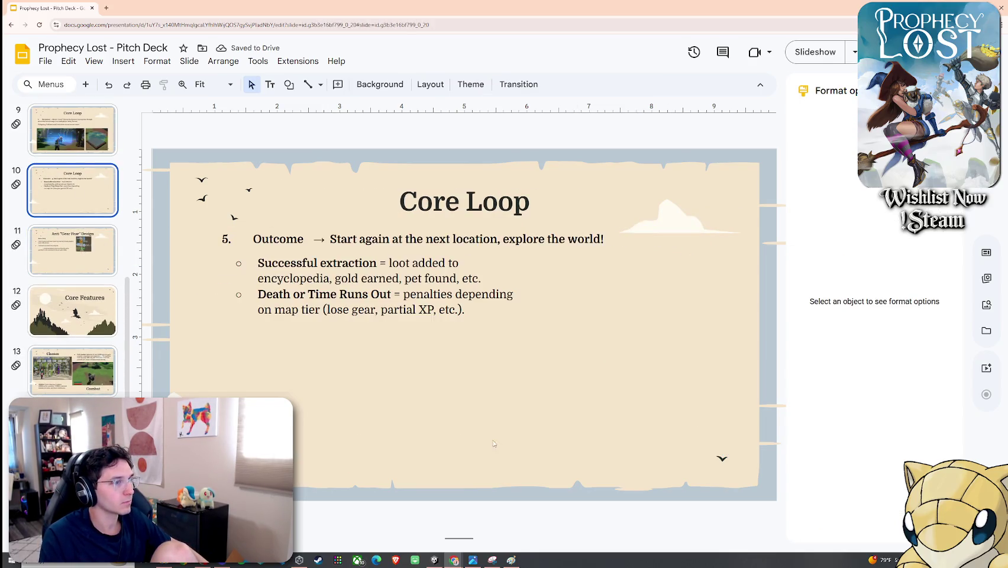
click(434, 560)
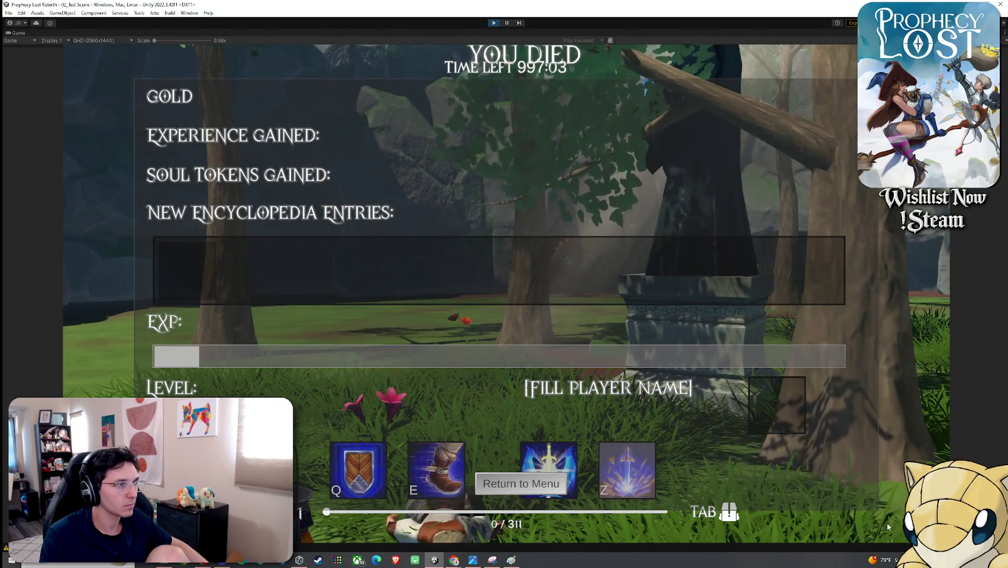
Step: Snip the Game view's YOU DIED results screen with Snipping Tool, closing it without saving
key(super)
text(snip)
key(Return)
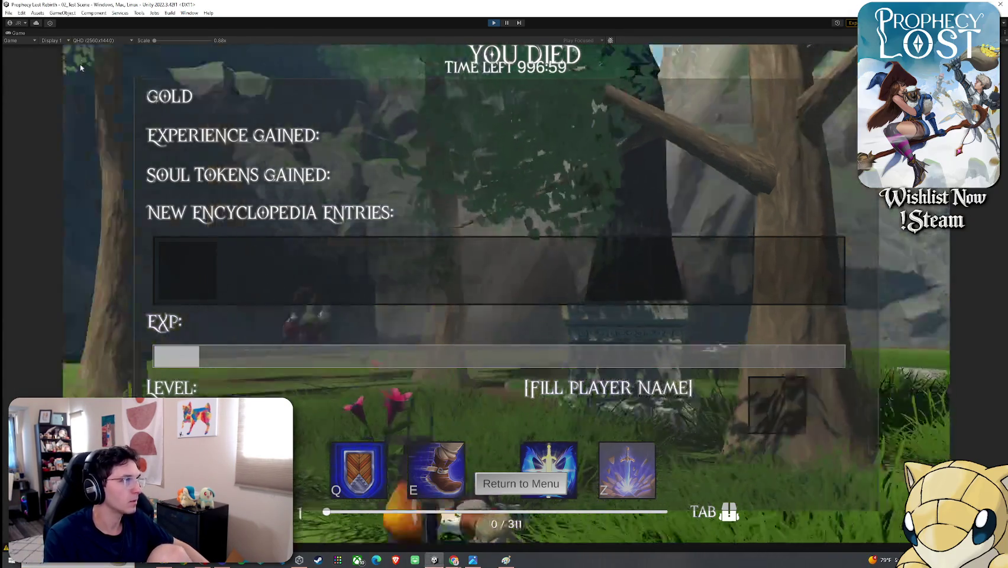
click(18, 94)
mouse_move(65, 45)
mouse_down()
mouse_move(949, 541)
mouse_move(927, 437)
mouse_up()
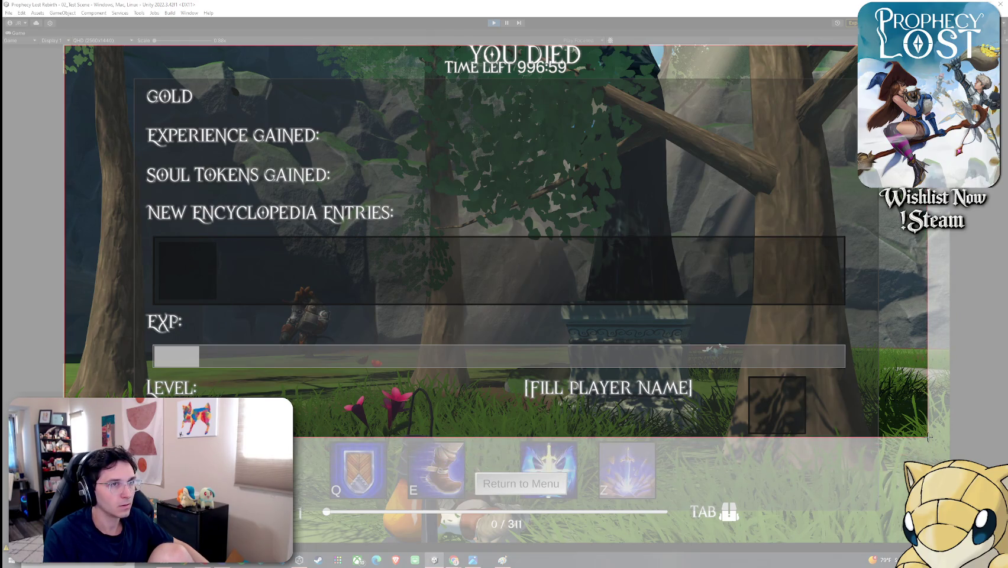
mouse_move(929, 436)
mouse_down()
mouse_move(935, 524)
mouse_move(948, 544)
mouse_up()
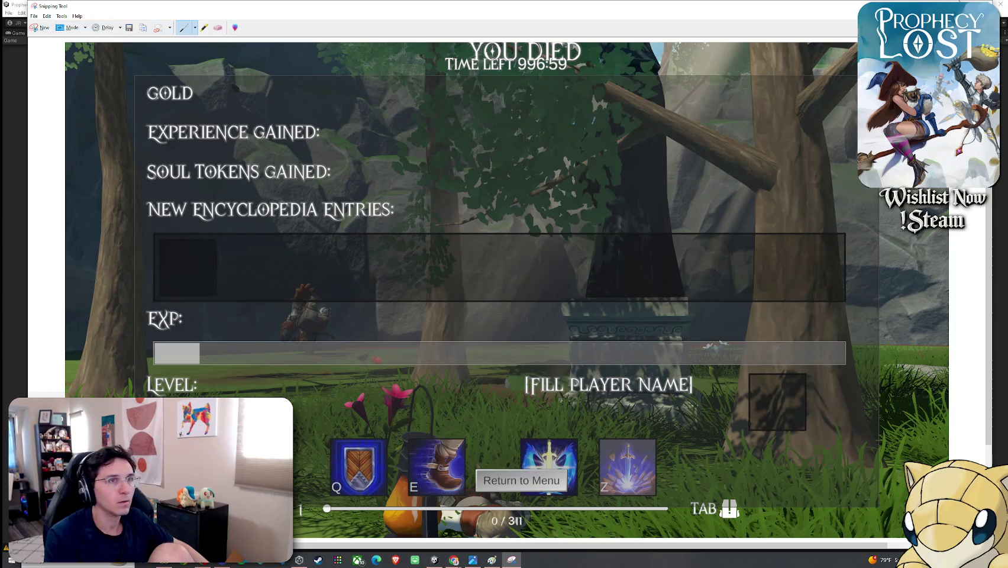
click(994, 5)
click(536, 289)
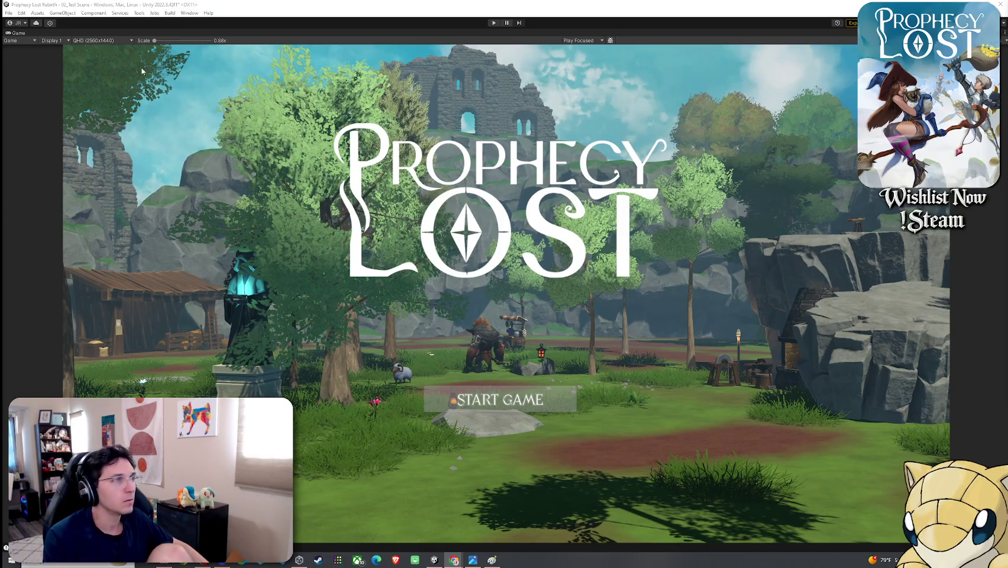
Step: Restore the editor layout, save the 02_Test Scene via File > Save, and switch to the pitch deck
key(shift+space)
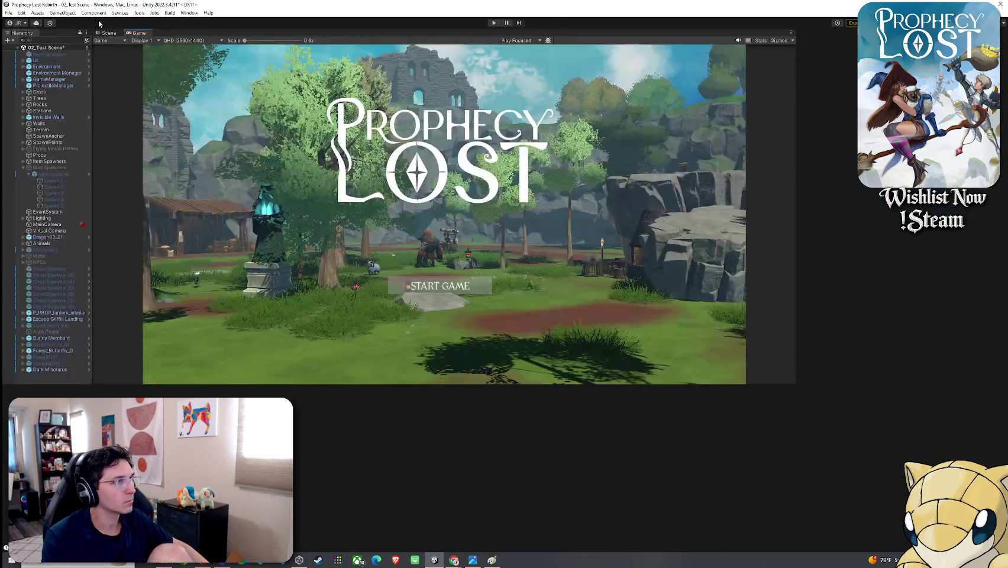
click(104, 34)
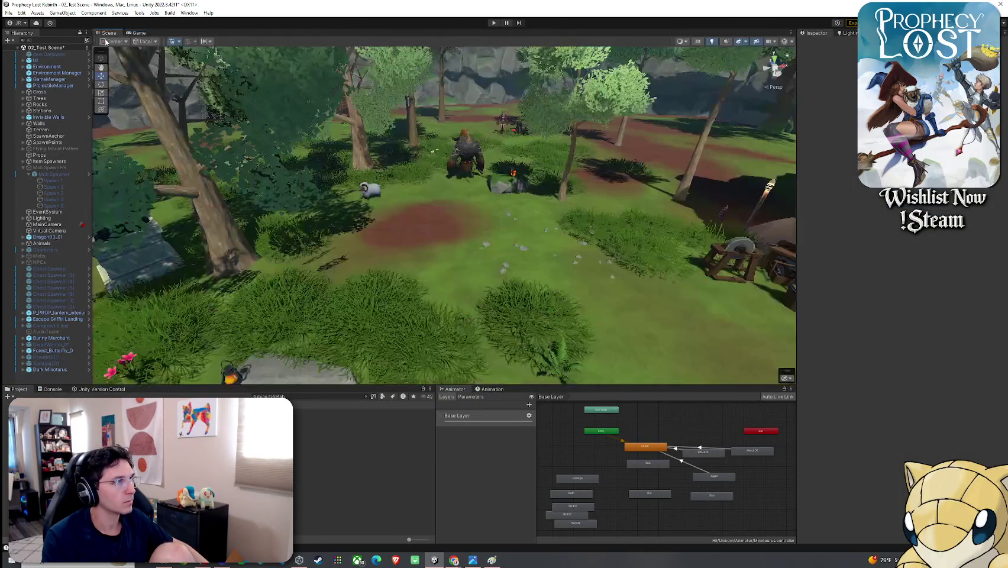
click(8, 12)
click(27, 51)
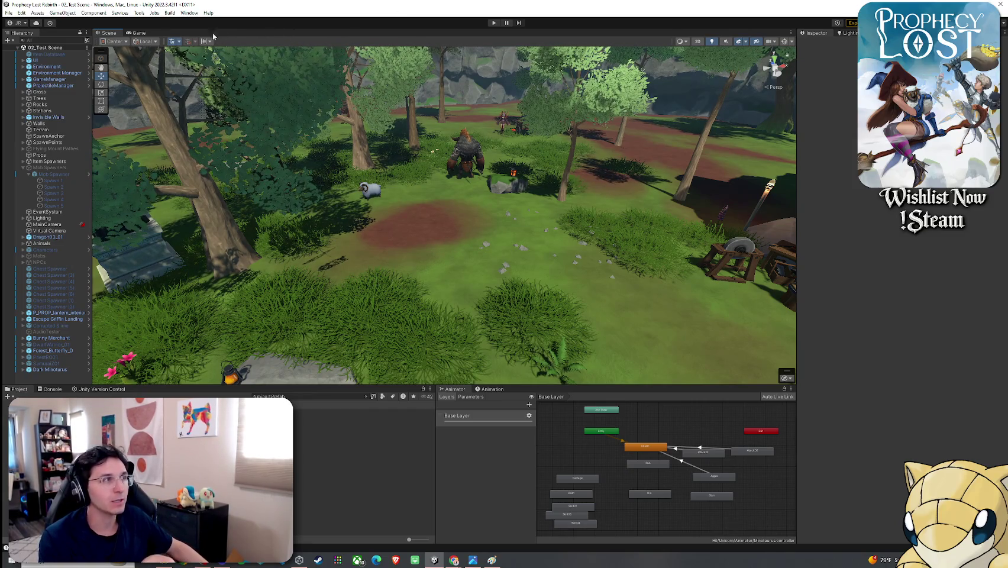
click(9, 12)
click(91, 4)
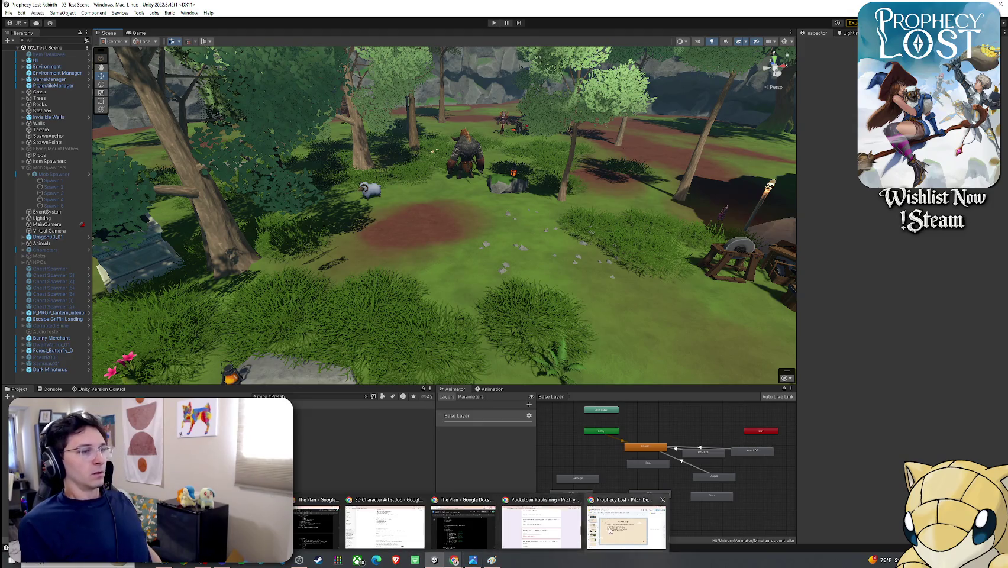
click(624, 523)
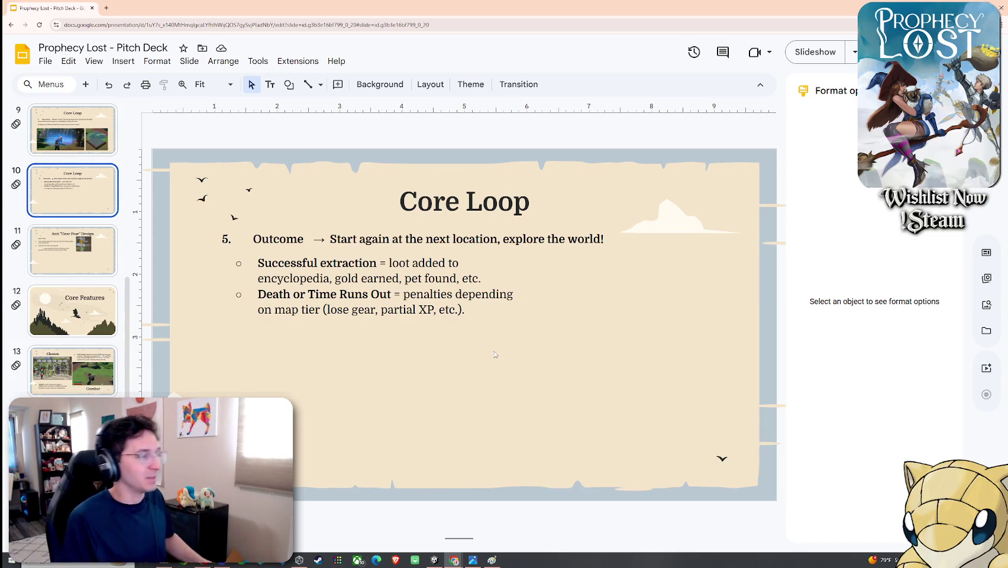
Step: Paste the YOU DIED screenshot onto Core Loop and widen the outcome bullet text box
key(ctrl+v)
mouse_move(355, 394)
mouse_down()
mouse_move(565, 378)
mouse_move(572, 396)
mouse_move(624, 339)
mouse_up()
key(Escape)
click(412, 278)
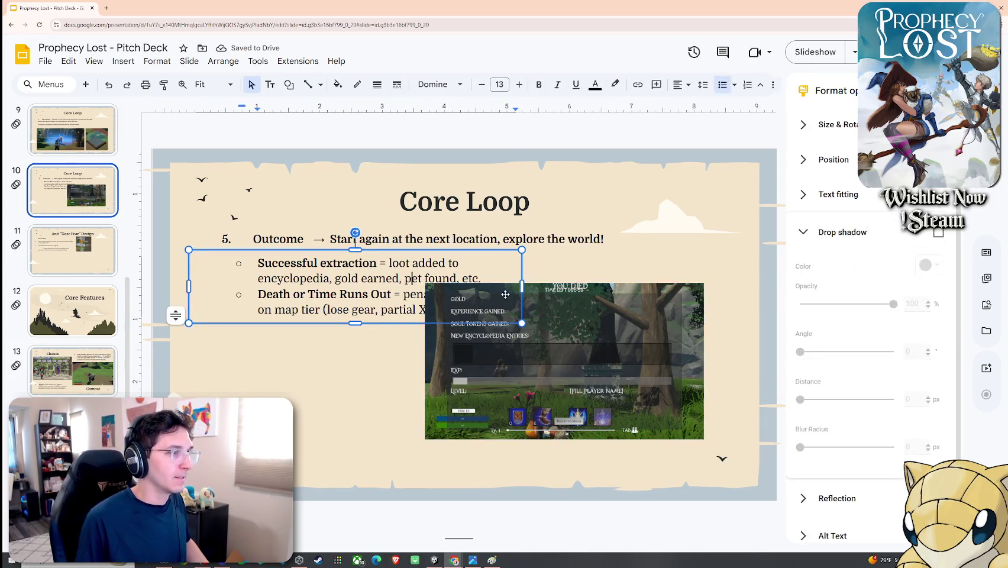
mouse_move(522, 289)
mouse_down()
mouse_move(389, 296)
mouse_move(363, 319)
mouse_up()
key(Delete)
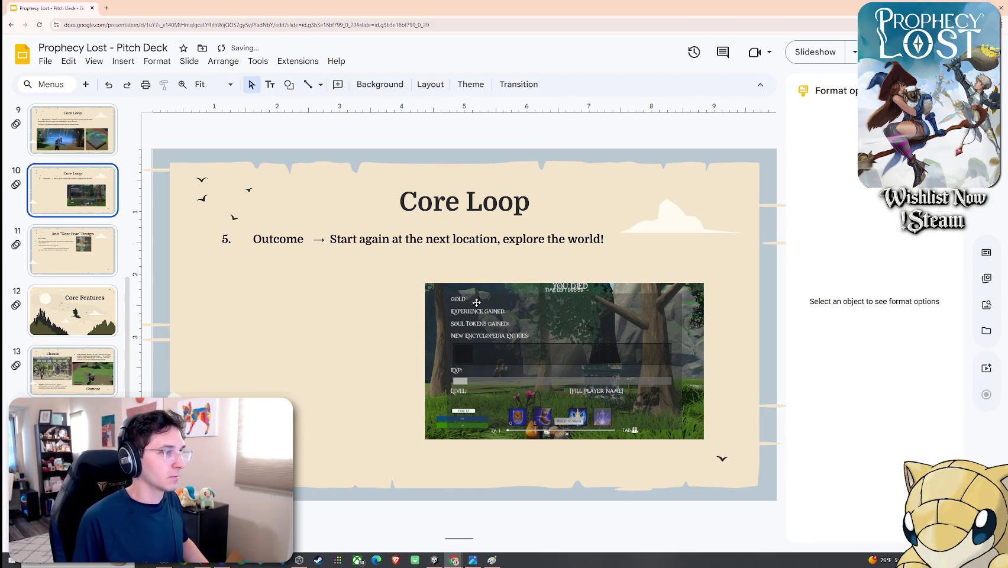
key(ctrl+z)
key(ctrl+z)
key(ctrl+z)
mouse_move(521, 290)
mouse_down()
mouse_move(725, 287)
mouse_move(559, 312)
mouse_up()
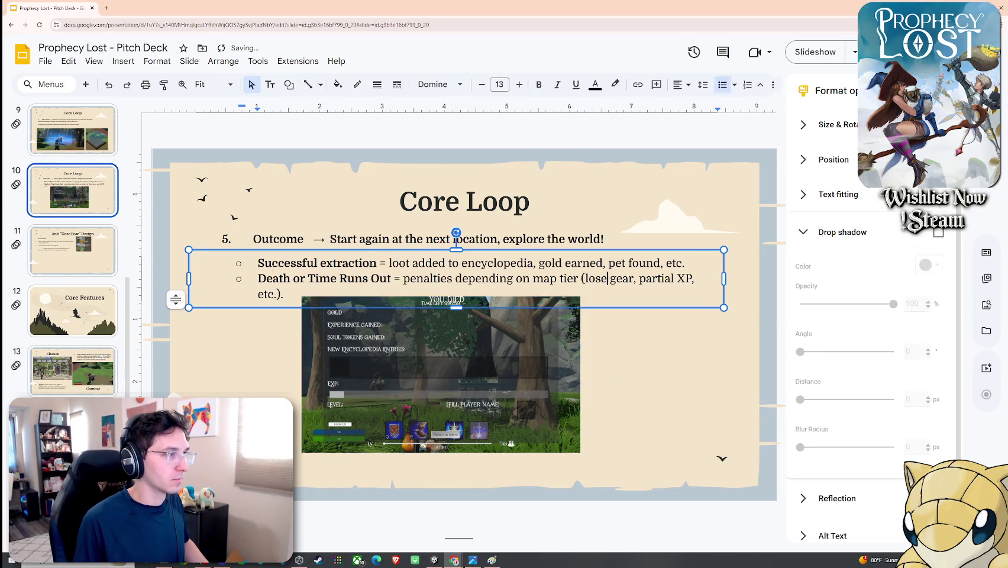
drag(188, 279, 171, 277)
Step: Crop the bottom strip off the screenshot and resize it beneath the bullets
click(331, 331)
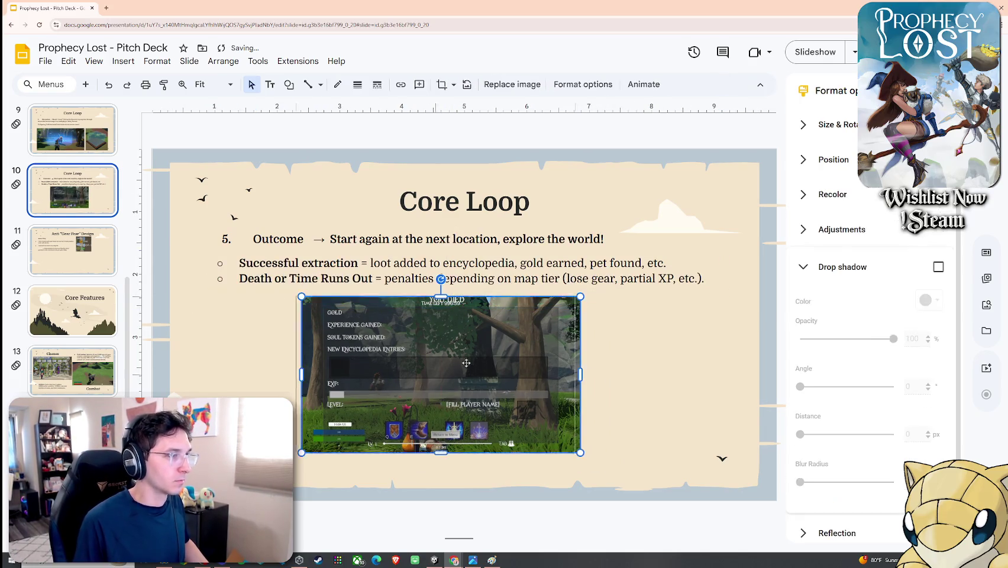
drag(332, 332, 295, 327)
drag(544, 450, 633, 497)
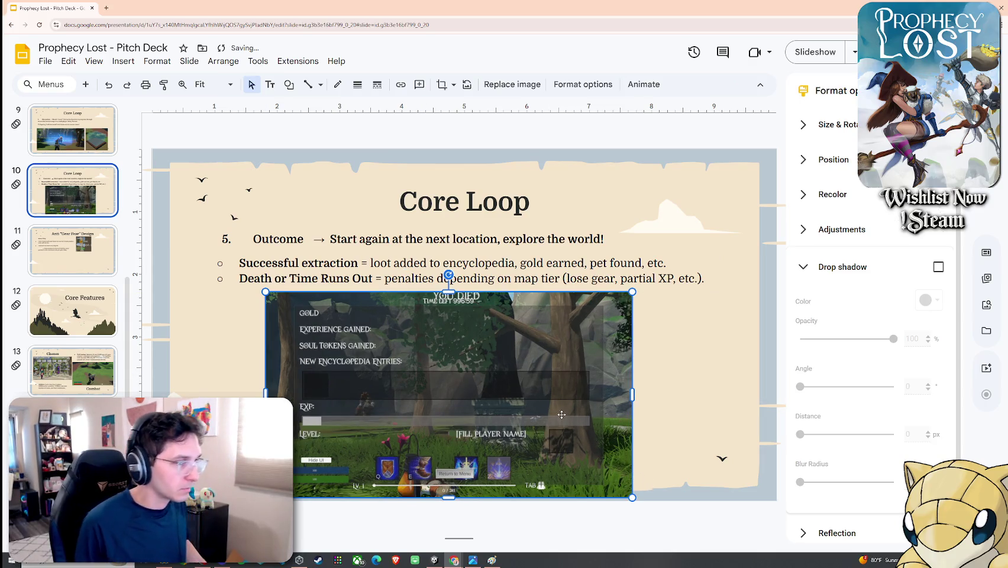
drag(578, 355, 586, 350)
right_click(586, 350)
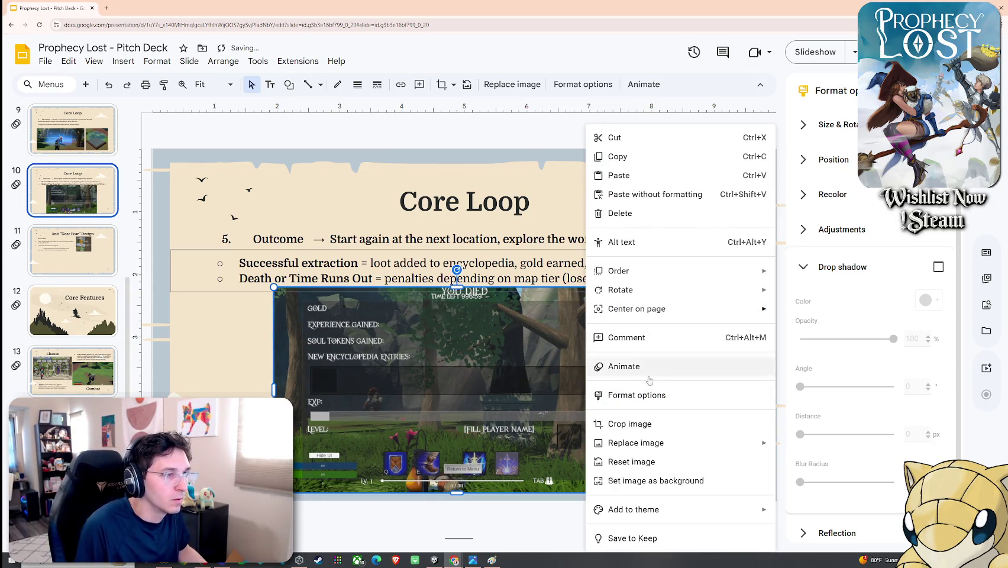
click(634, 424)
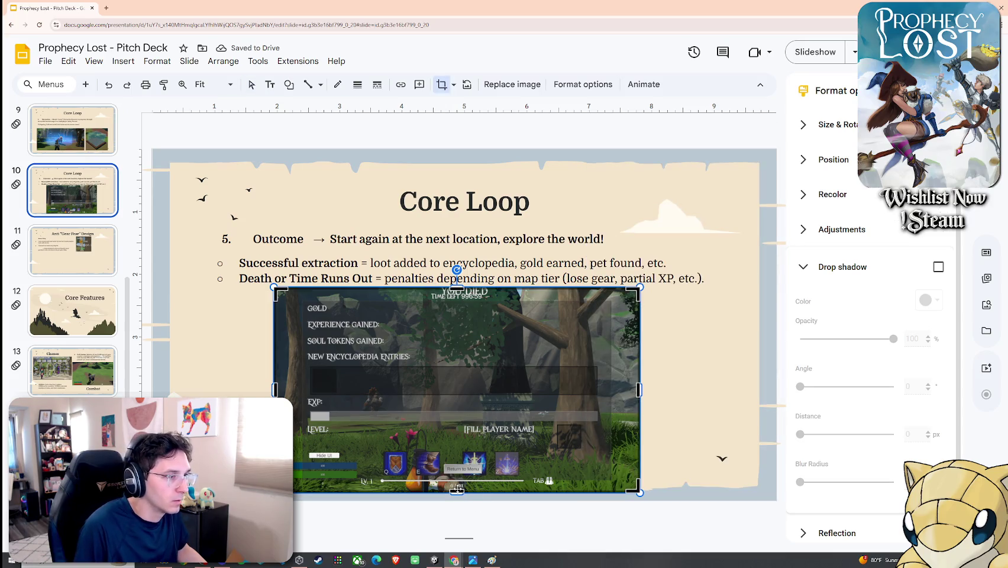
drag(456, 490, 475, 451)
key(Return)
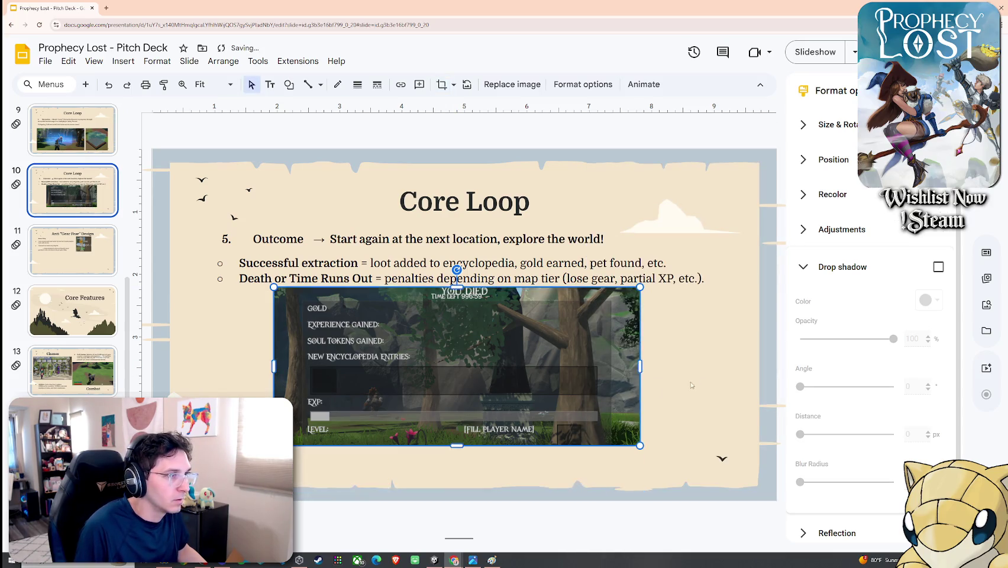
drag(544, 381, 509, 372)
drag(610, 447, 681, 477)
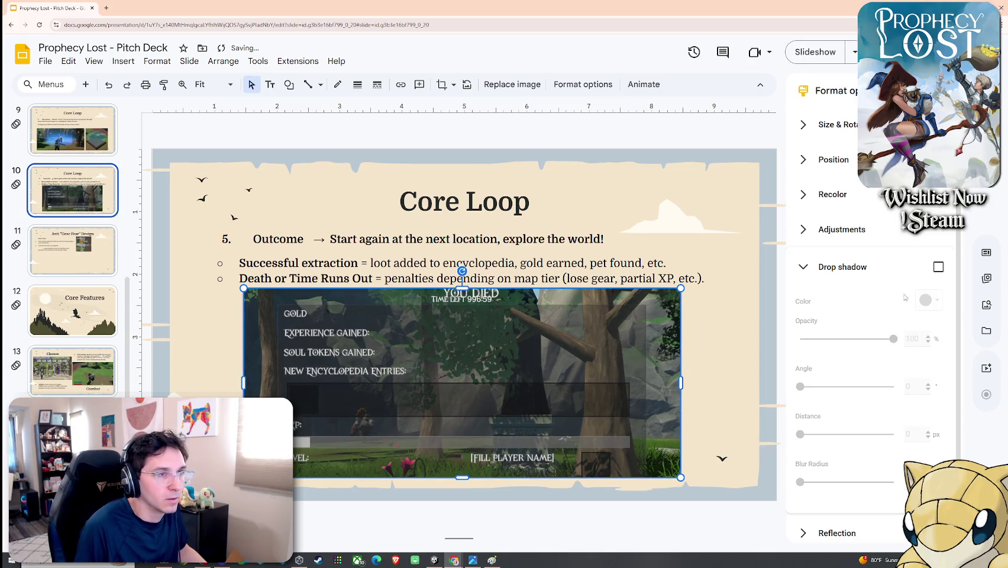
Step: Add a drop shadow to the screenshot and centre it below the extraction and death bullets
click(743, 258)
click(651, 343)
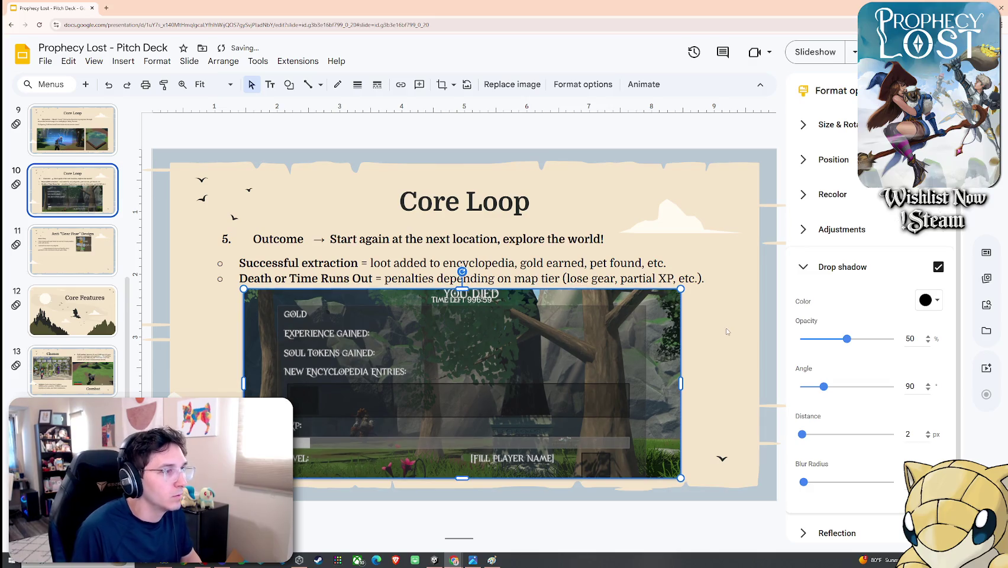
click(728, 333)
click(672, 473)
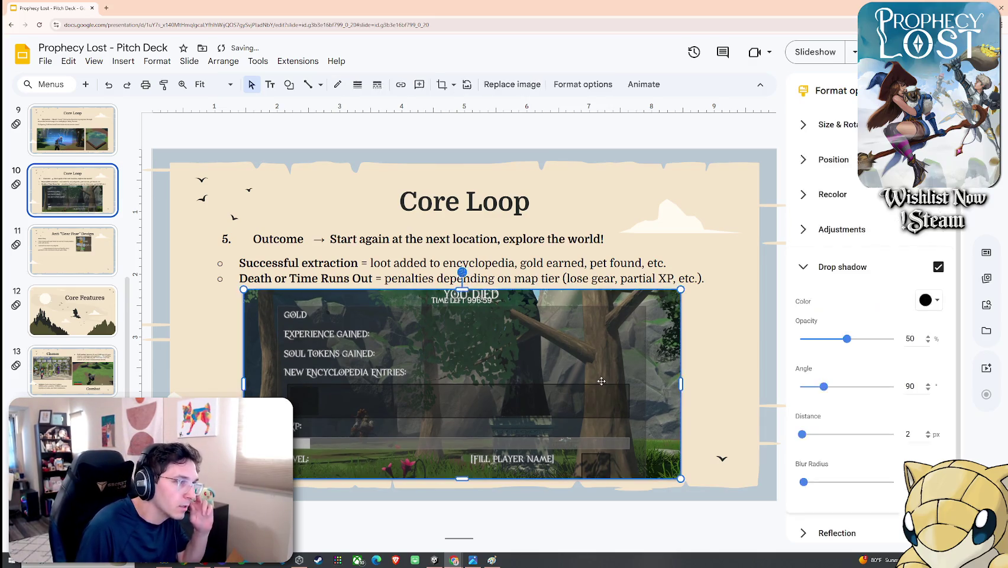
drag(674, 484, 625, 447)
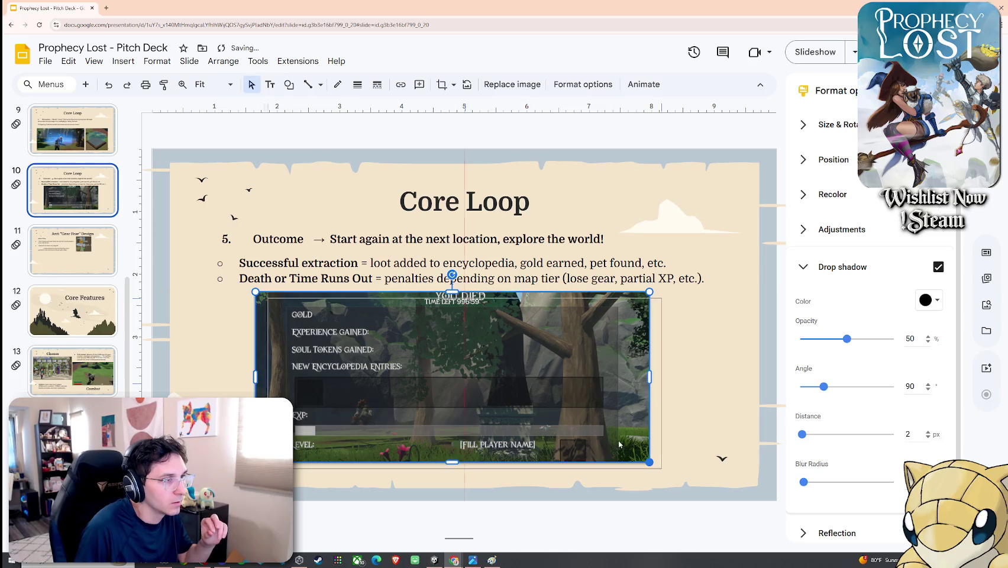
drag(625, 447, 606, 408)
click(704, 394)
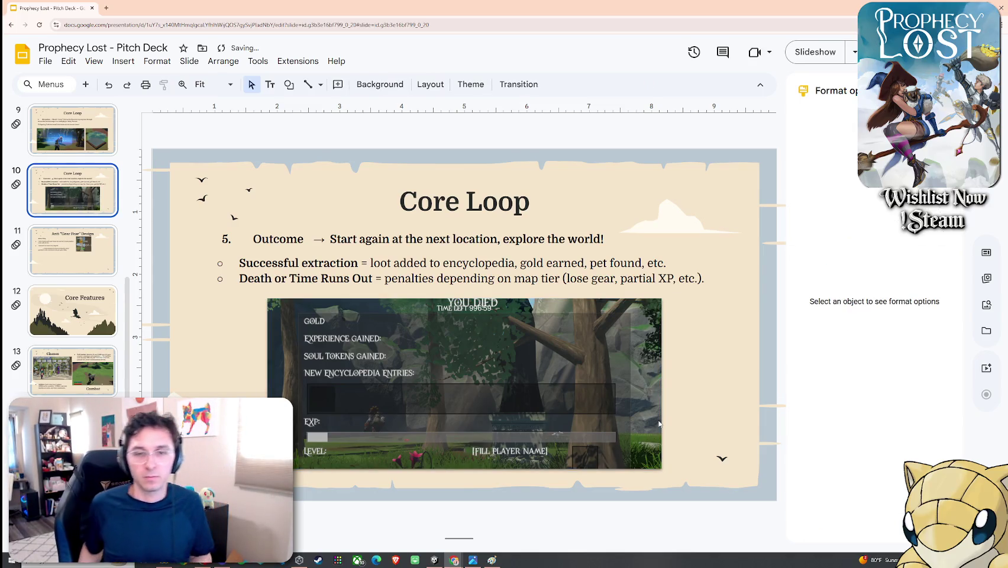
scroll(97, 301, up, 3)
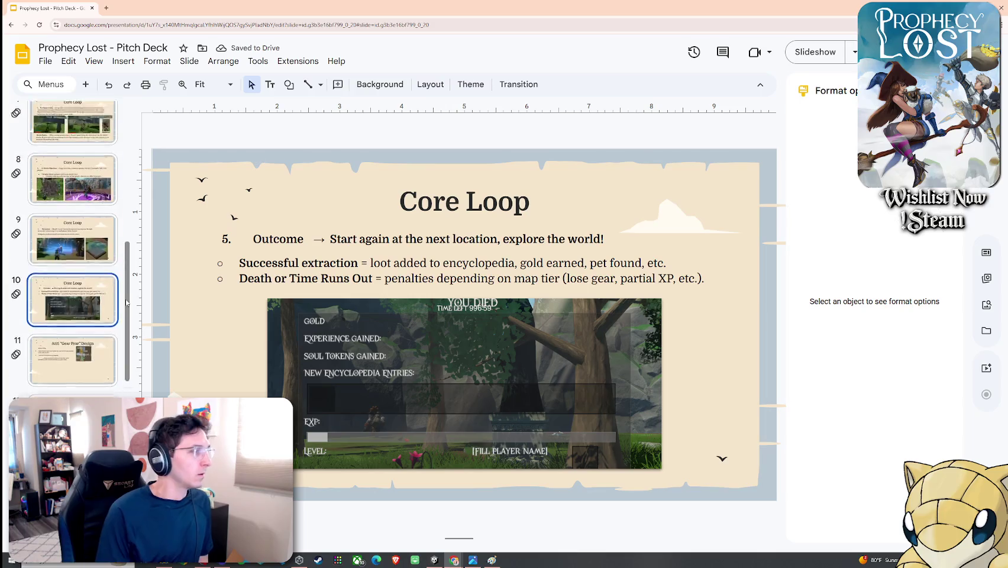
Step: Step through the deck from the Elevator Pitch slide down to the Classes and Combat slide
scroll(96, 301, up, 2)
scroll(97, 300, up, 3)
scroll(95, 266, up, 2)
click(91, 201)
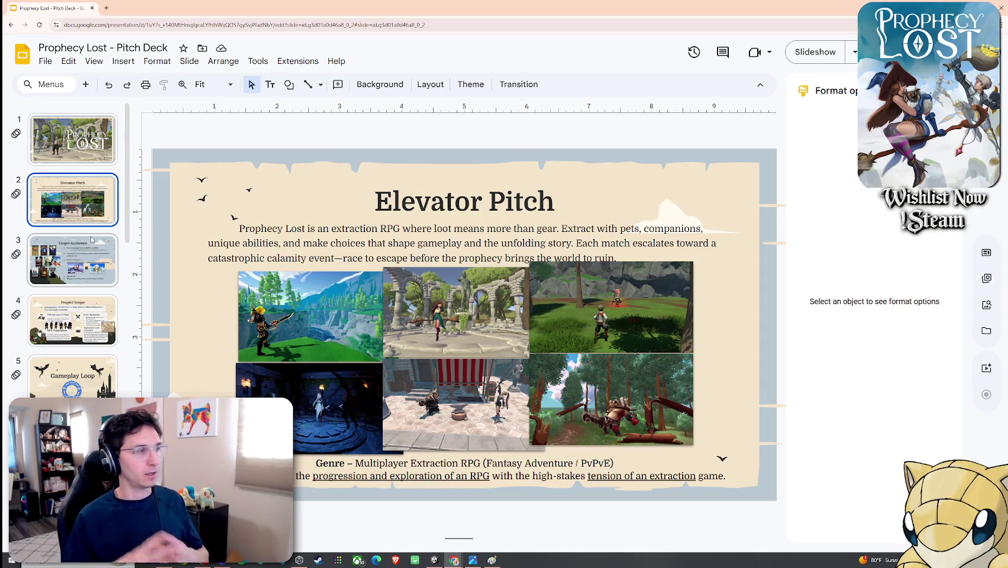
key(Up)
key(Down)
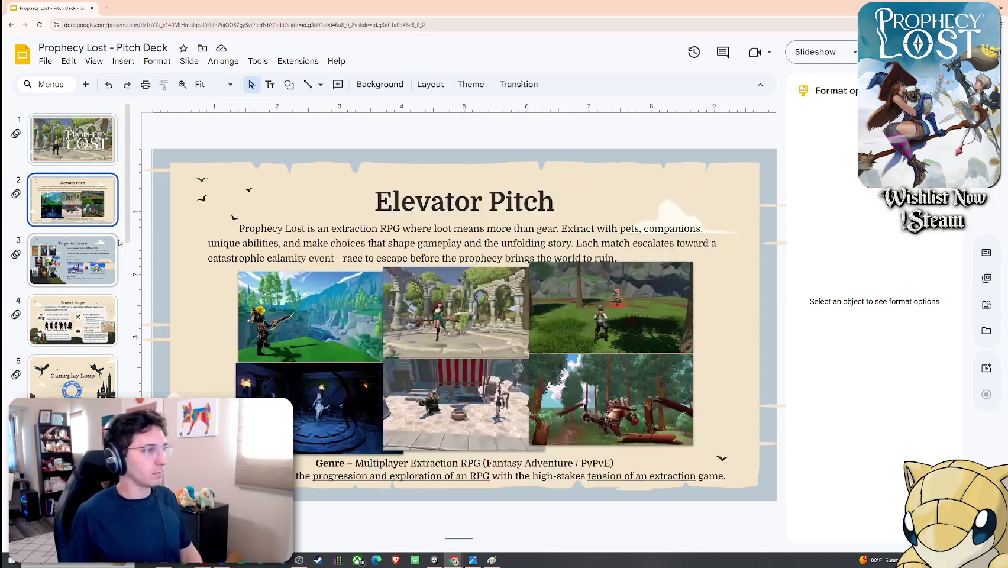
key(Down)
key(Down)
key(Down)
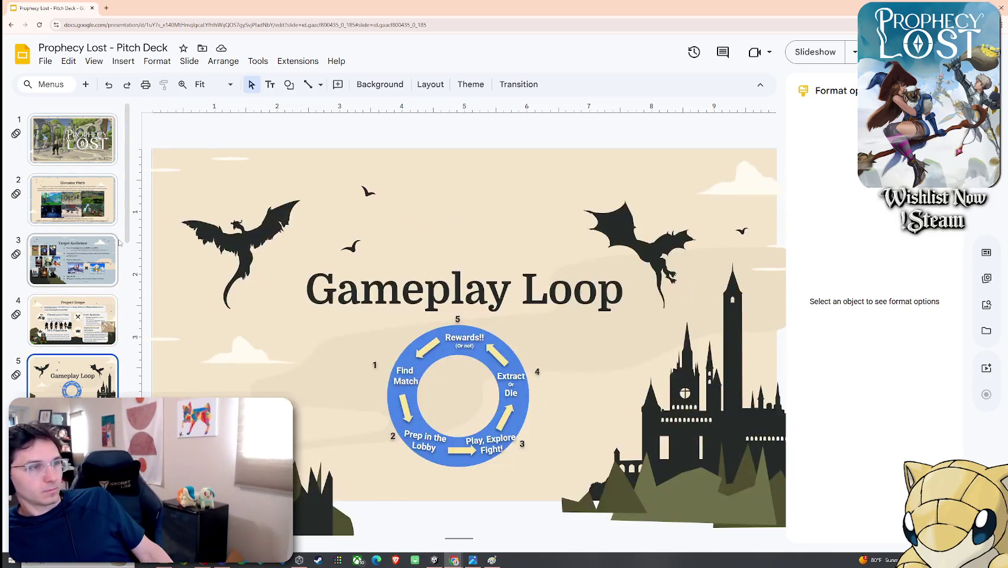
key(Down)
key(Down)
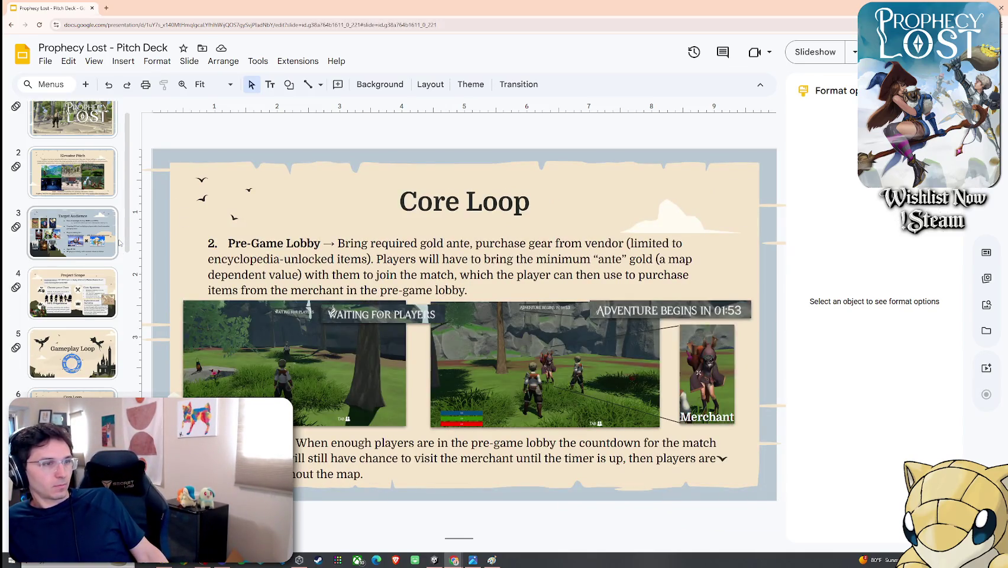
key(Down)
key(Down)
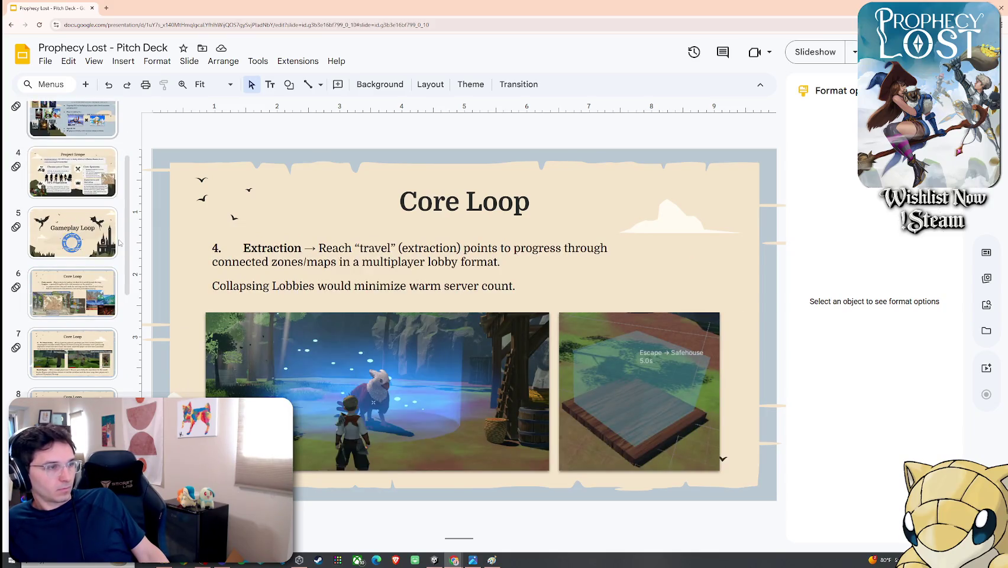
key(Down)
key(Down)
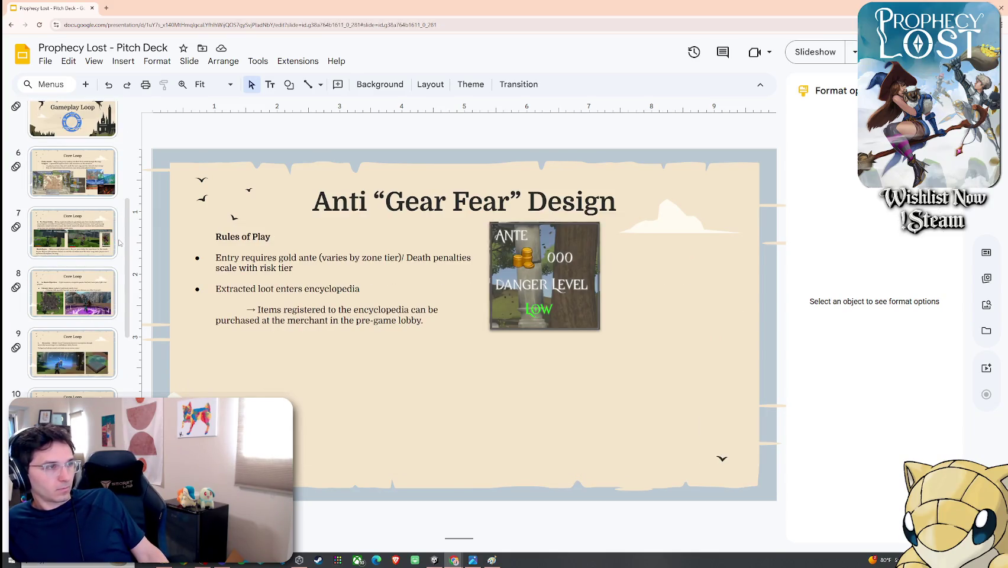
key(Down)
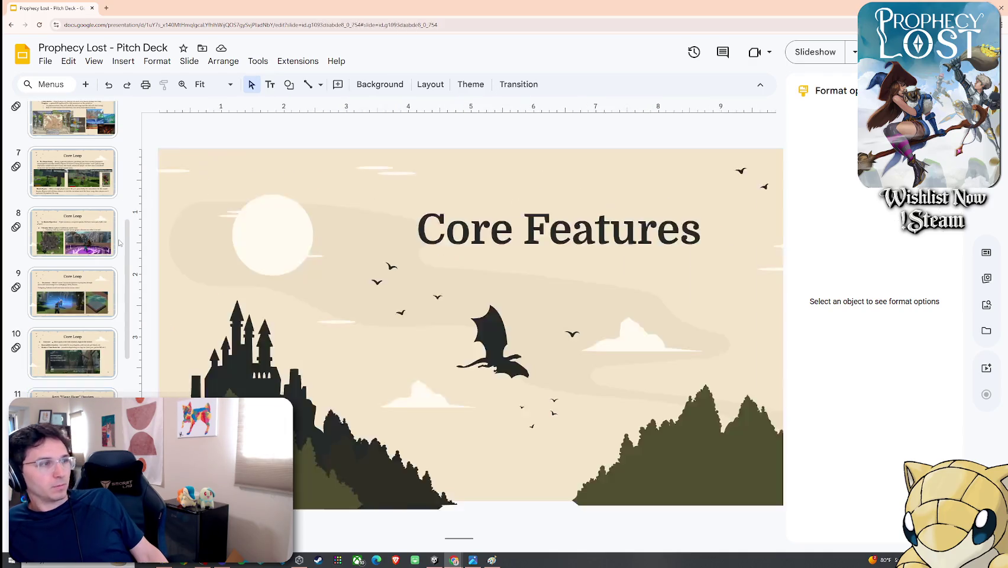
key(Down)
key(Down)
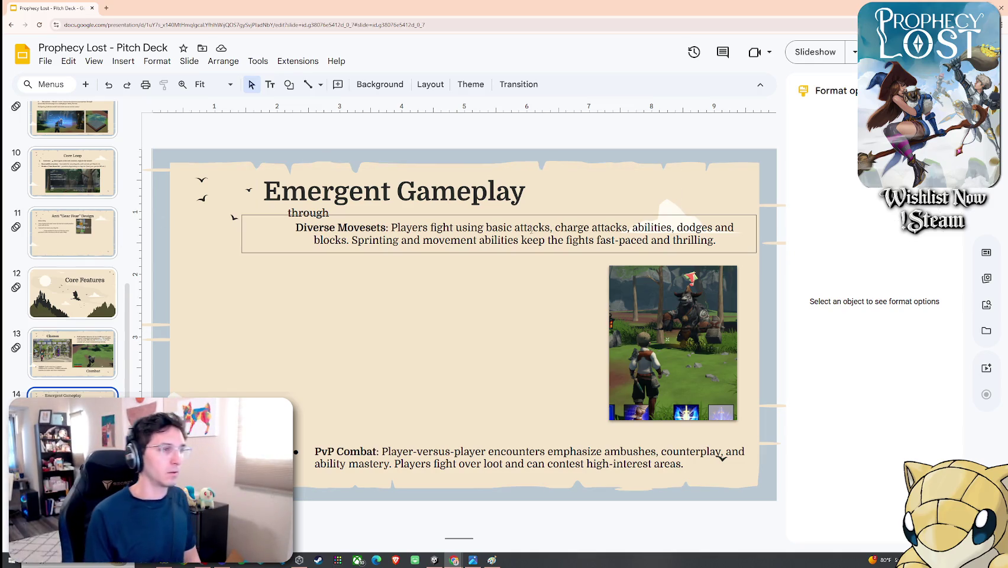
click(103, 363)
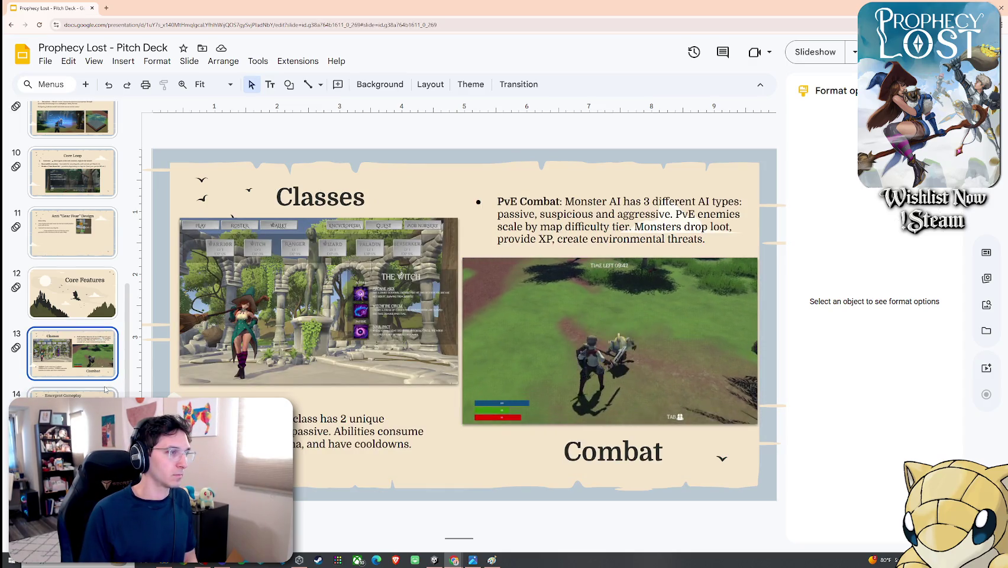
Step: On Emergent Gameplay, retitle the PvP Combat bullet to 'PvPvE Combat'
key(Down)
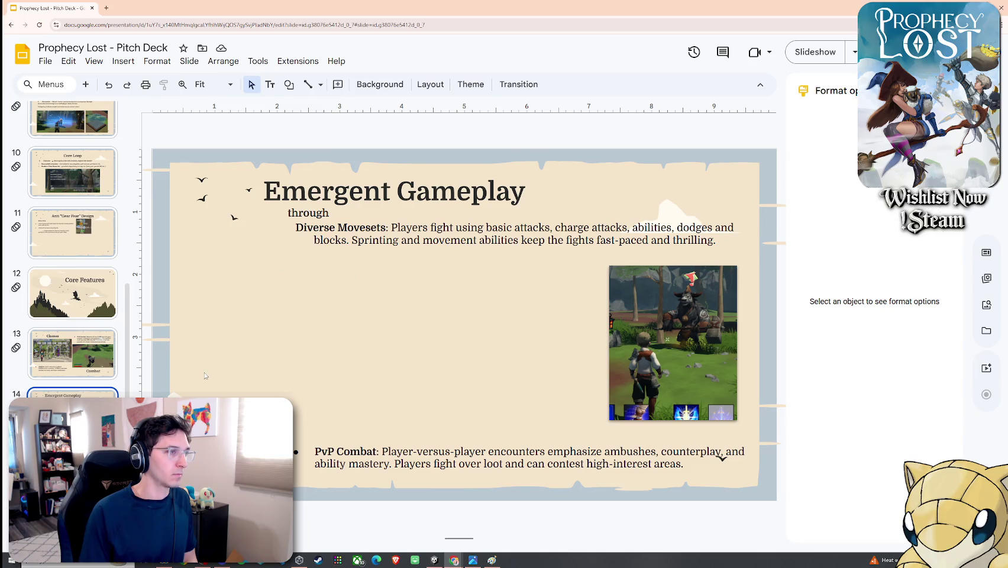
click(681, 366)
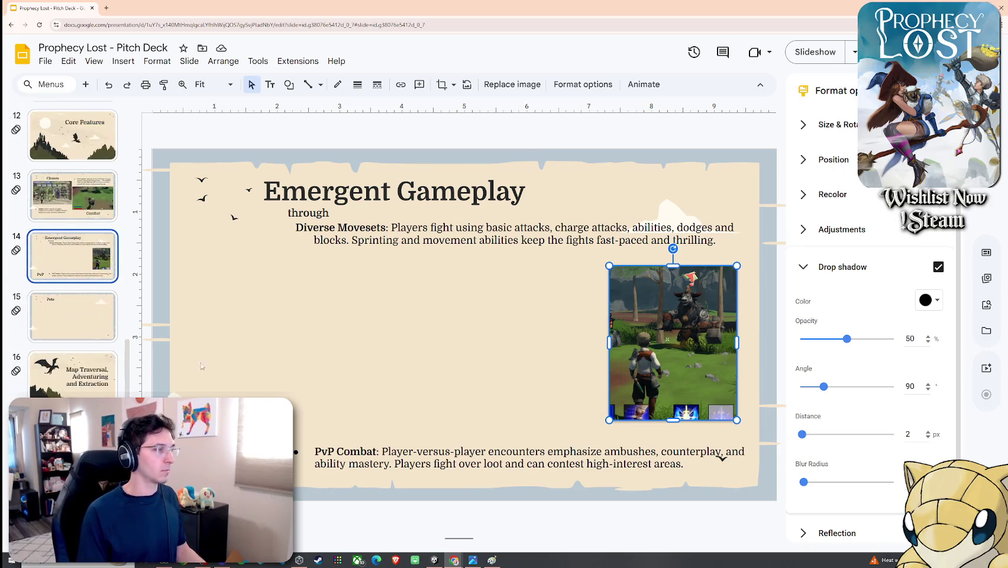
click(530, 326)
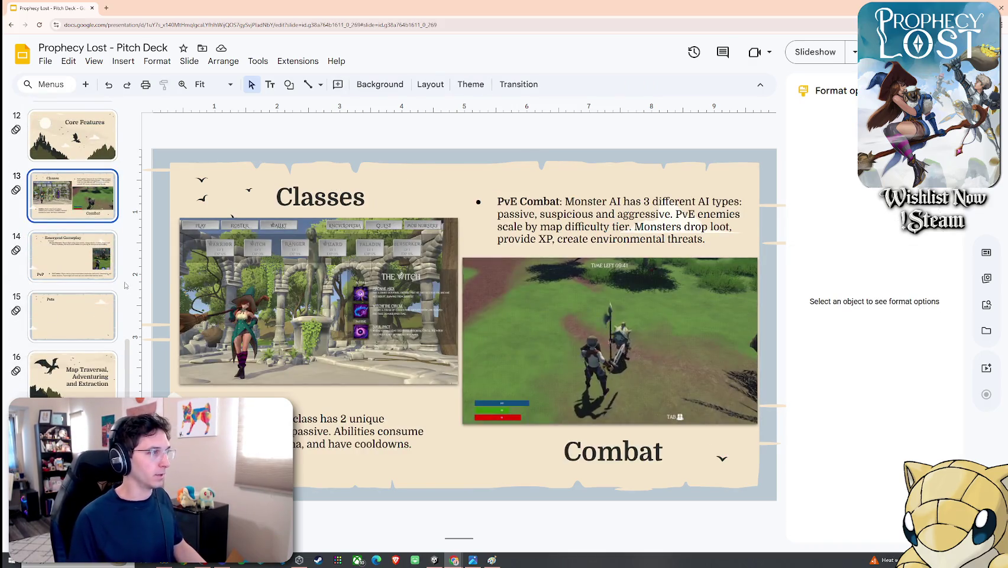
click(646, 334)
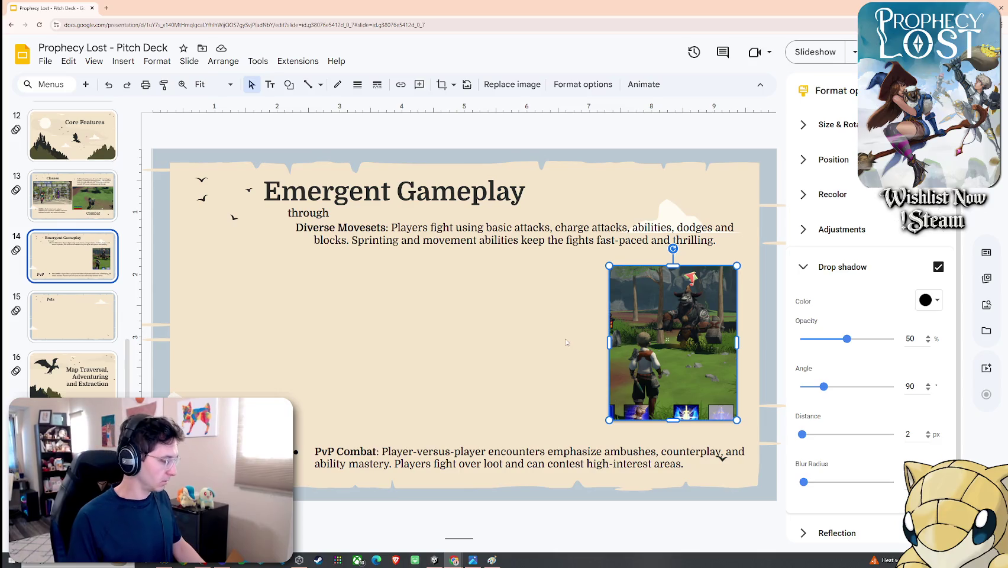
click(521, 457)
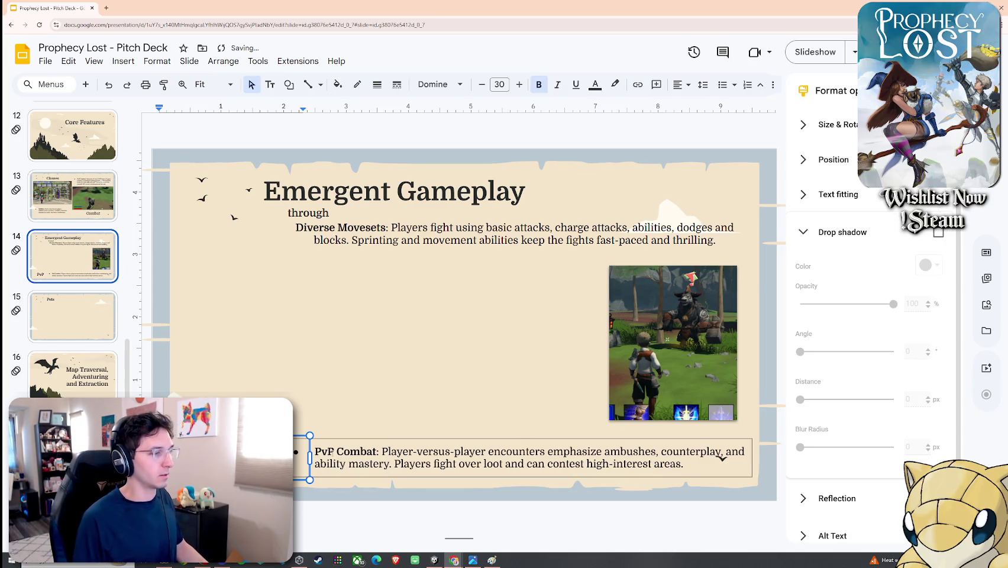
click(346, 452)
text(vE)
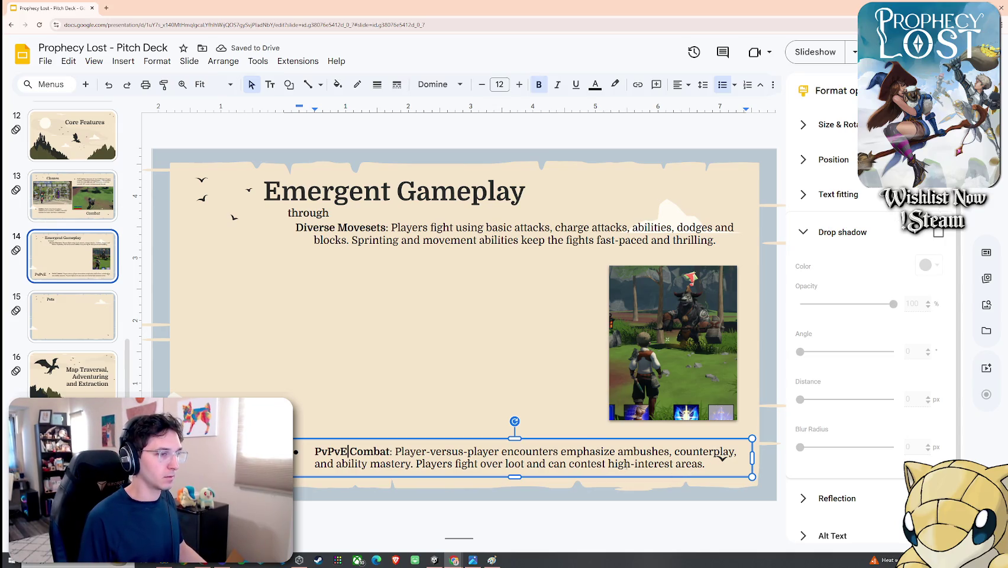
click(704, 463)
key(BackSpace)
text(,)
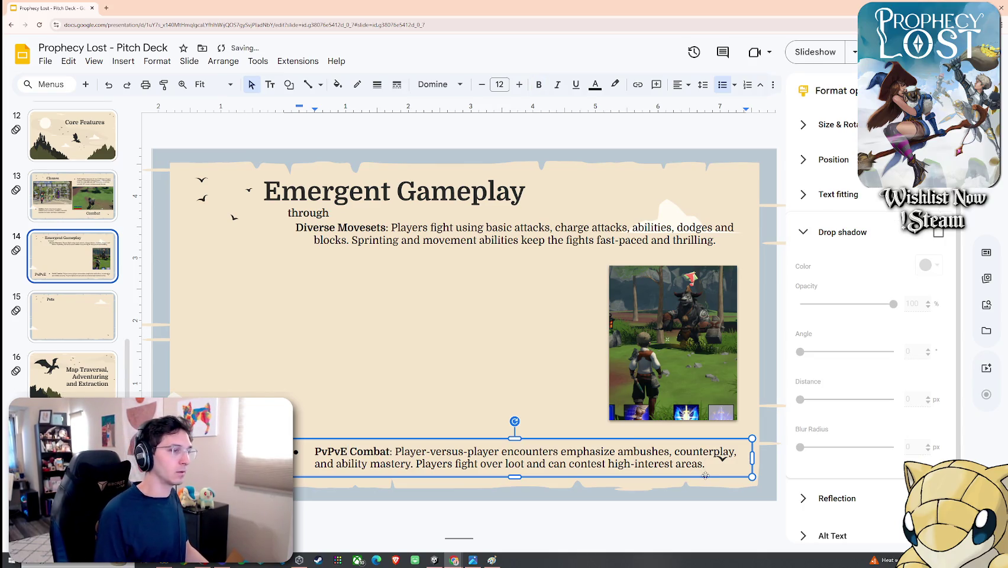
Step: Remove the 'Player-versus-player-versus encounters:' opening phrase from the PvPvE Combat bullet
click(502, 456)
text(-versu)
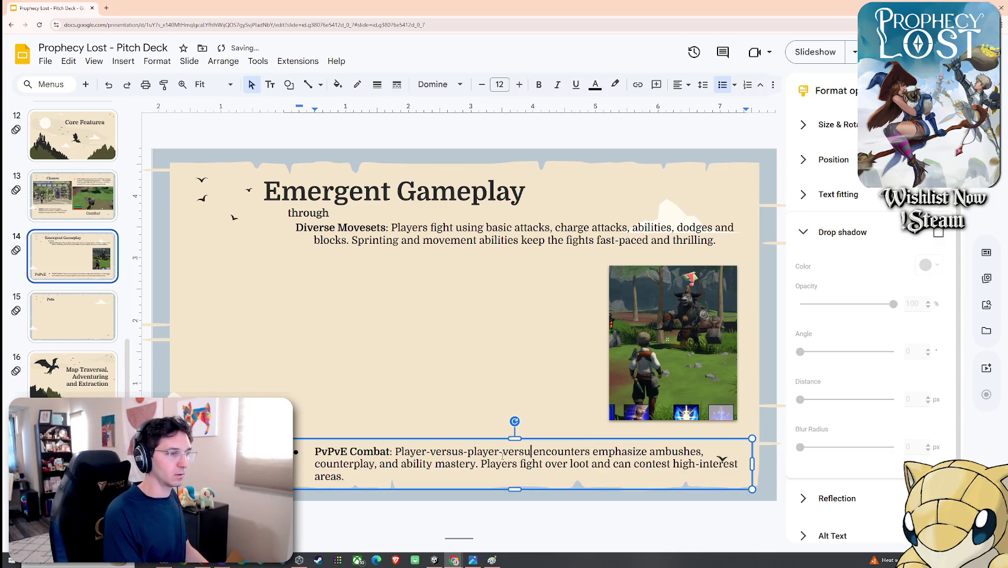
key(BackSpace)
key(BackSpace)
key(BackSpace)
key(BackSpace)
key(BackSpace)
key(BackSpace)
key(BackSpace)
key(BackSpace)
key(BackSpace)
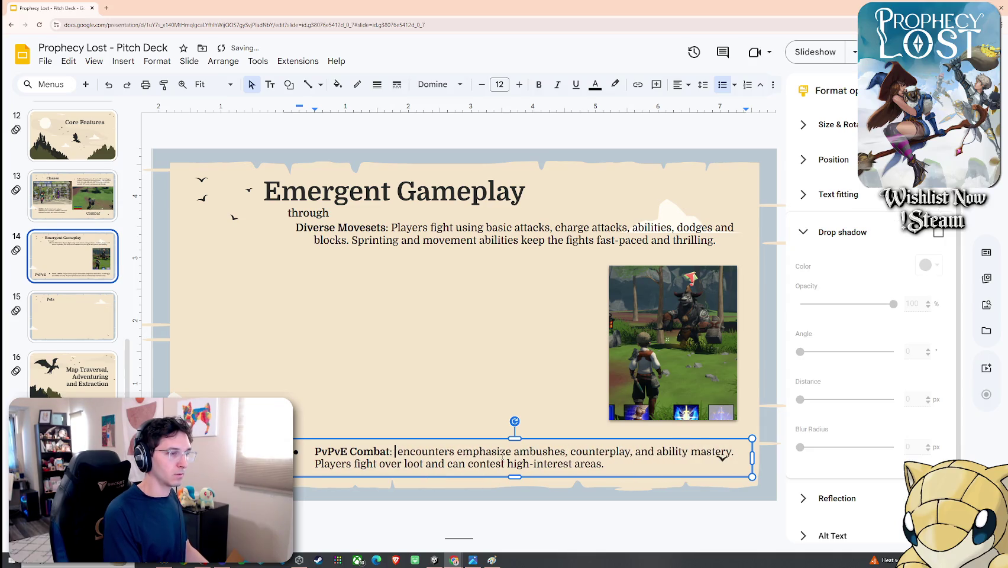
key(ctrl+z)
text(sus-player-versus)
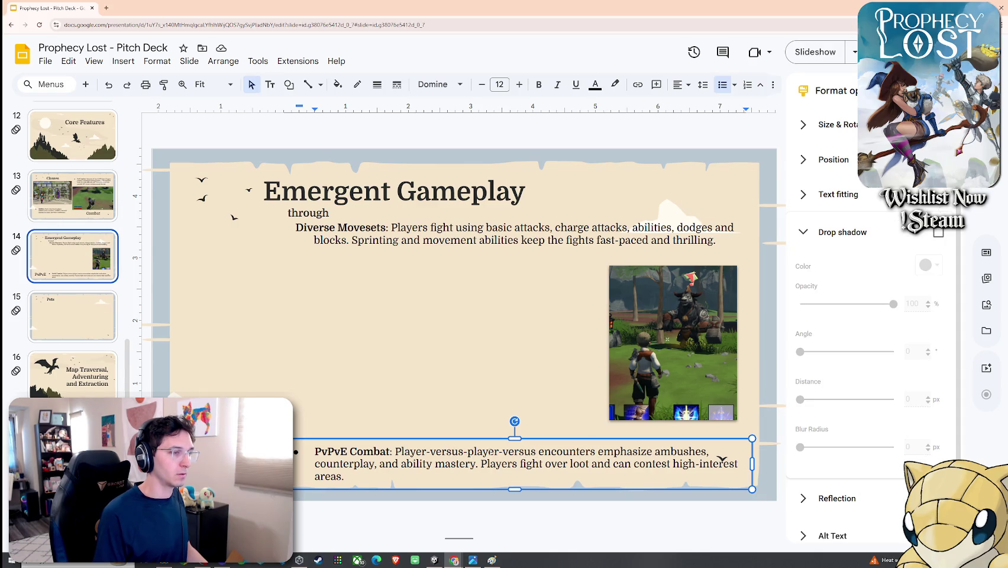
drag(536, 451, 396, 452)
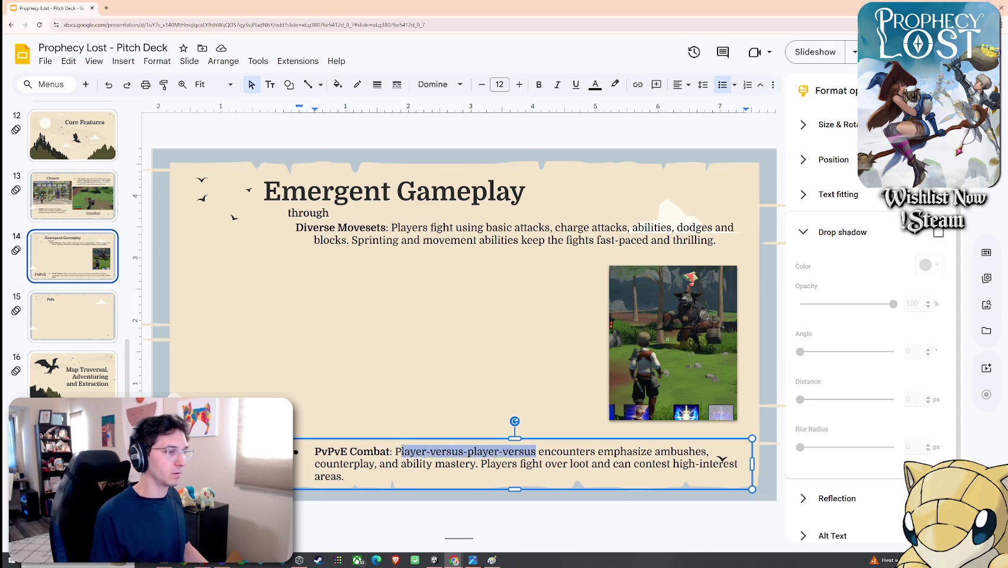
key(BackSpace)
key(BackSpace)
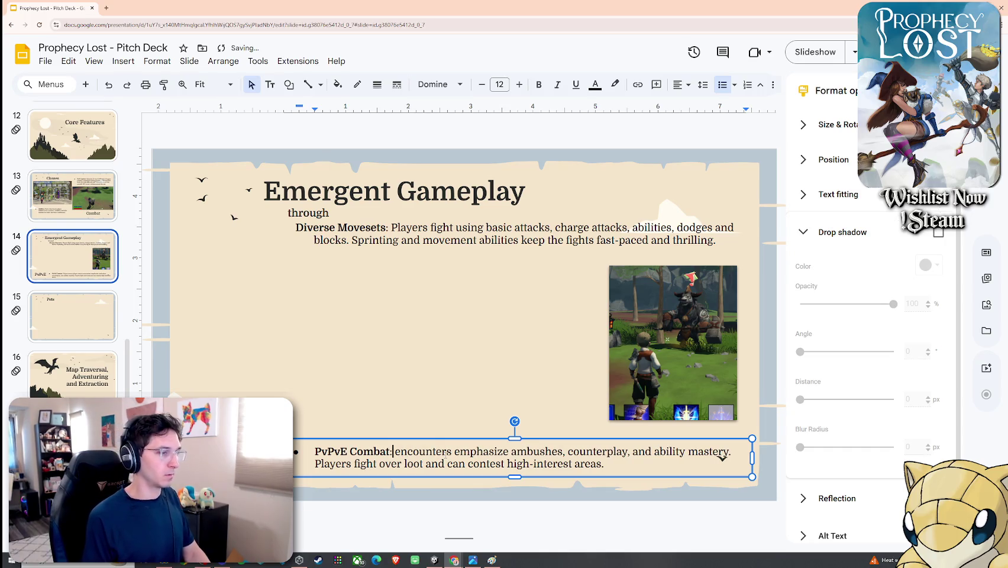
key(ctrl+Delete)
key(BackSpace)
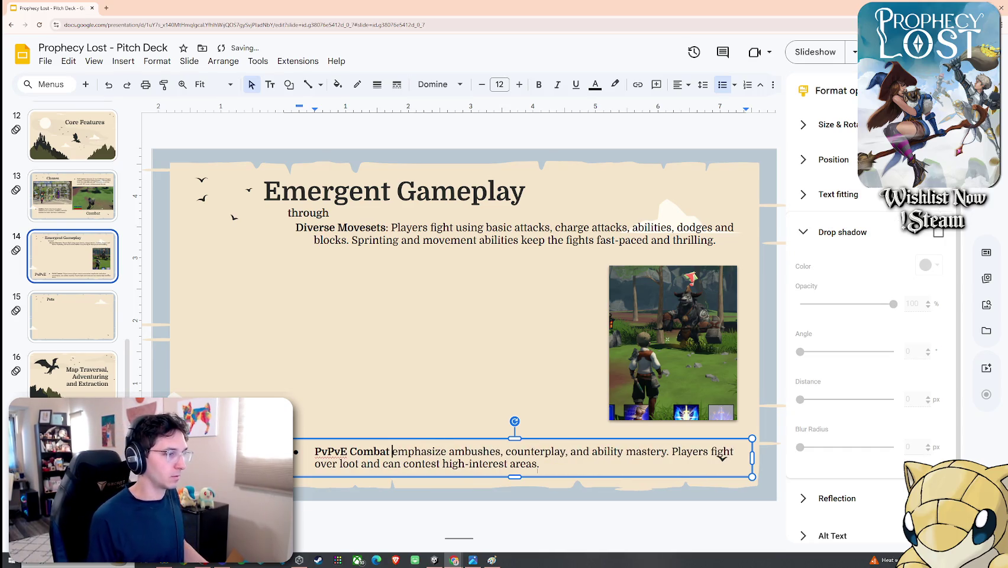
click(553, 487)
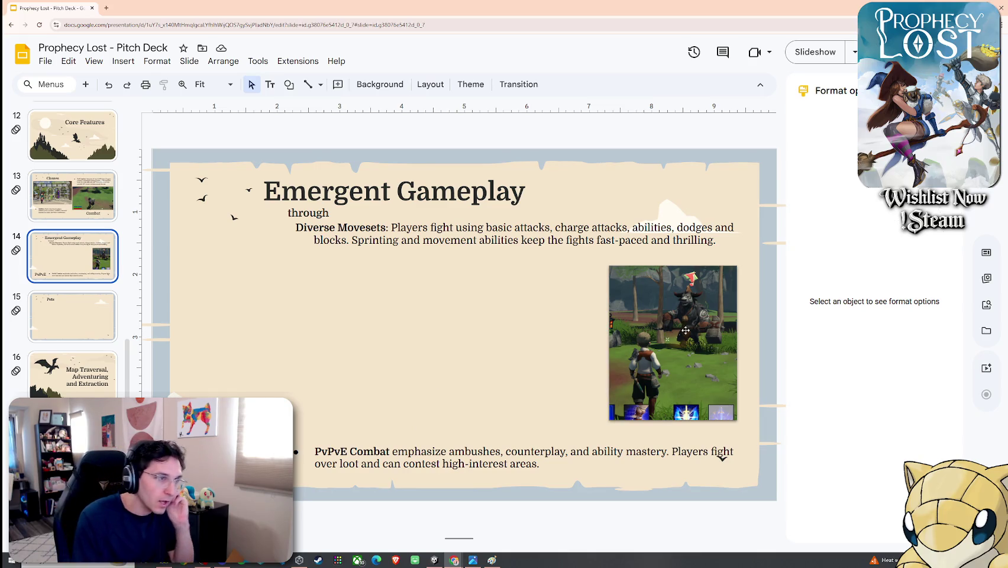
Step: Nudge the gameplay screenshot up-left and enlarge it by its corner handle
drag(693, 332, 676, 321)
drag(720, 409, 742, 437)
click(540, 361)
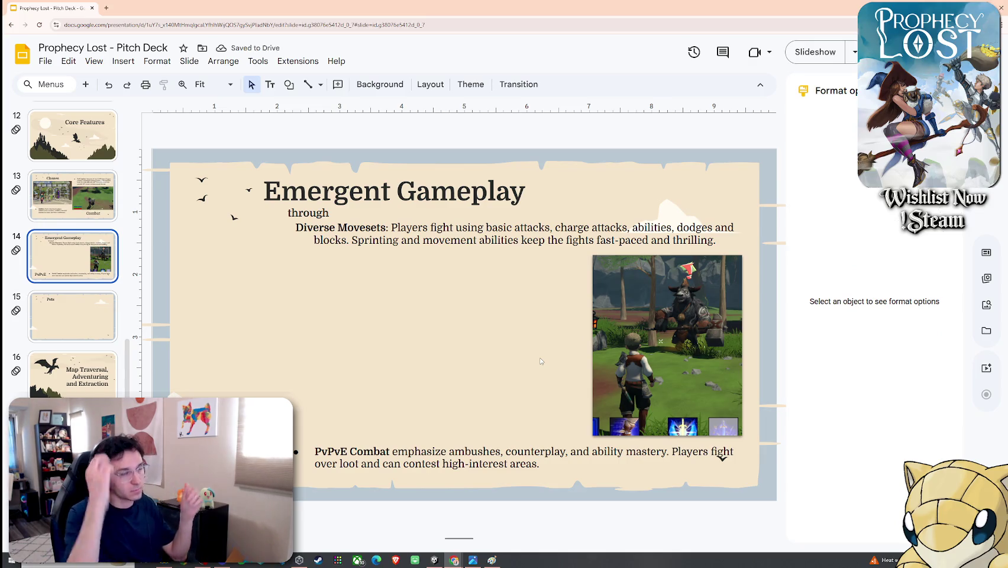
scroll(77, 266, up, 2)
Step: Navigate from Classes to the Core Loop slide covering In-Match Objectives and the Calamity Meter
click(86, 259)
scroll(72, 266, up, 4)
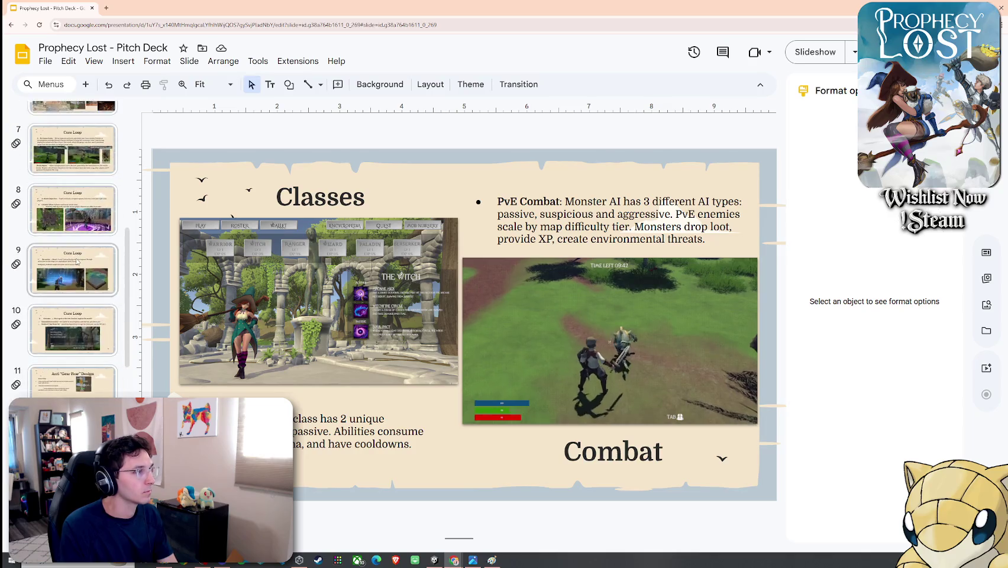
click(73, 210)
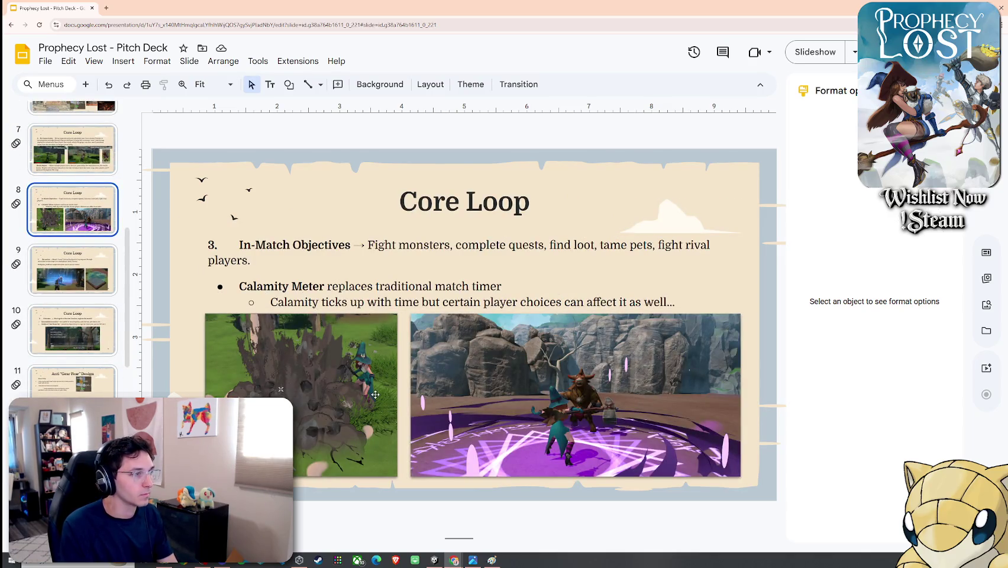
click(11, 26)
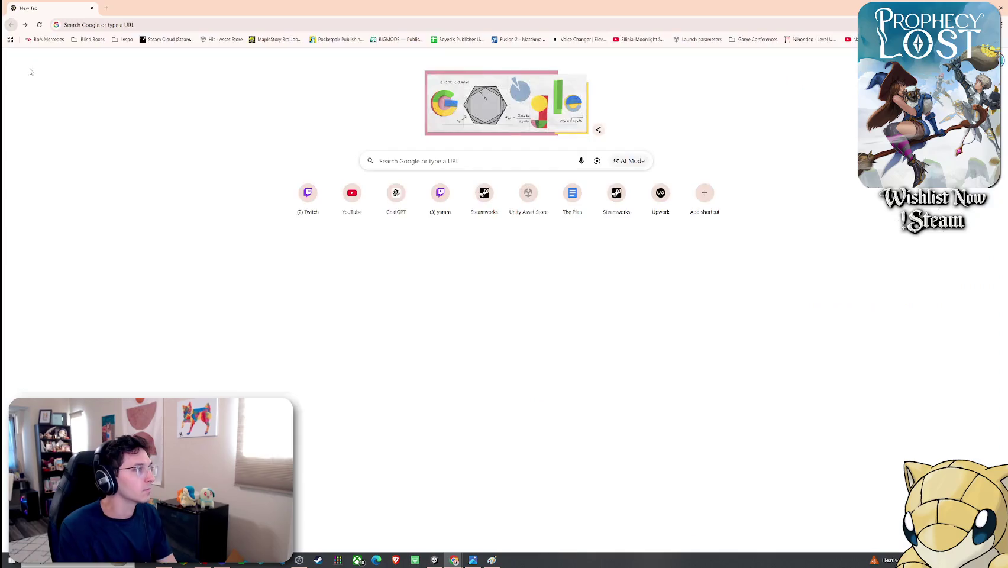
click(25, 25)
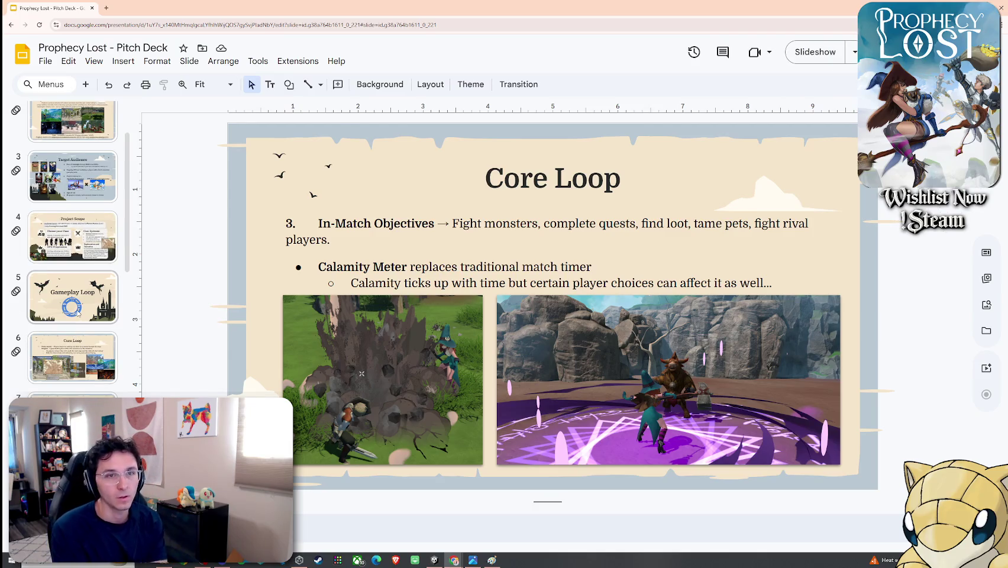
scroll(73, 249, up, 3)
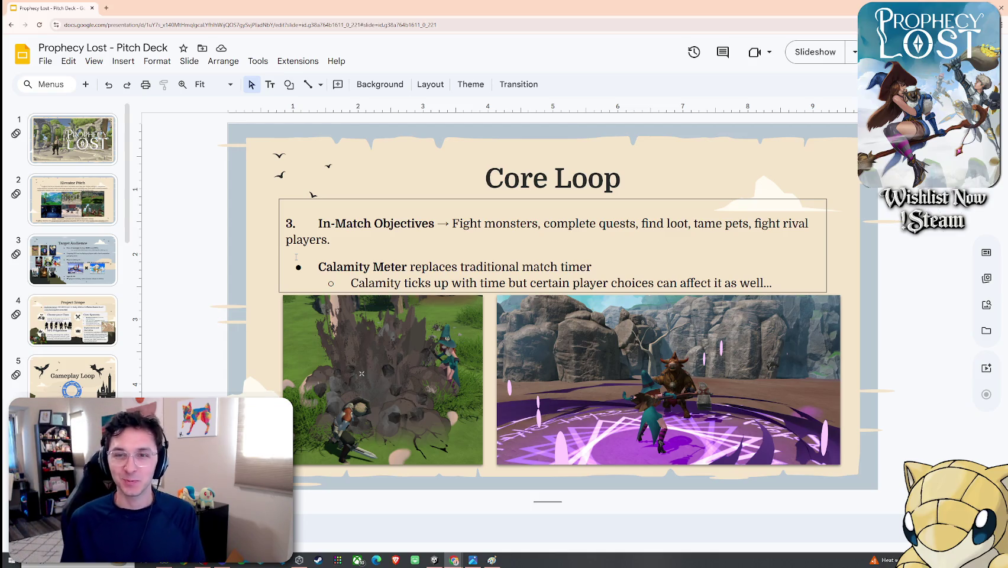
Step: On the Elevator Pitch slide, nudge the right-column screenshots down one step
key(Escape)
key(Up)
key(Up)
key(Up)
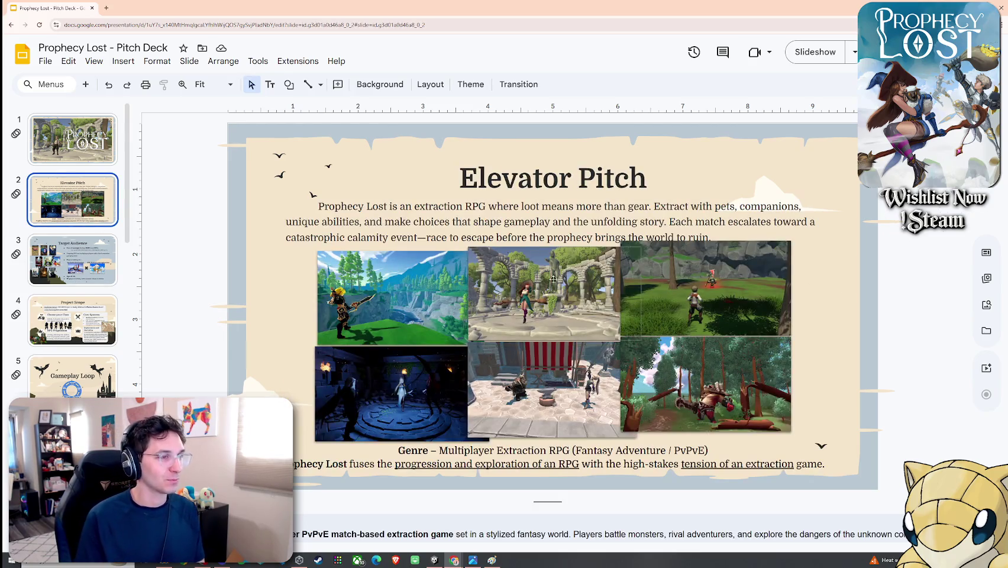
click(700, 272)
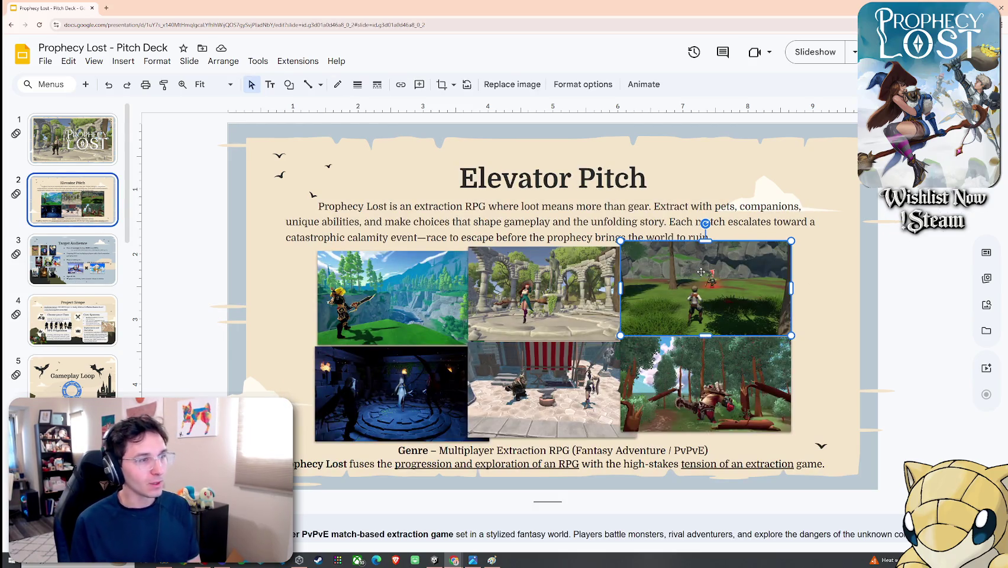
shift+click(702, 355)
key(Down)
key(Down)
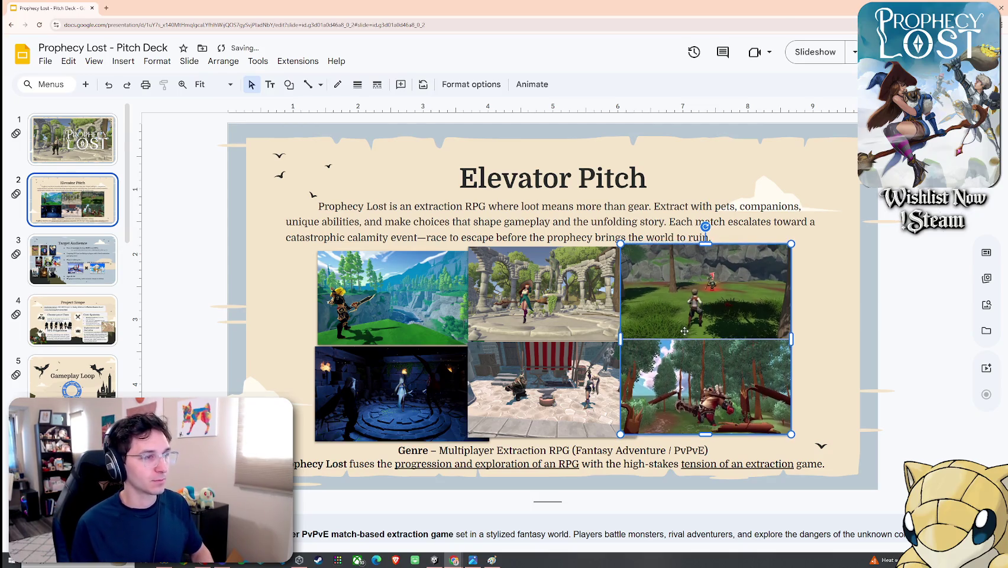
Step: Nudge the middle and right screenshot columns down, then glance at the title slide and return
click(545, 296)
shift+click(571, 377)
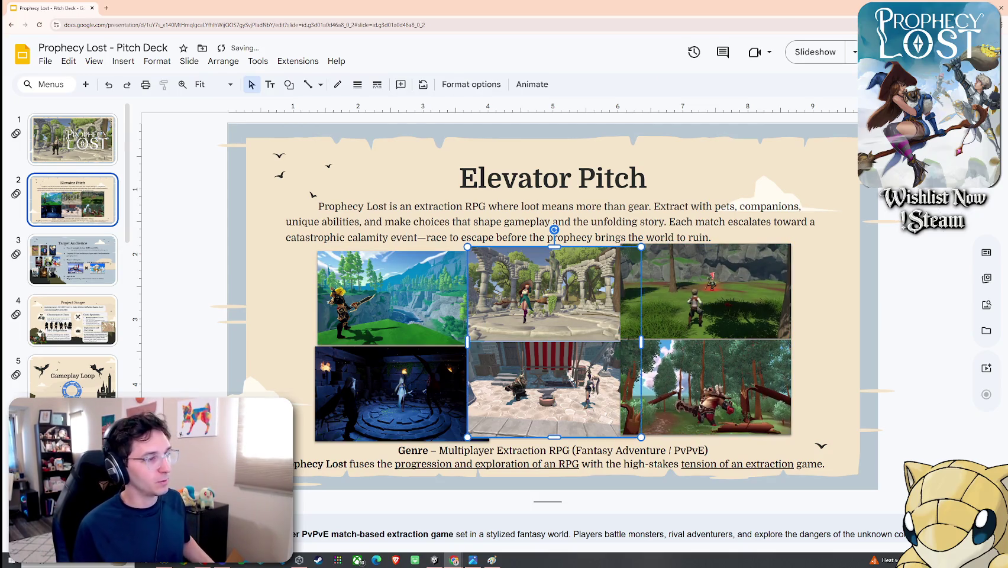
key(Down)
key(Down)
click(691, 319)
shift+click(712, 367)
key(Down)
key(Down)
key(Escape)
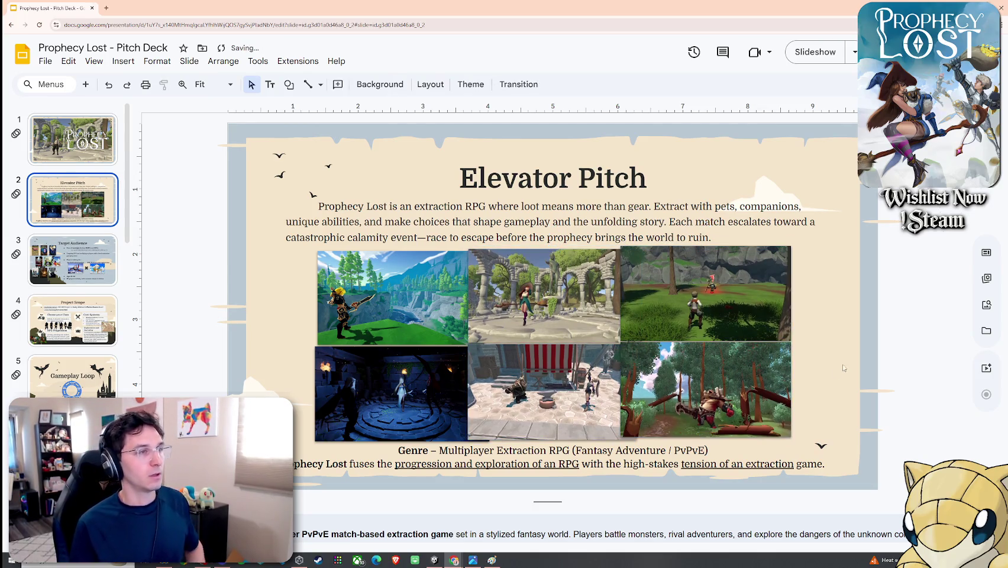
click(113, 155)
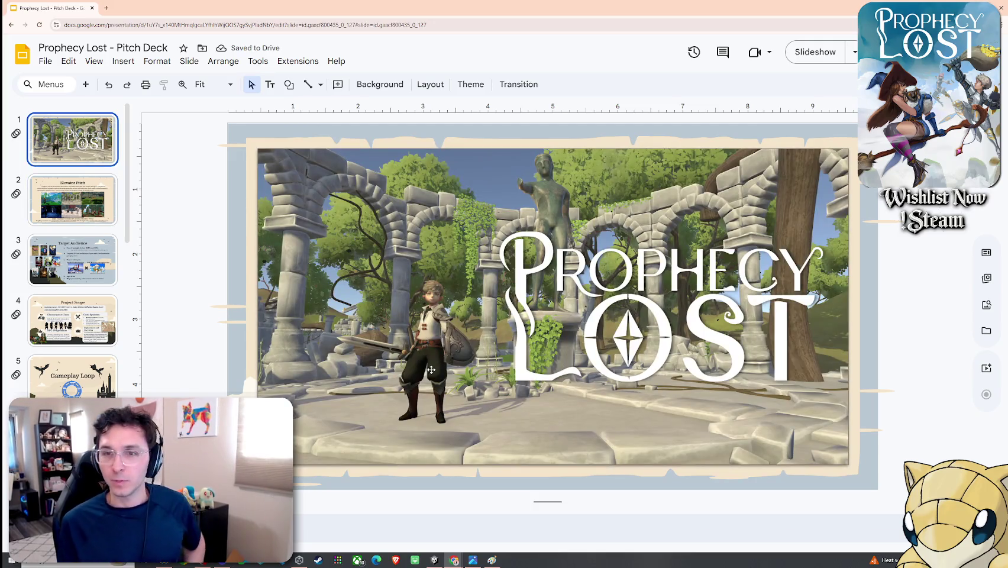
key(Down)
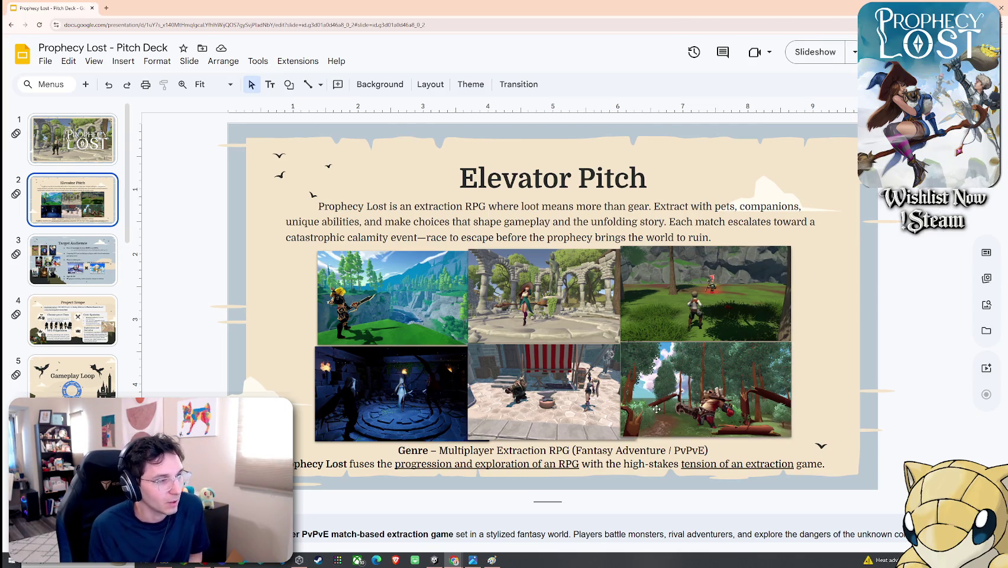
Step: Edit the summary caption to end 'tension of the extraction genre.' and widen its box to one line
click(524, 464)
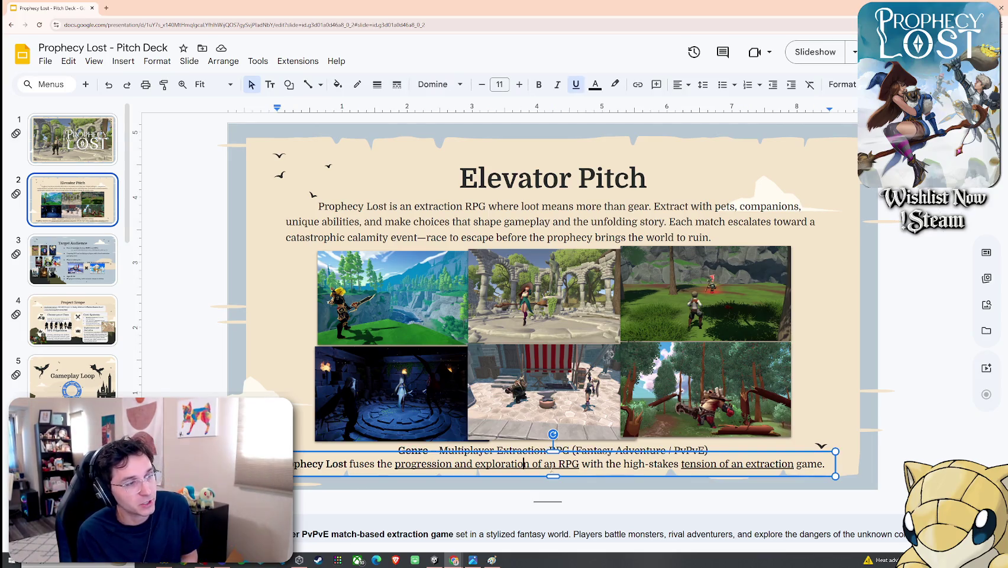
click(699, 465)
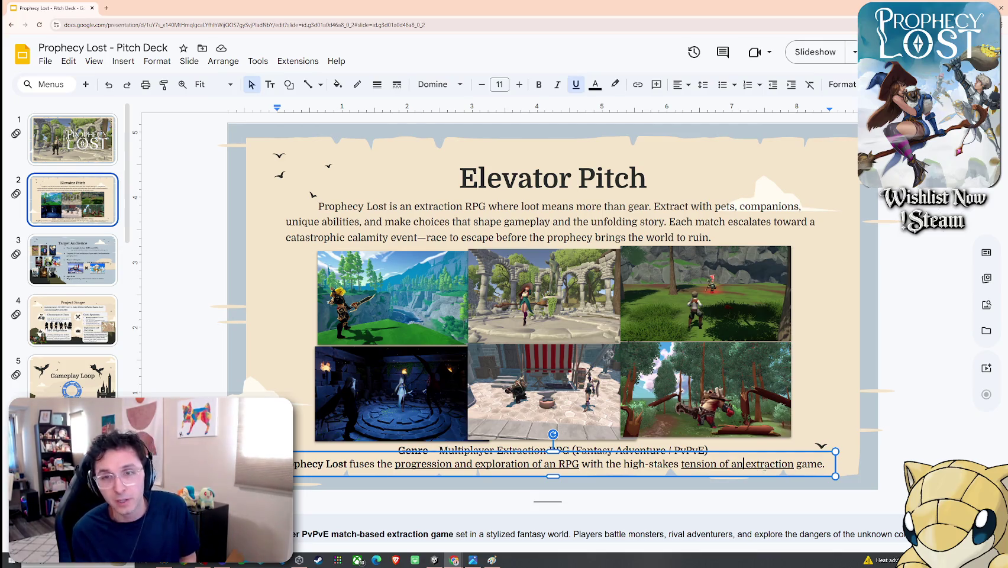
click(737, 464)
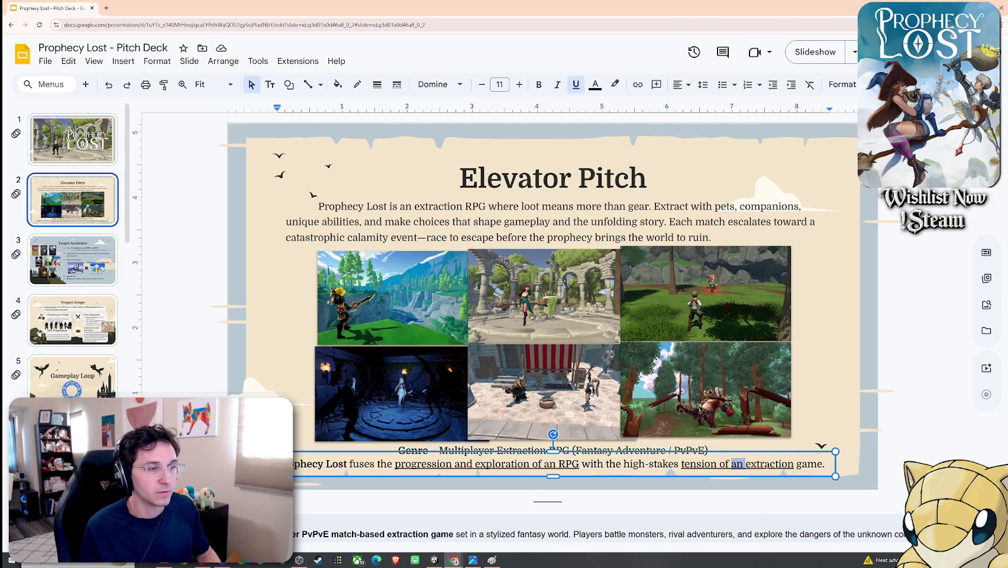
text(the)
click(813, 465)
text(n)
text(e.)
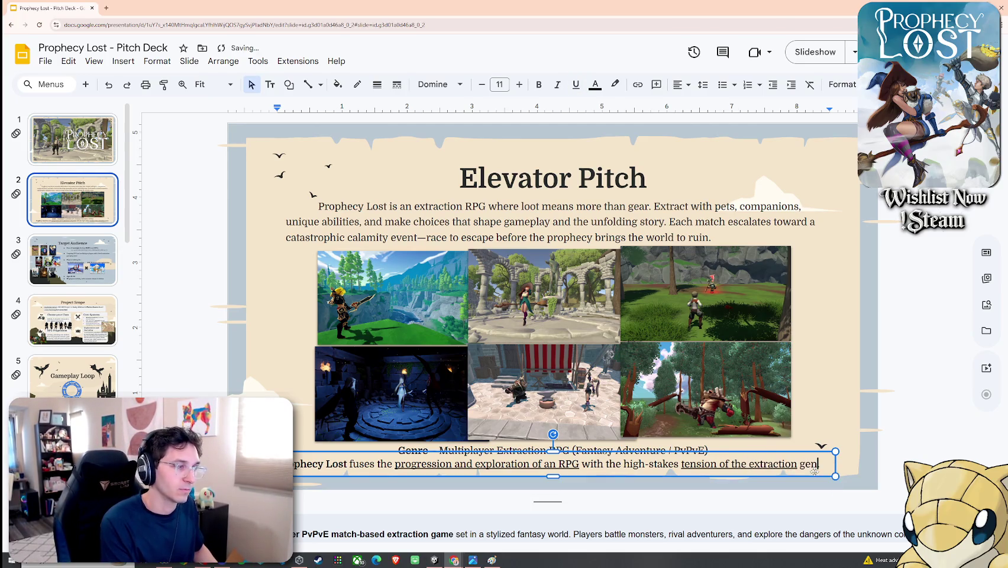
drag(835, 469, 864, 468)
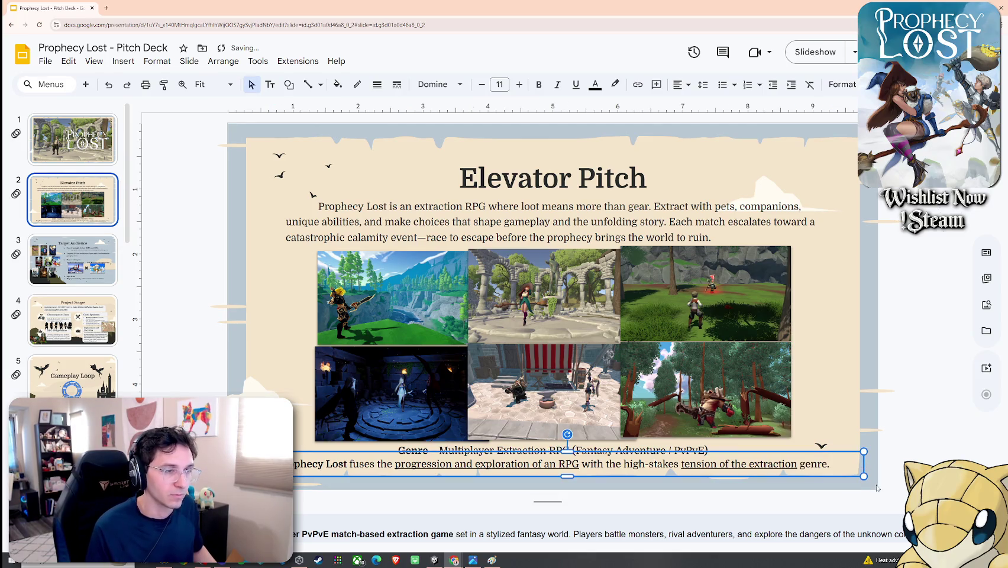
click(113, 271)
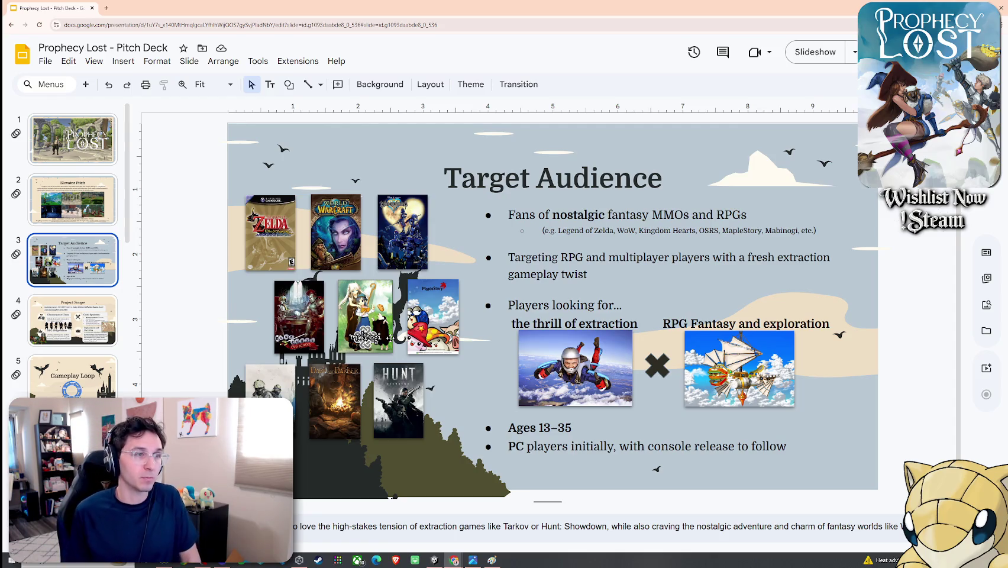
Step: In the second bullet, delete 'RPG and' and 'multiplayer', and change 'players' to 'enjoyers'
click(609, 257)
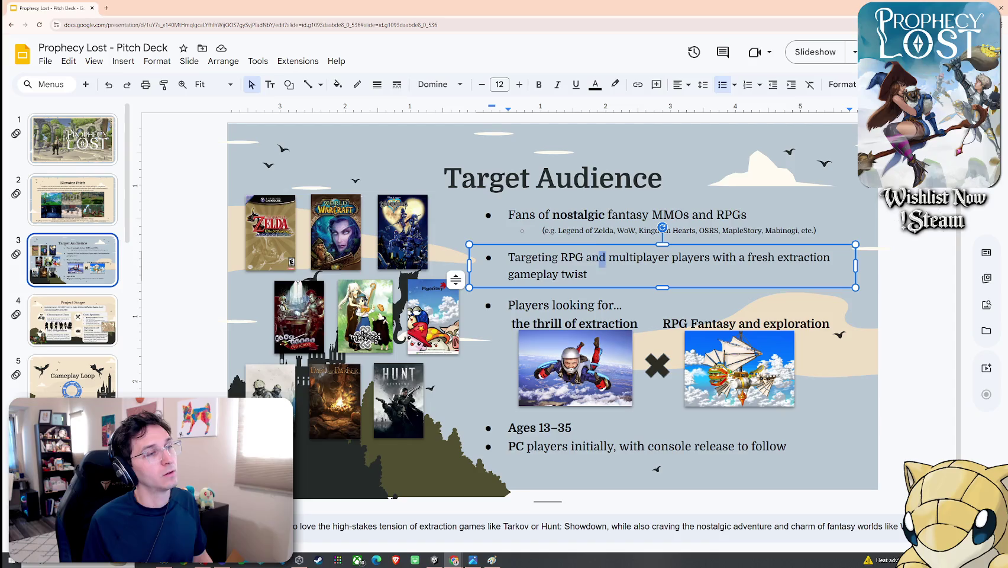
drag(602, 259, 560, 258)
key(BackSpace)
double_click(643, 257)
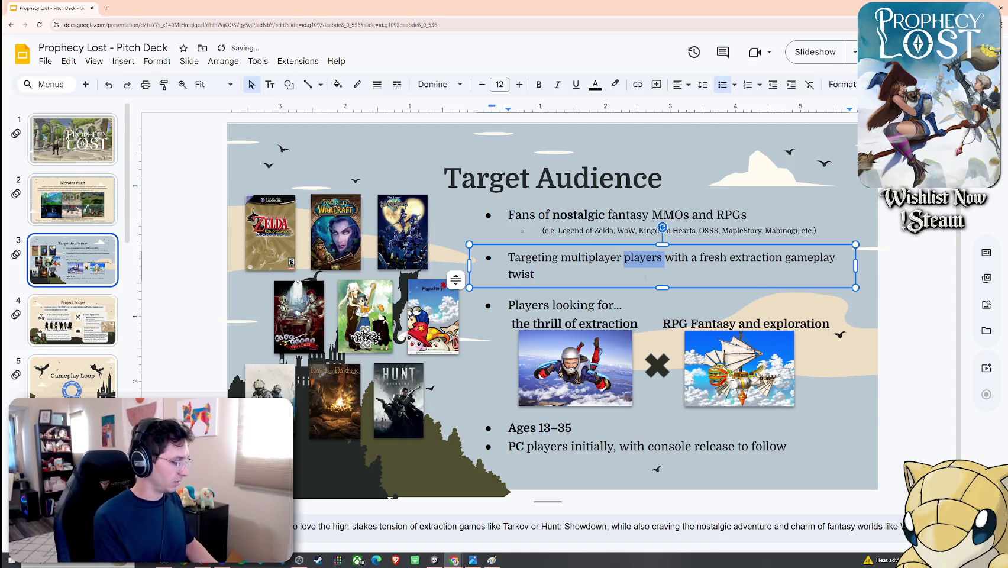
text(enjoyers)
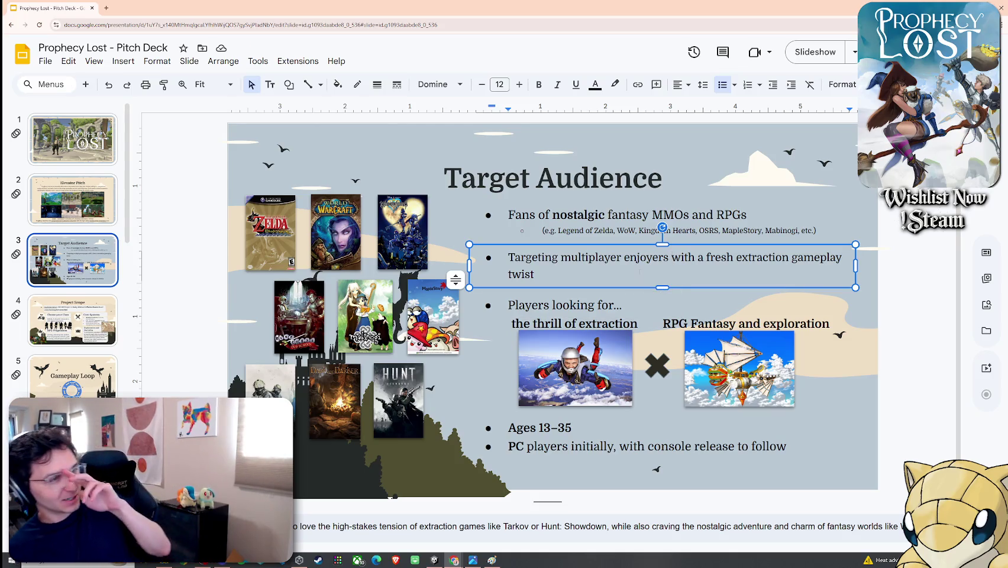
double_click(640, 258)
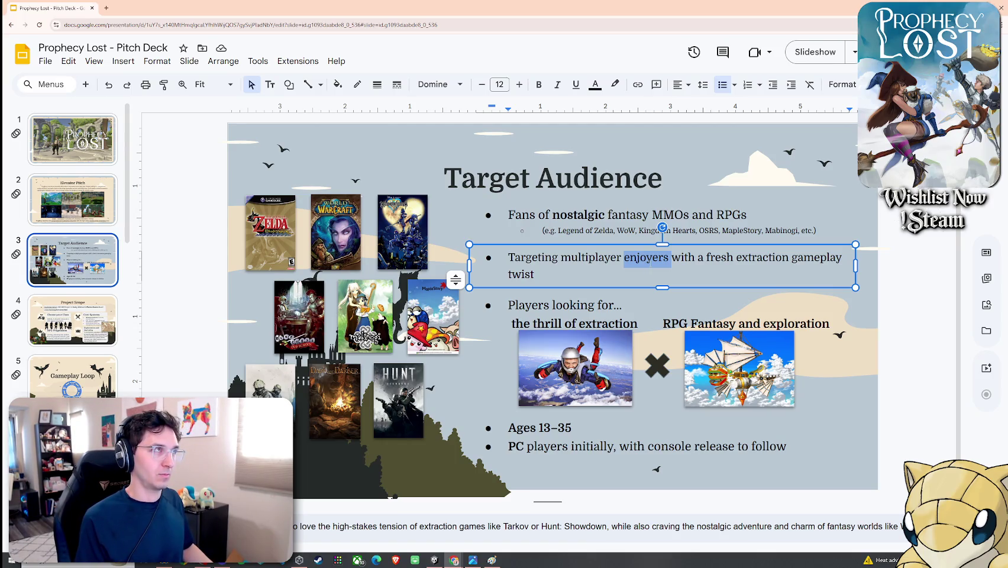
click(664, 258)
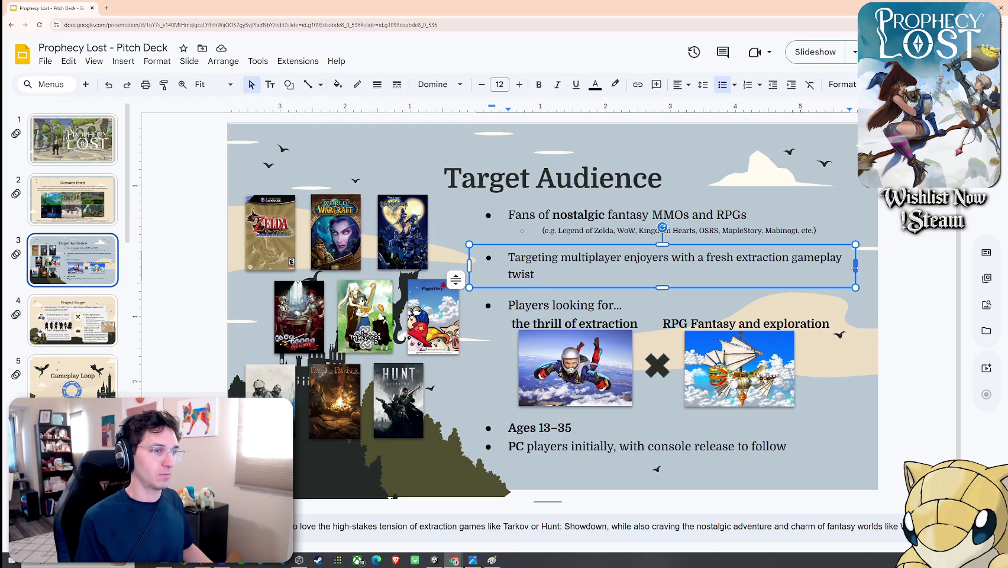
double_click(585, 258)
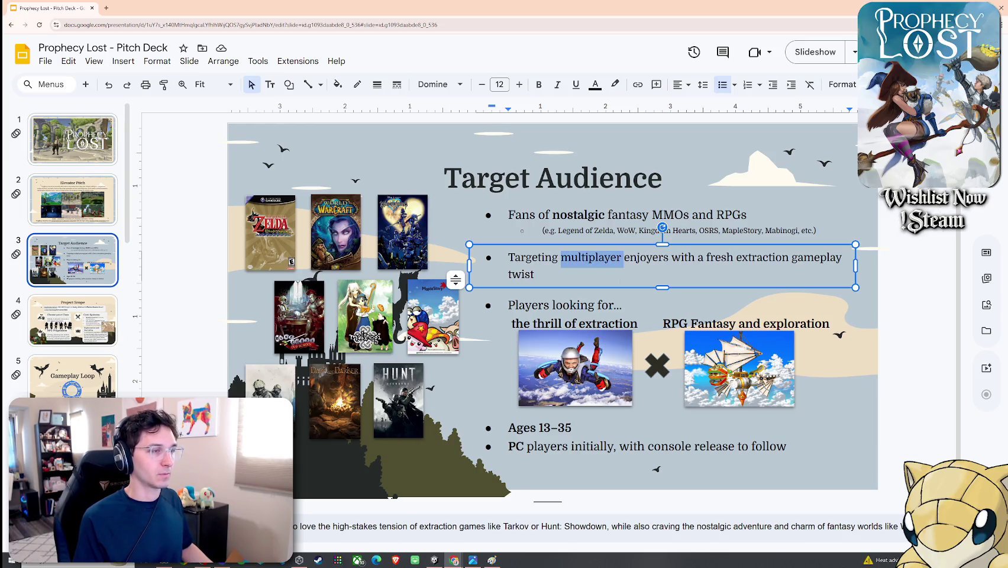
key(BackSpace)
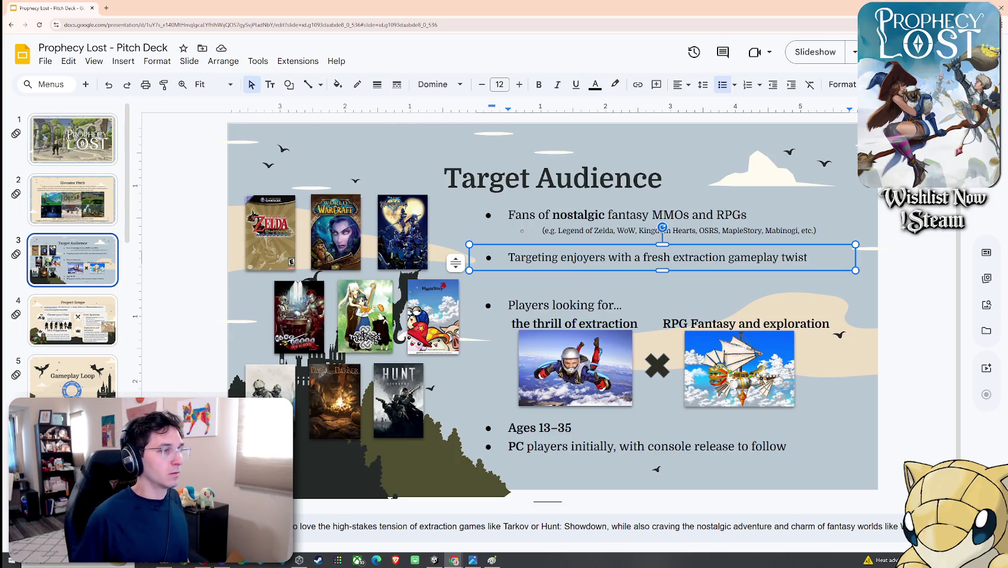
Step: Type 'fans of the extraction genre' and delete 'extraction gameplay' and 'enjoyers' from the bullet
text(fans of t)
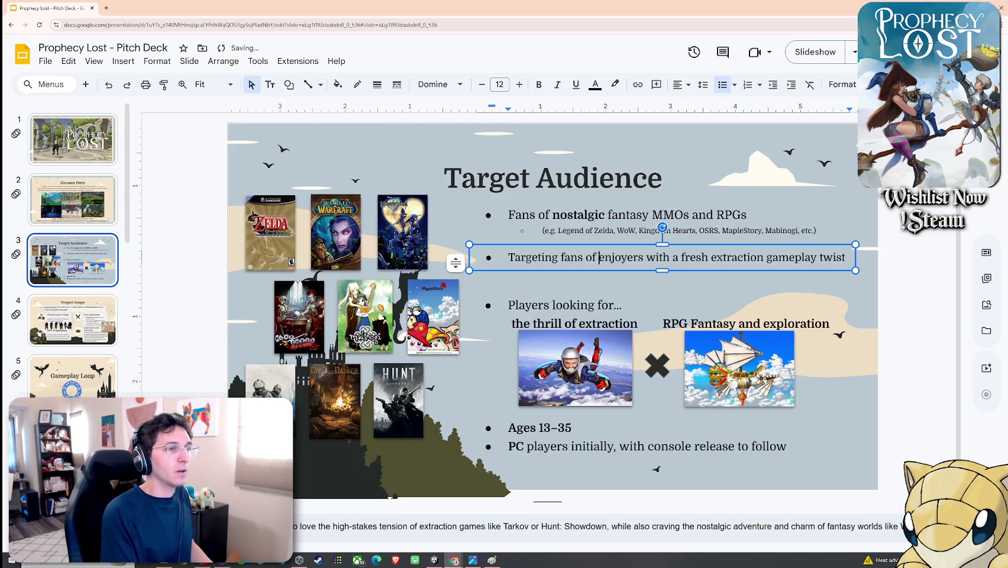
text(he extracti)
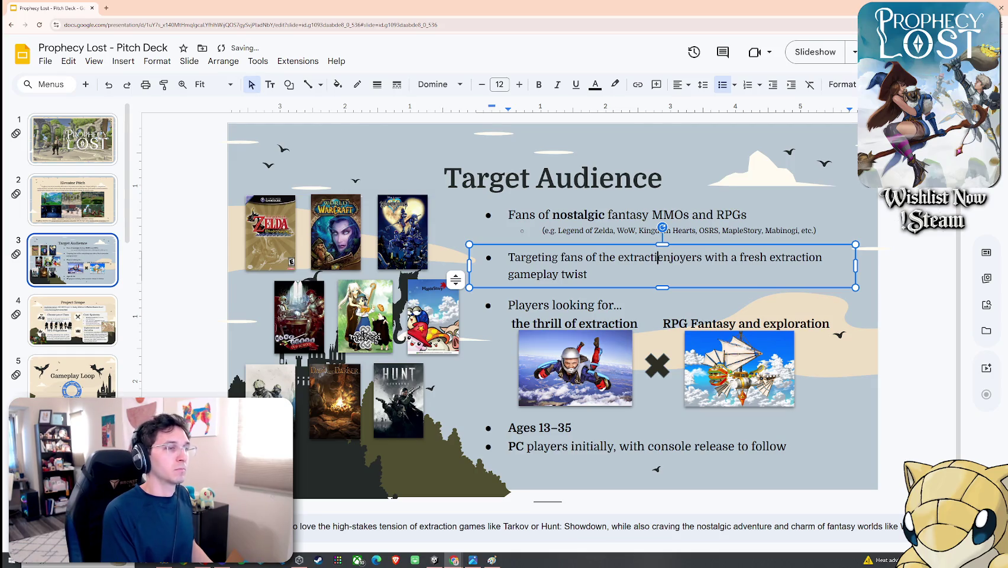
text(on genre)
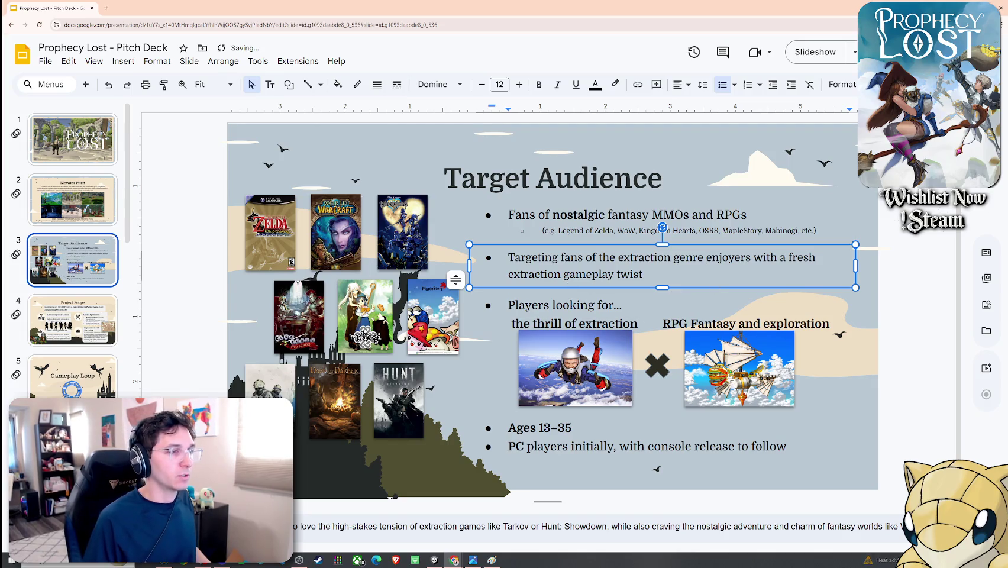
mouse_move(615, 274)
mouse_down()
mouse_move(629, 274)
mouse_move(509, 287)
mouse_up()
key(BackSpace)
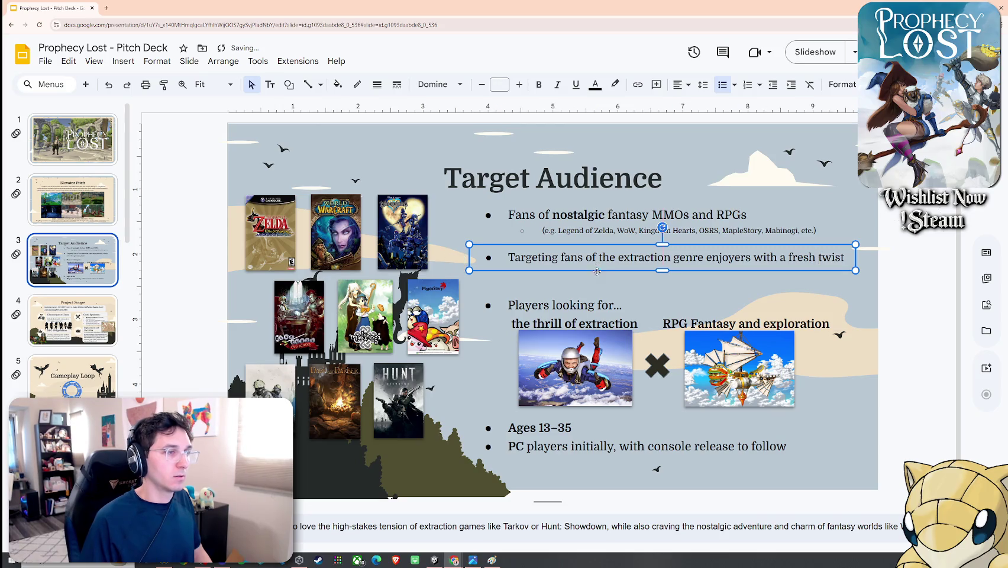
drag(597, 269, 598, 275)
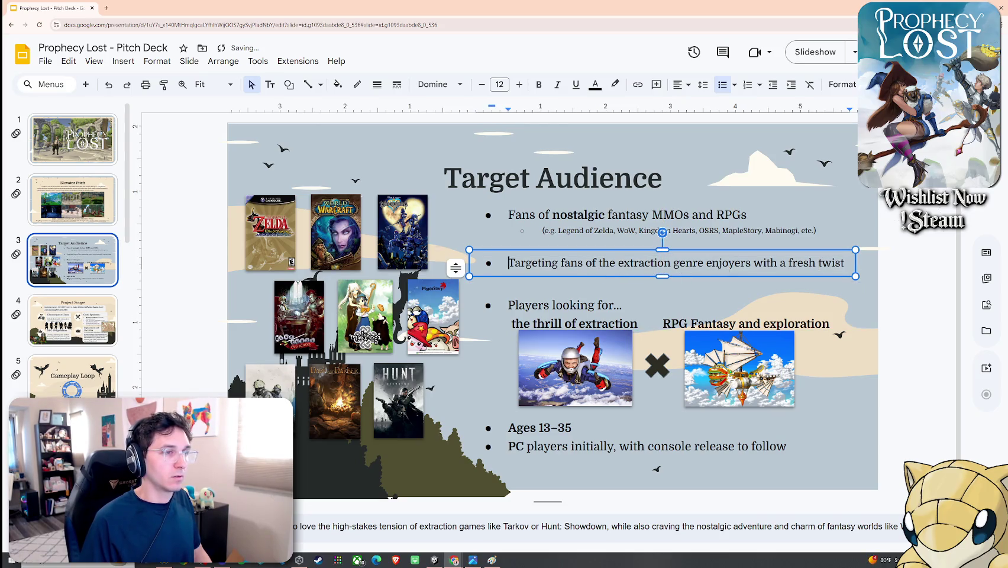
click(727, 263)
key(ctrl+BackSpace)
click(596, 278)
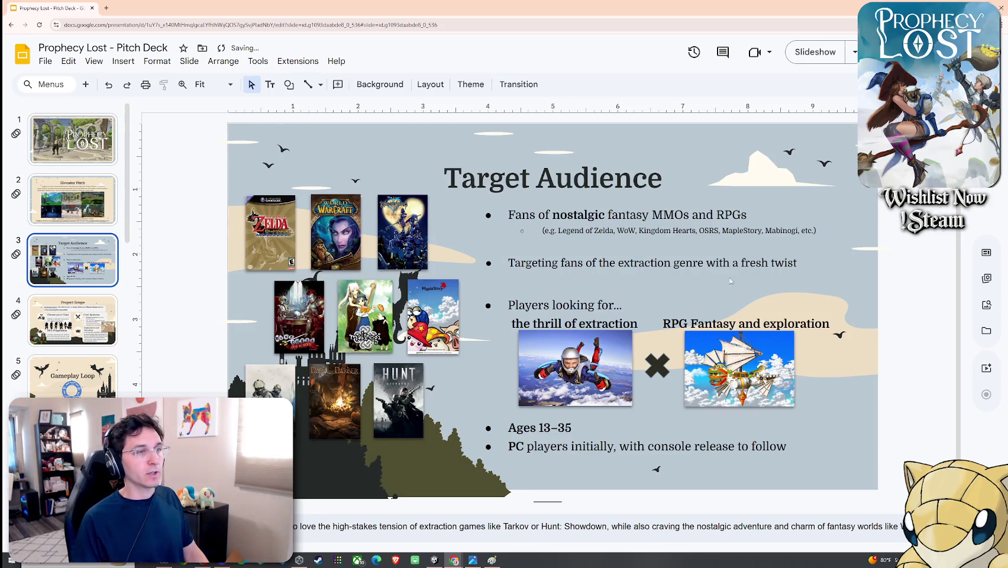
Step: Check the end of the 'fresh twist' bullet and the skydiver image group, then deselect
click(798, 263)
click(817, 285)
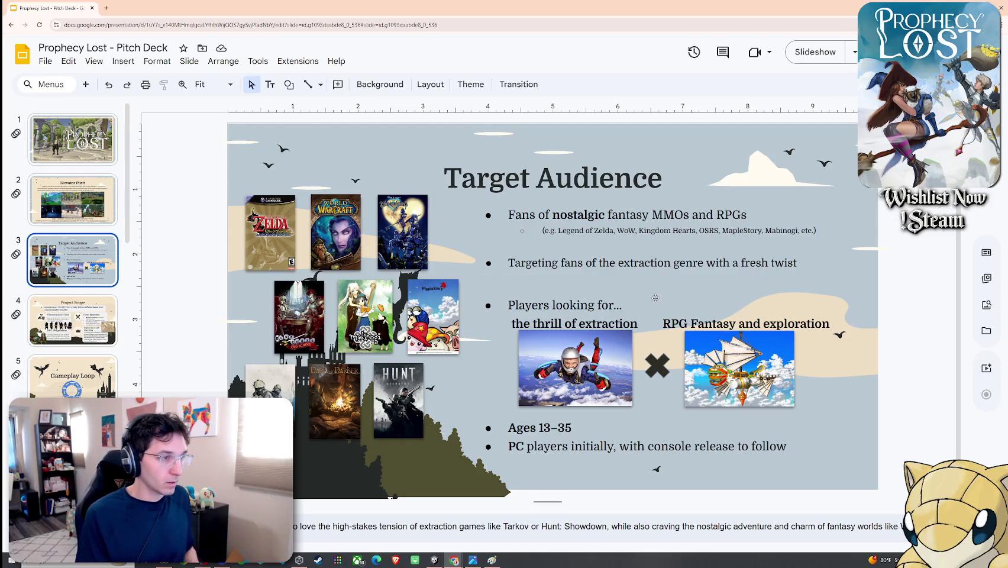
click(796, 265)
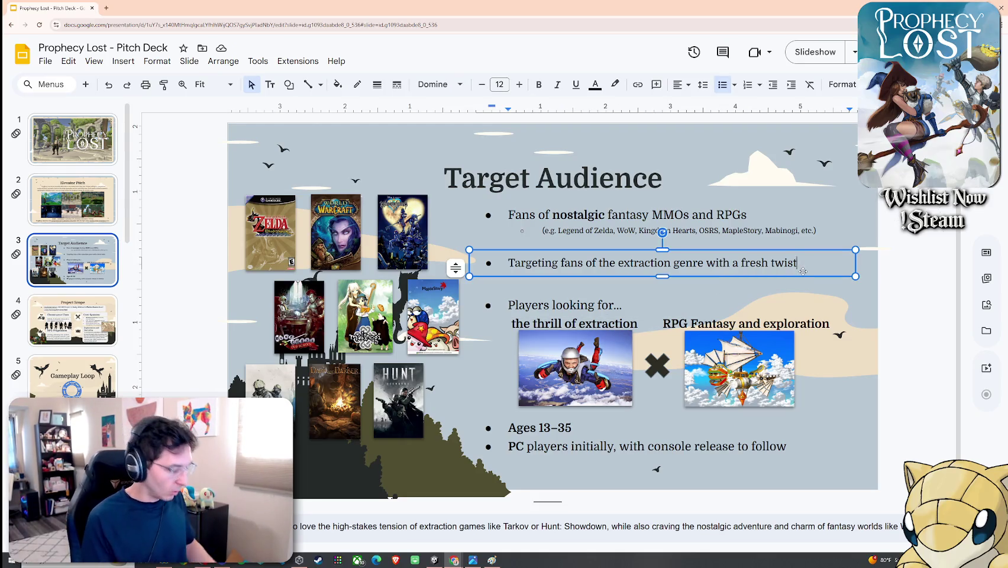
text(!)
text(:)
click(888, 300)
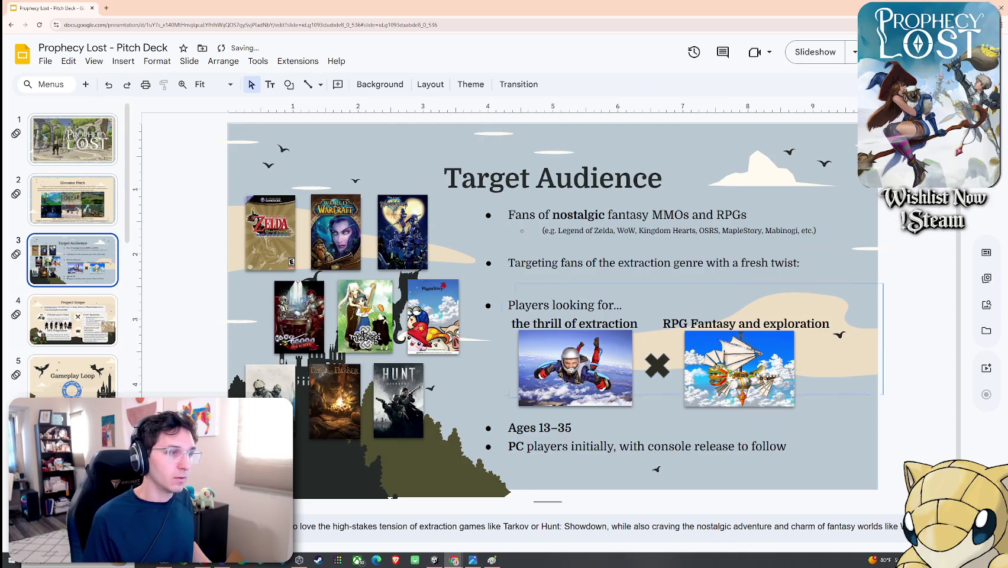
click(551, 393)
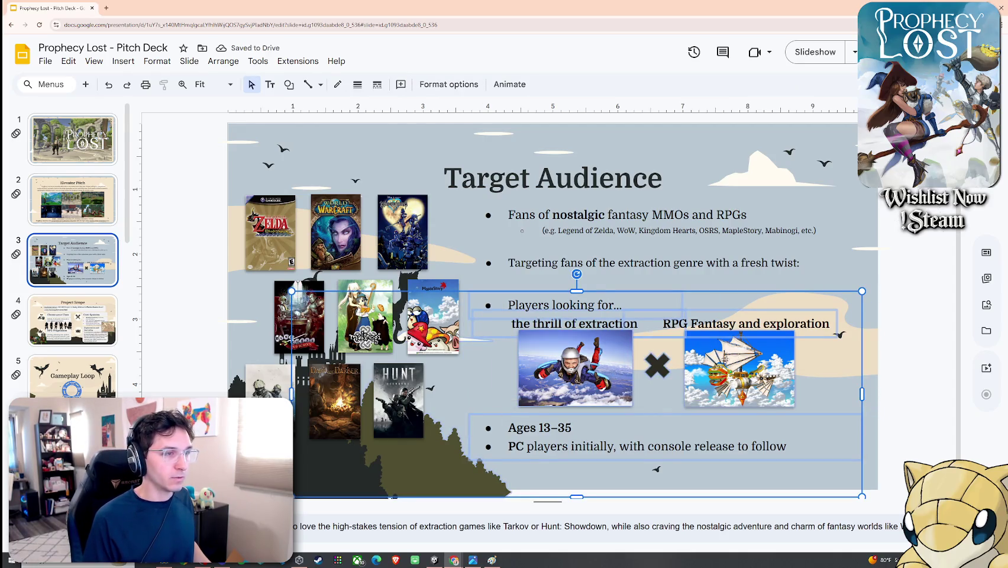
click(886, 316)
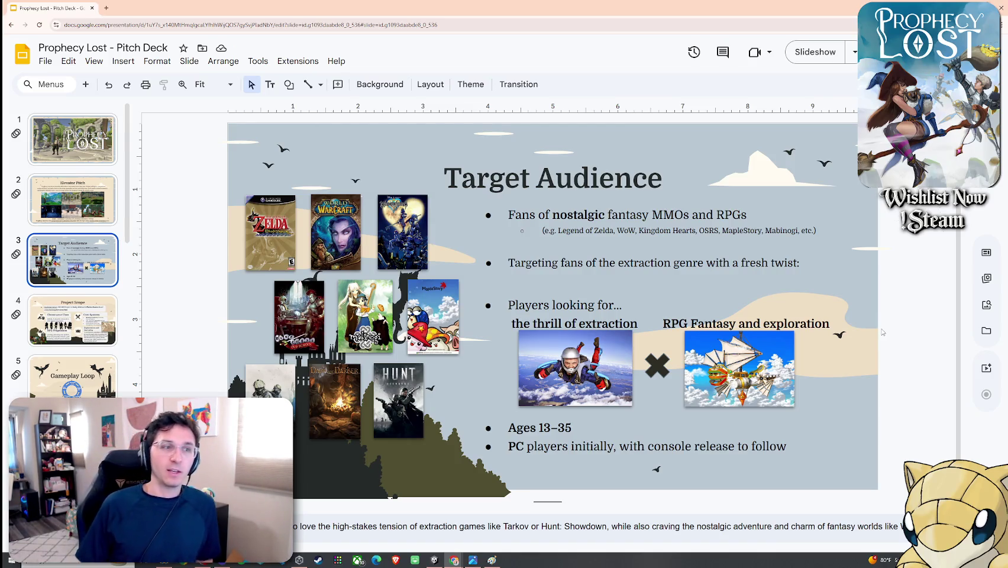
Step: Make 'Fantasy' lowercase in the RPG Fantasy and exploration caption
click(709, 325)
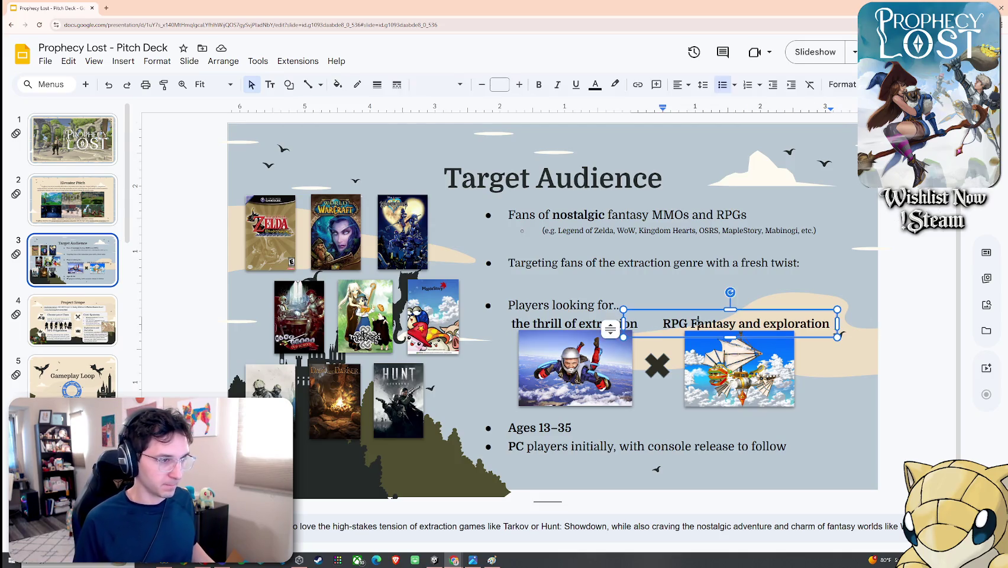
click(709, 325)
click(751, 300)
click(863, 324)
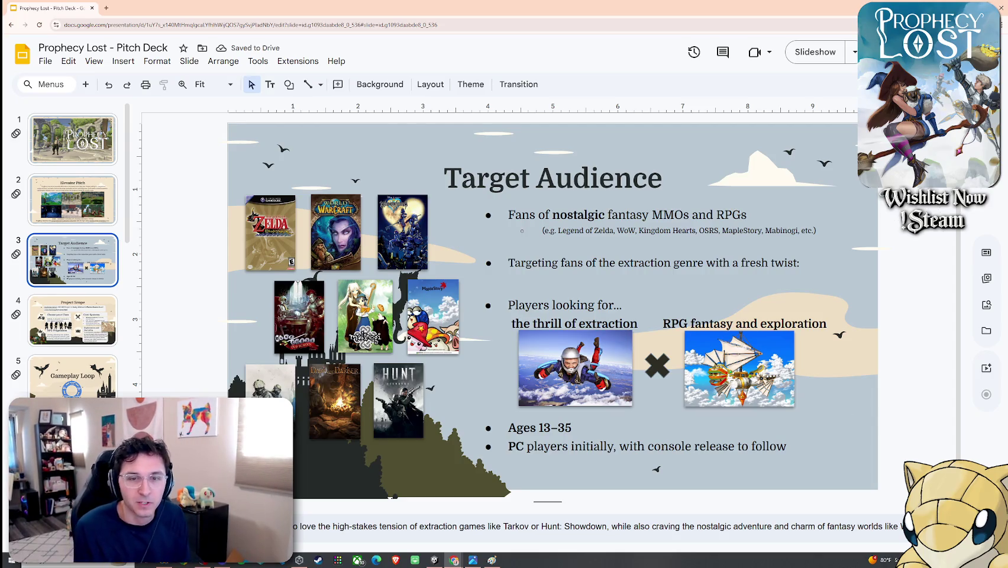
Step: Move the flying ship and skydiver images with their captions up slightly
click(754, 353)
shift+click(706, 325)
shift+click(629, 370)
shift+click(598, 328)
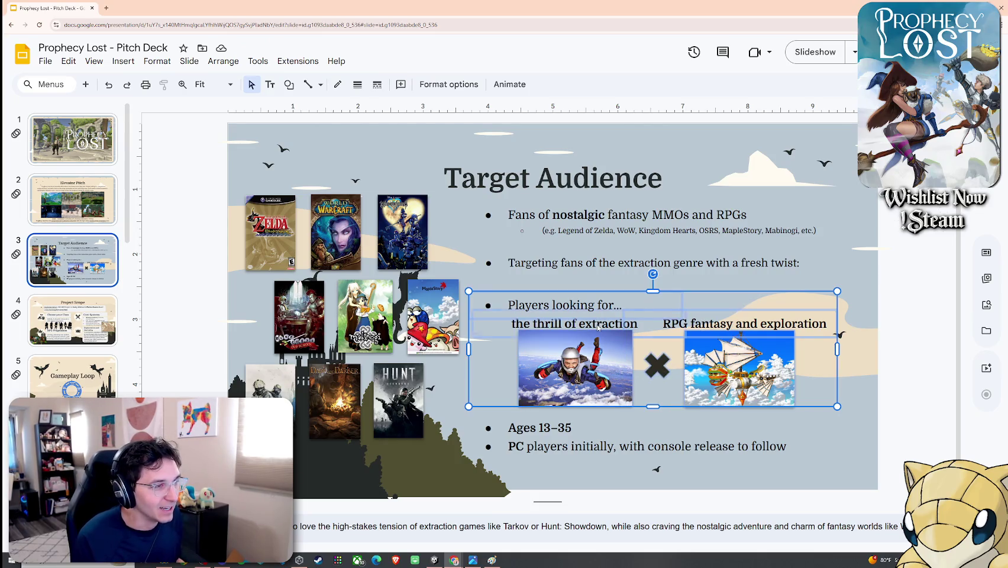
drag(682, 300, 678, 293)
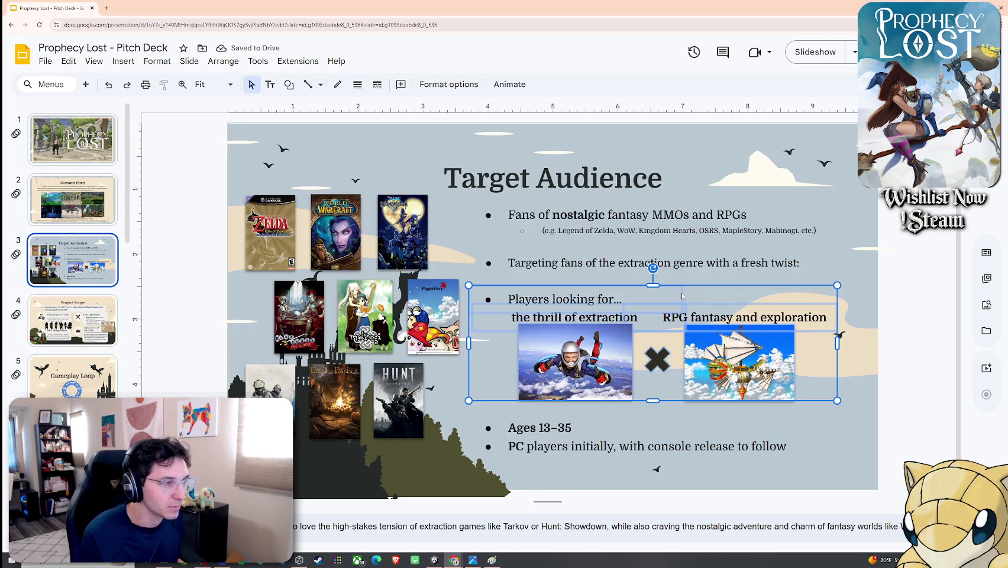
click(891, 337)
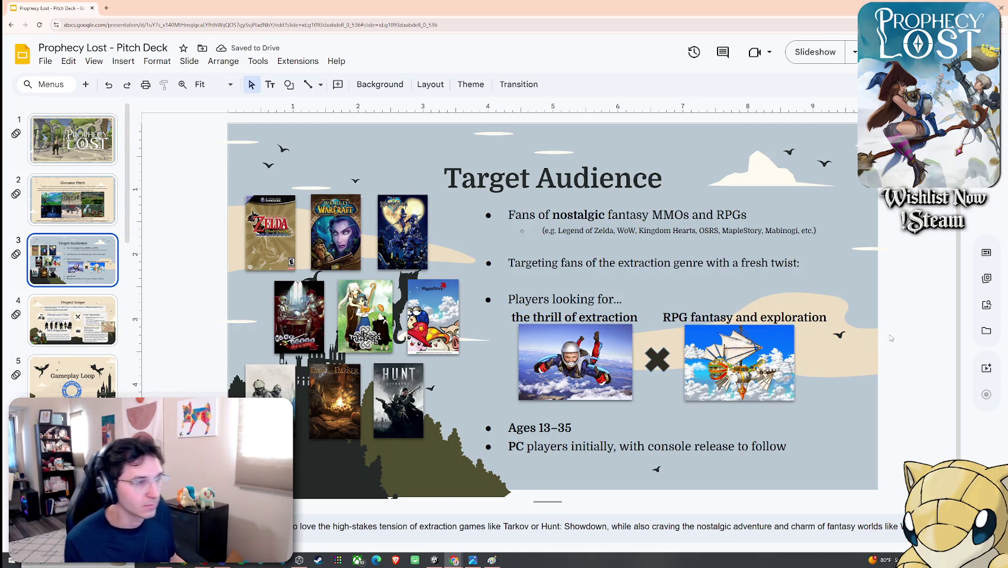
Step: Review the Ages 13–35 box and bullet text boxes, then advance to the Project Scope slide
click(573, 427)
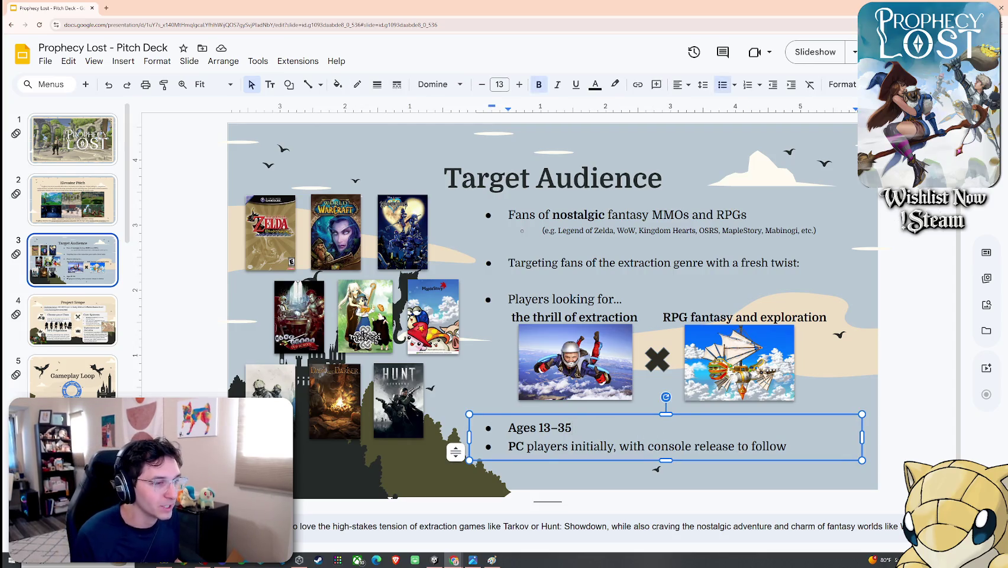
key(Return)
key(Return)
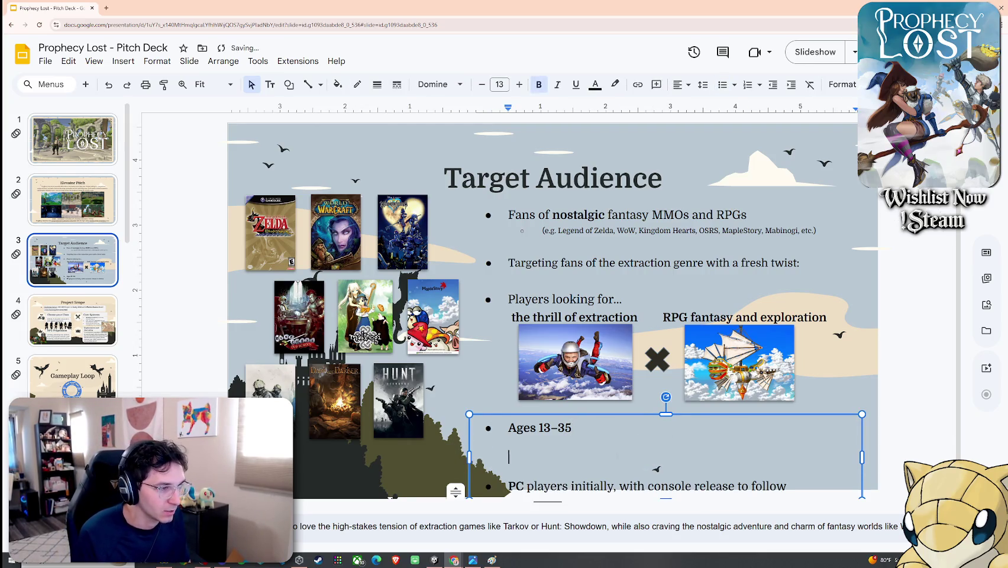
key(BackSpace)
key(BackSpace)
click(702, 482)
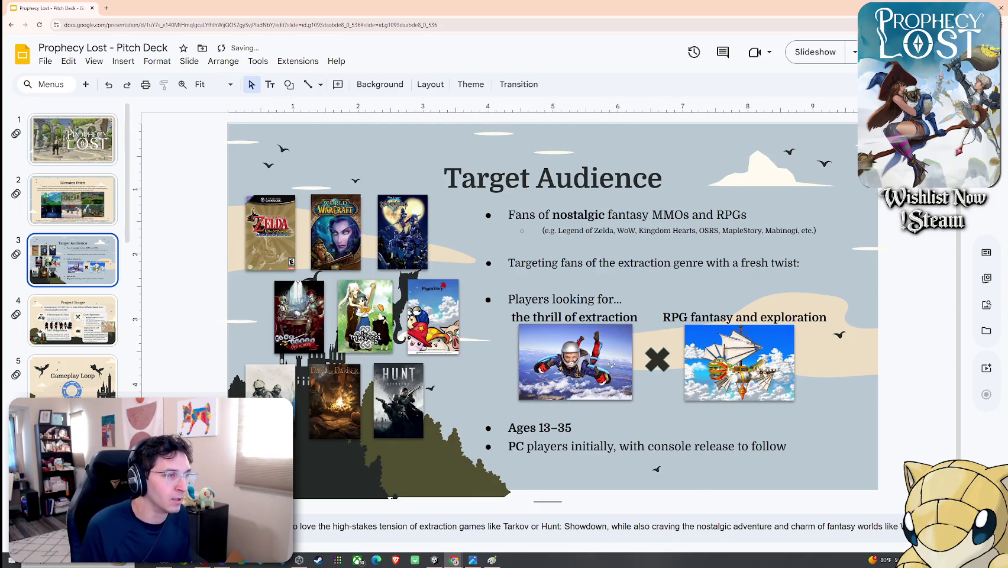
click(555, 299)
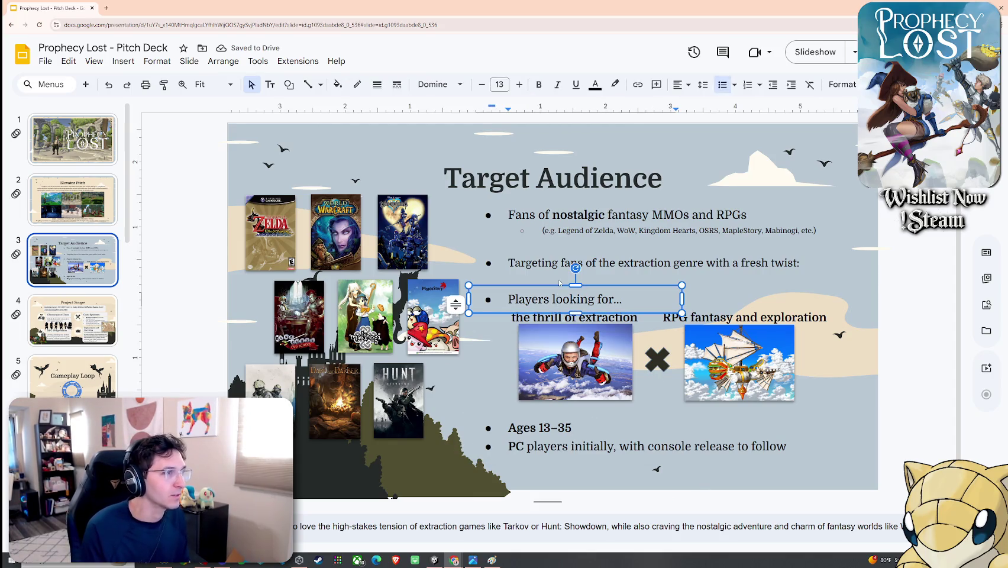
click(553, 262)
click(594, 446)
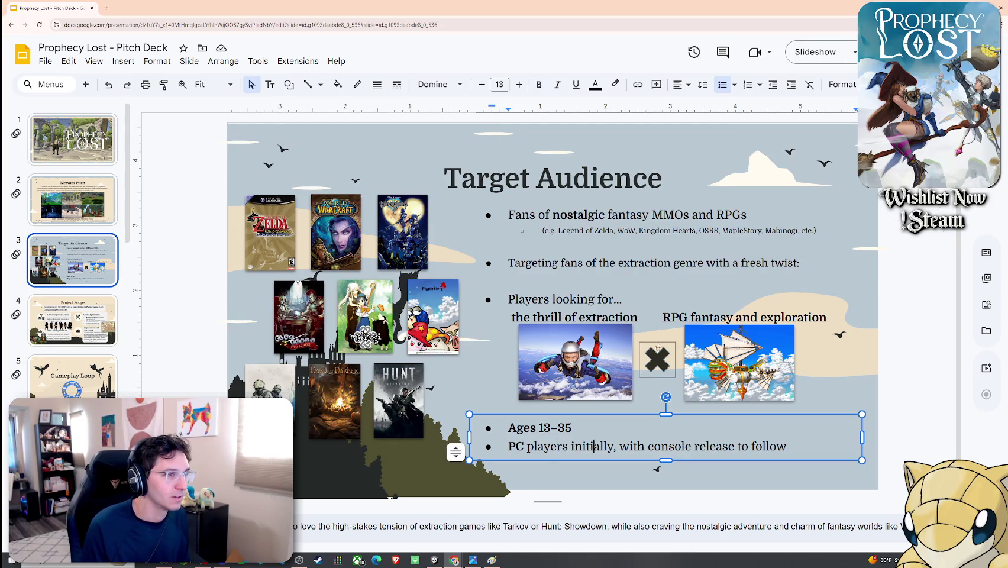
click(710, 317)
click(651, 230)
click(821, 203)
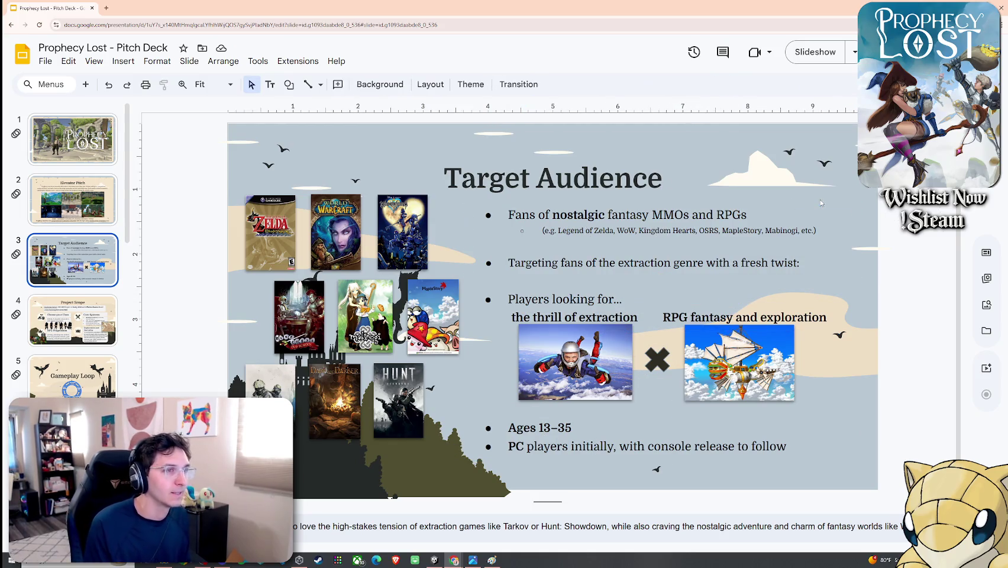
key(Down)
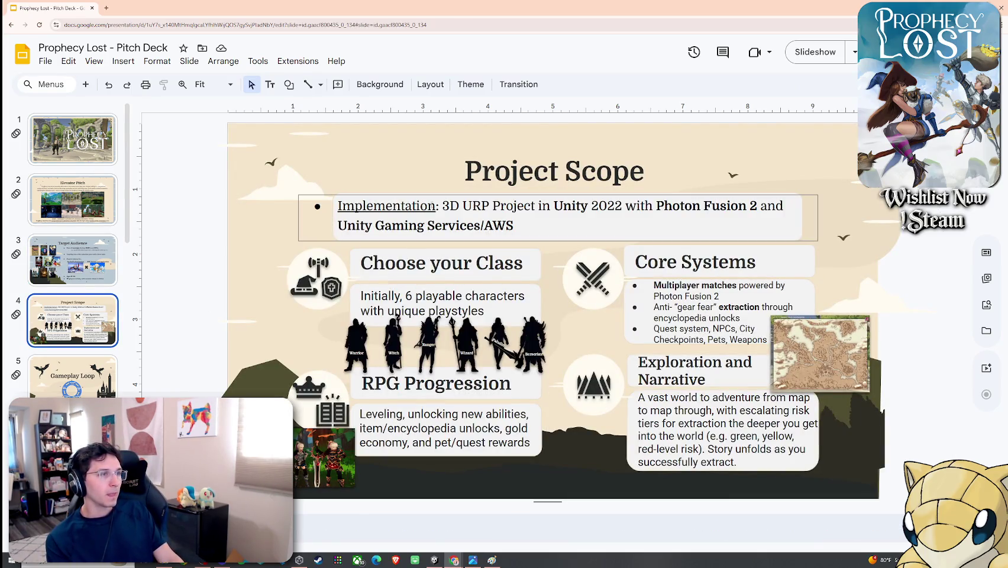
Step: Delete '2022' and '3D' from the Implementation line
click(599, 207)
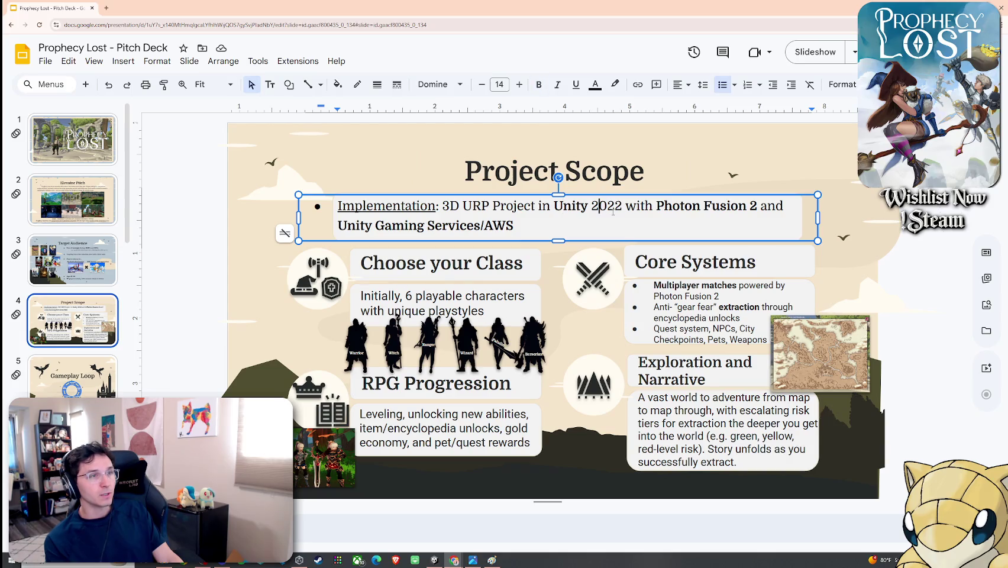
key(shift+Left)
key(shift+Left)
key(shift+Left)
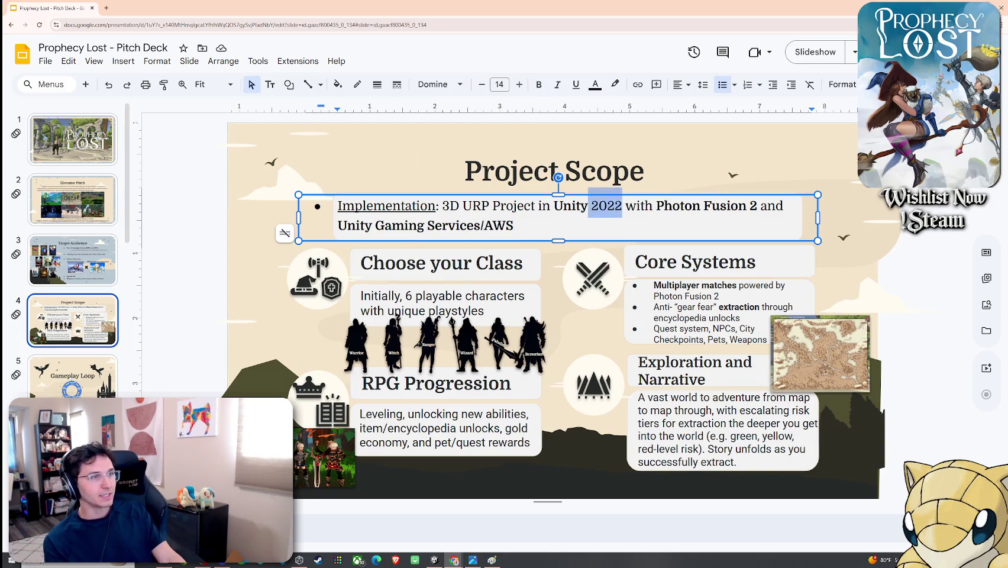
key(BackSpace)
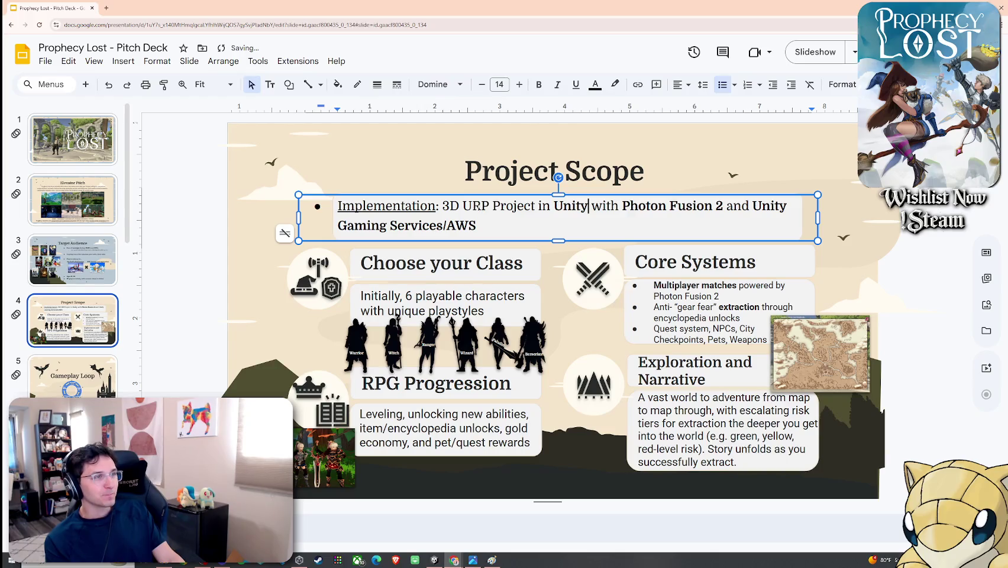
drag(463, 206, 443, 206)
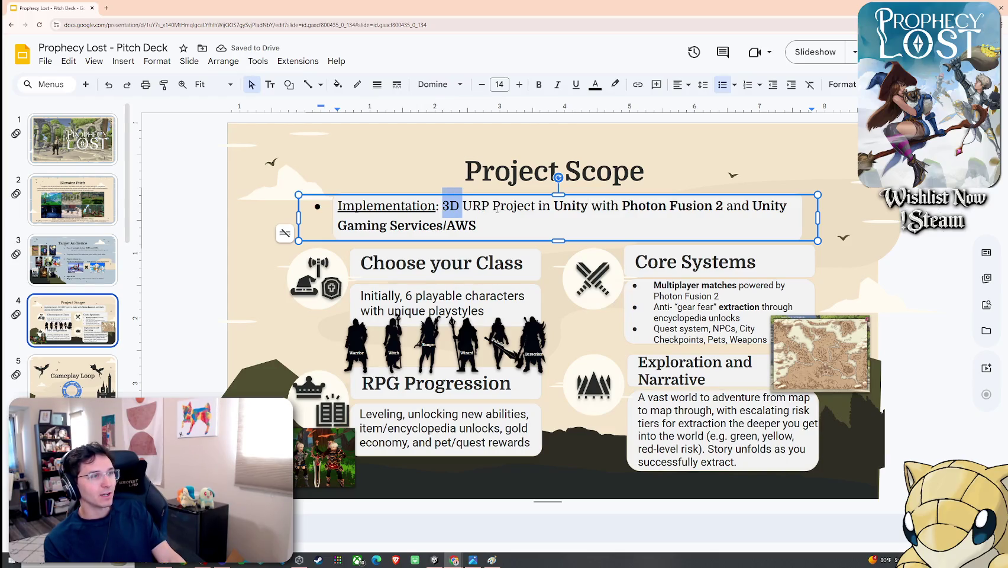
click(472, 206)
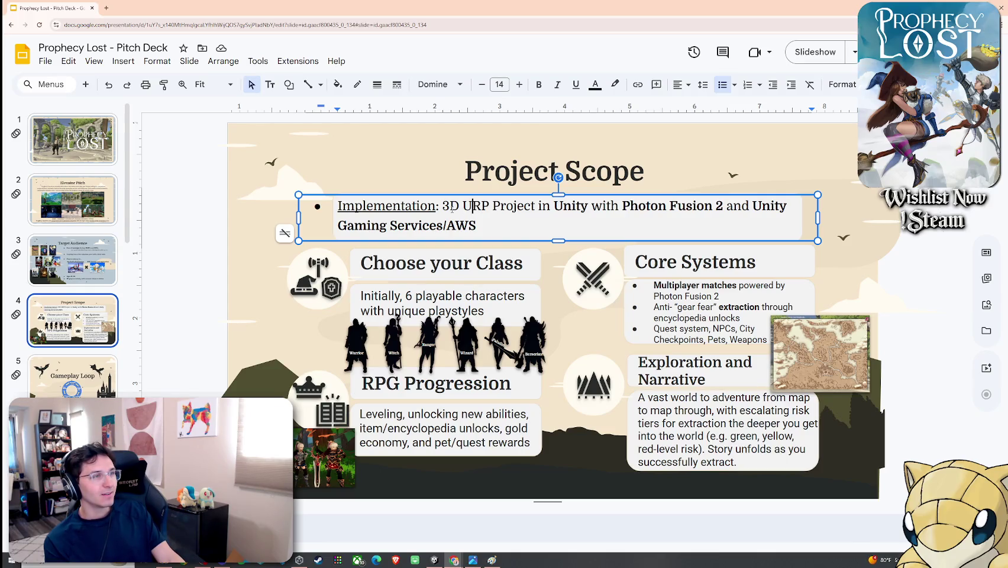
drag(463, 206, 443, 206)
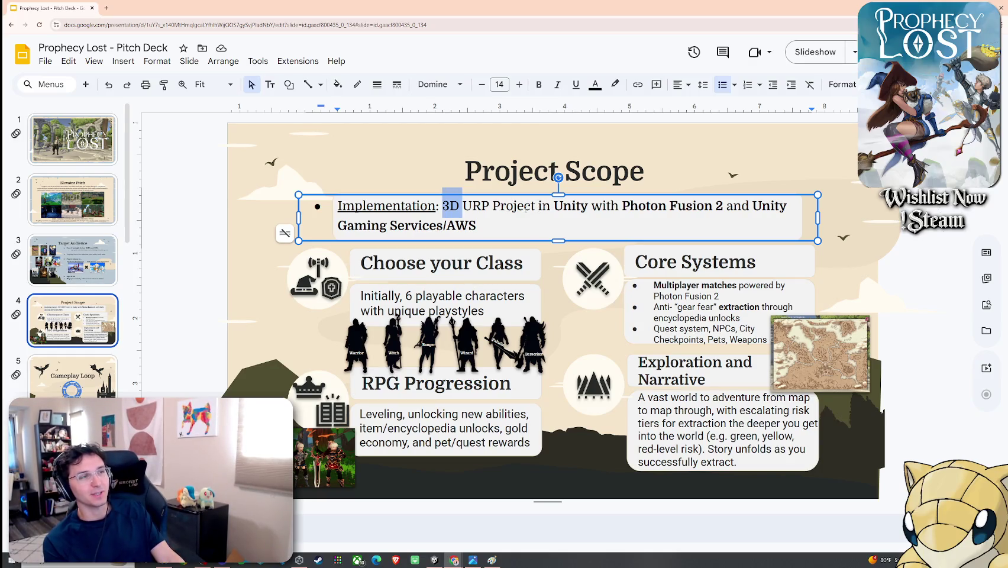
key(BackSpace)
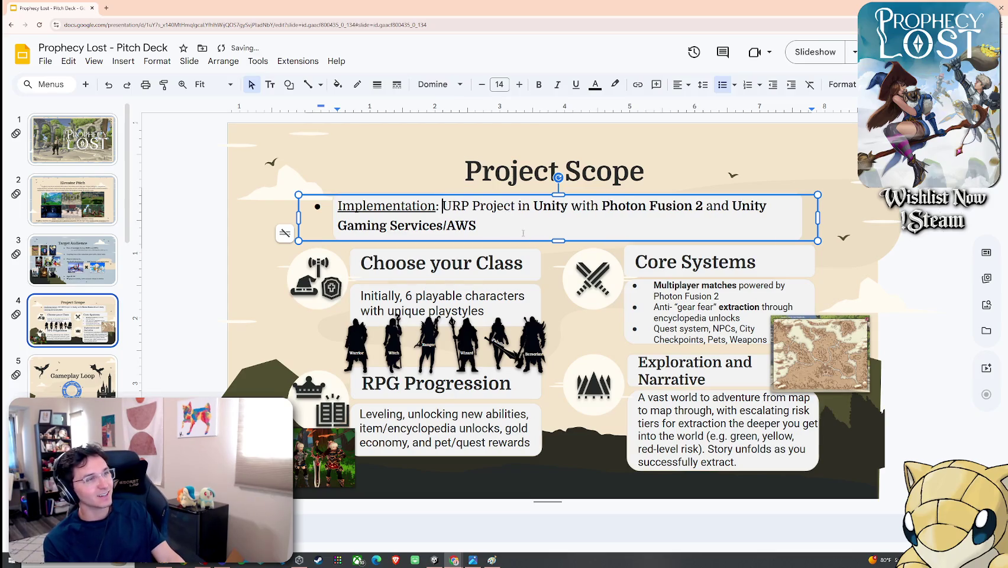
Step: Replace the slash between Unity Gaming Services and AWS with 'and'
click(509, 225)
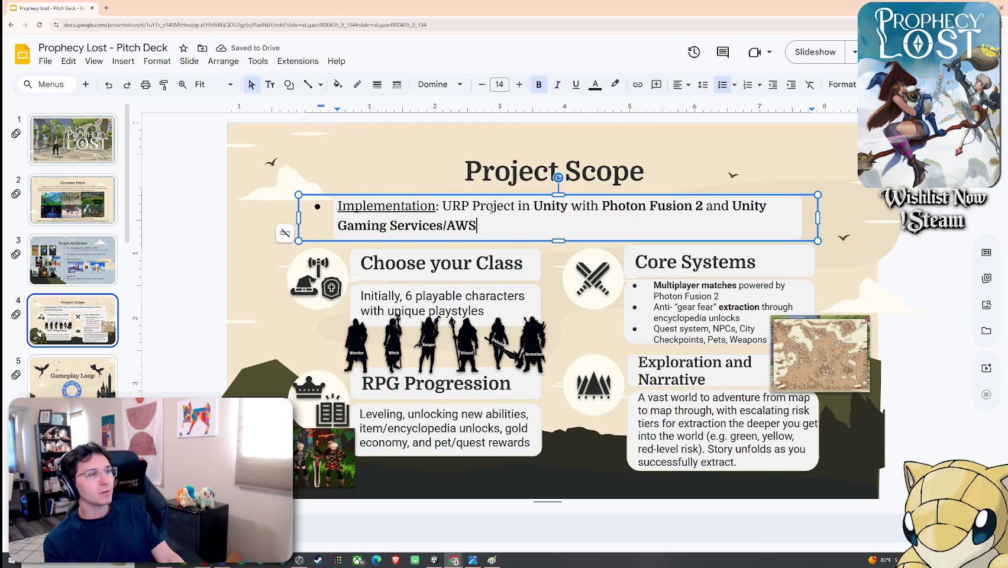
click(706, 209)
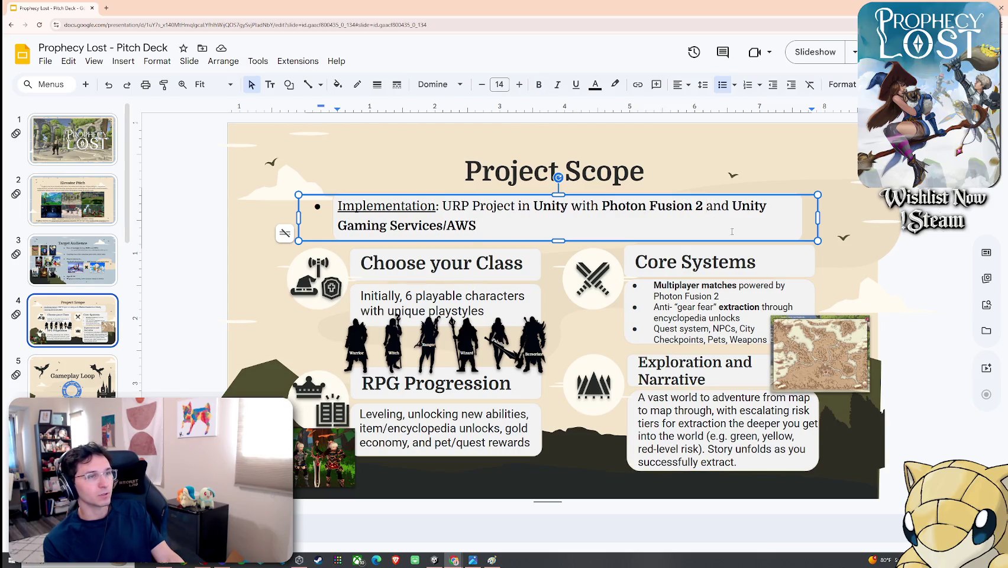
click(496, 226)
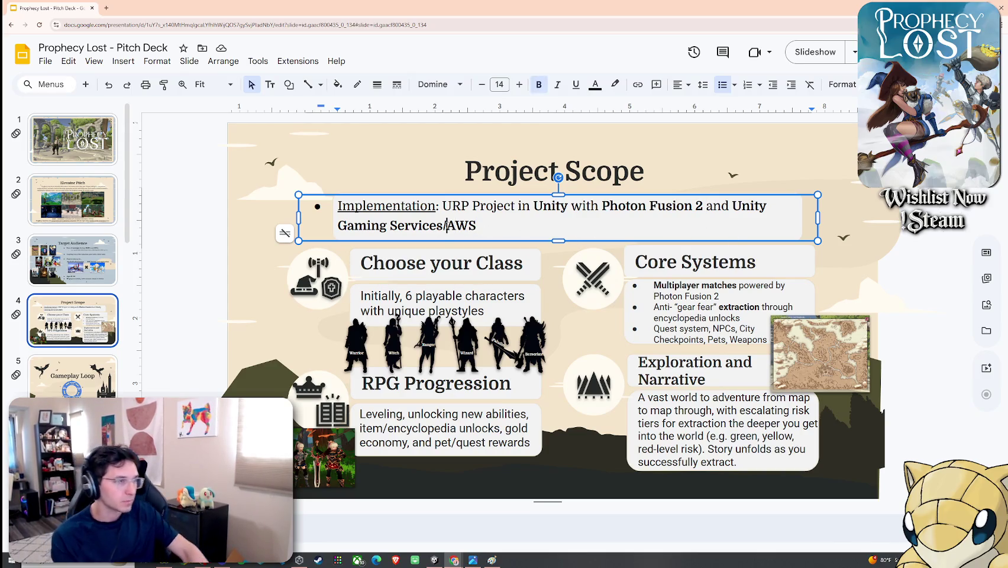
key(BackSpace)
text(and)
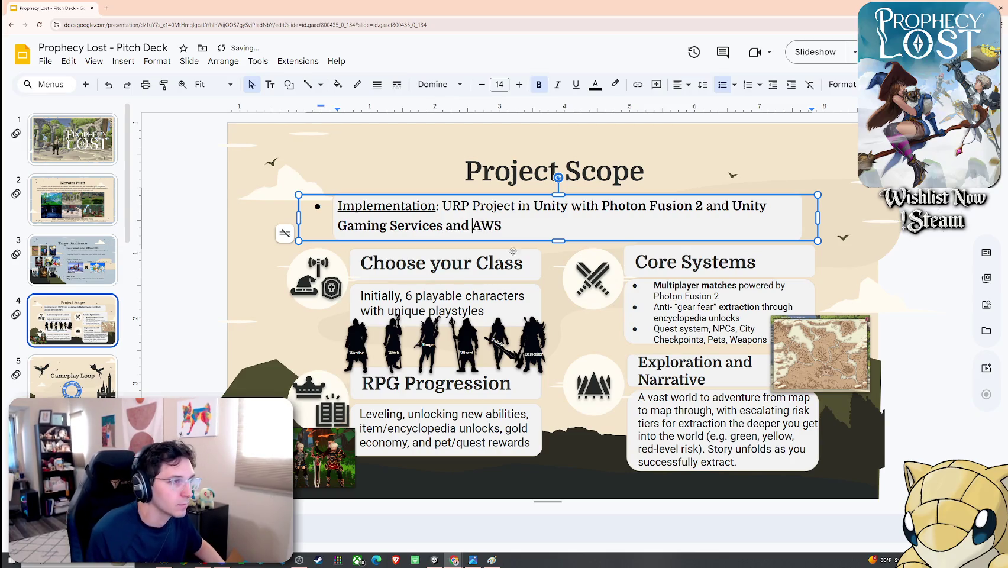
click(481, 243)
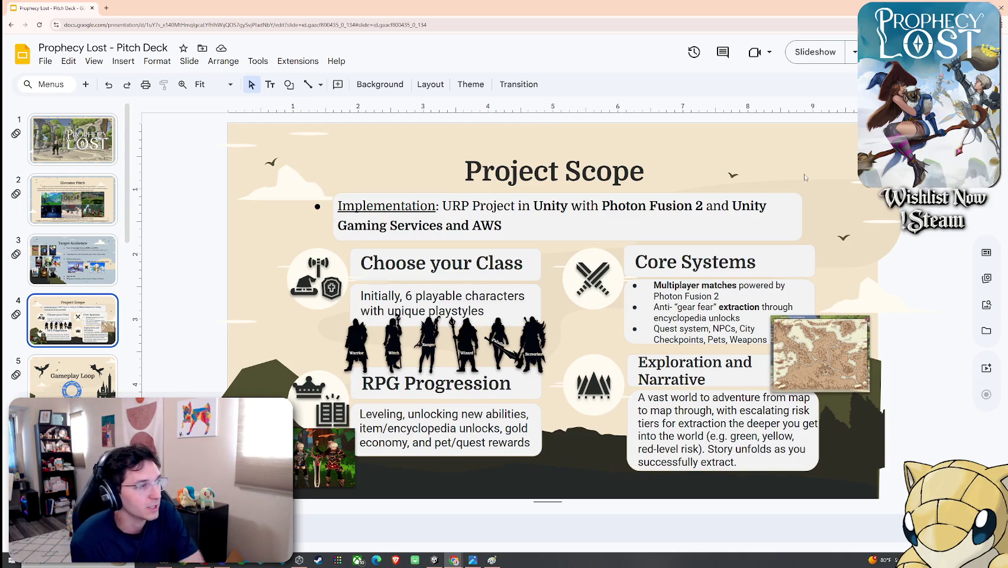
click(356, 353)
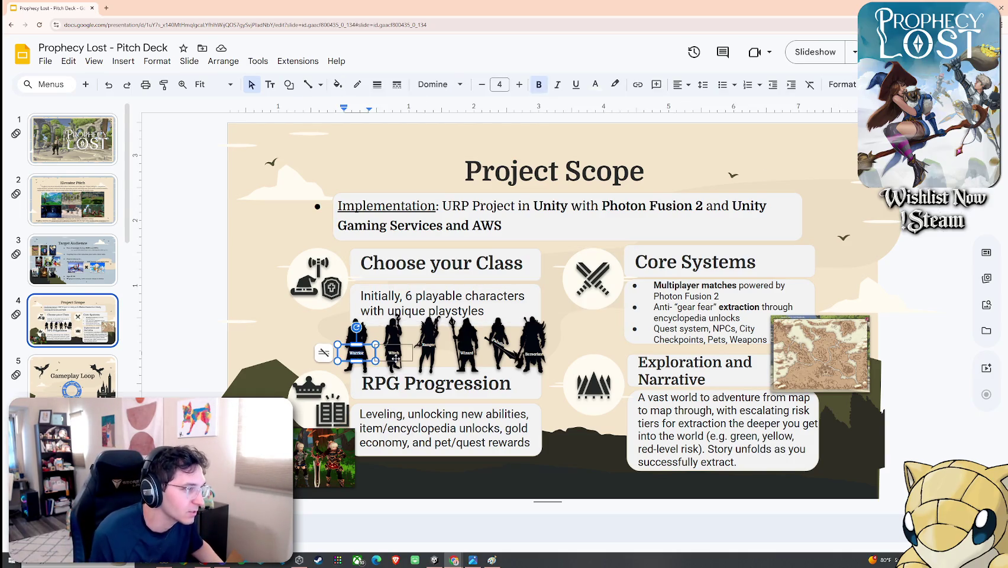
Step: Type 'Squire' over the Warrior label and 'Hunter' over the Ranger label
text(Squire)
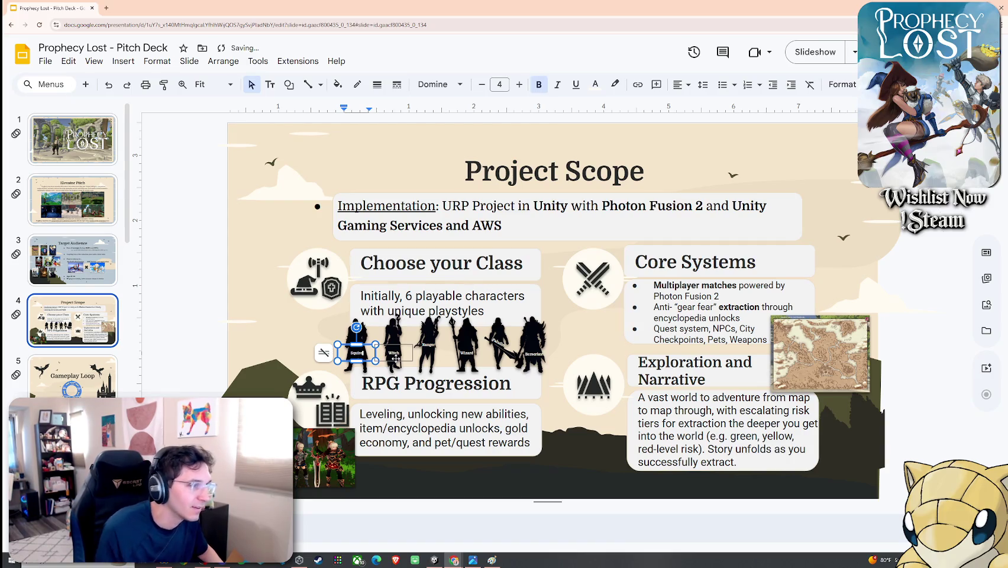
click(325, 342)
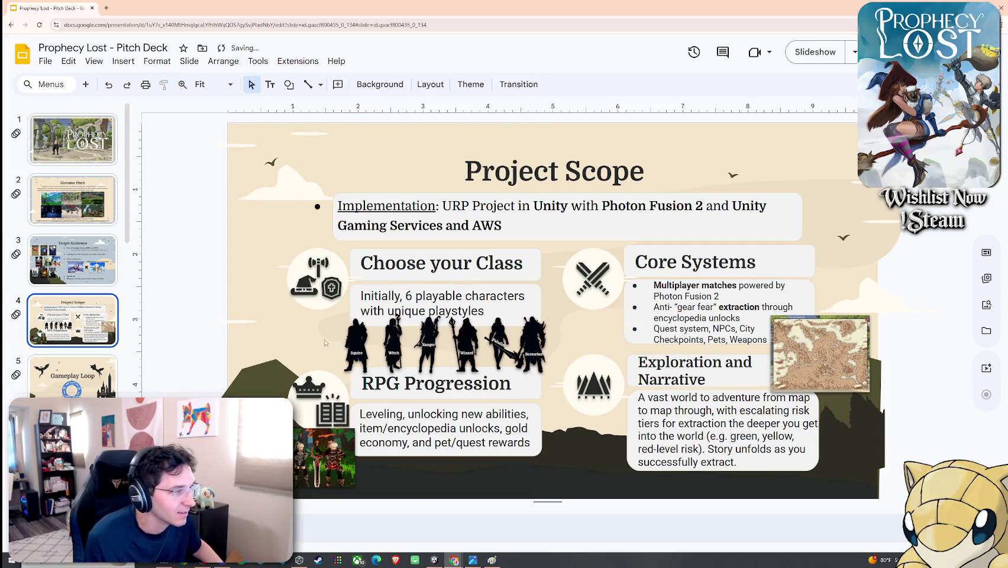
click(427, 346)
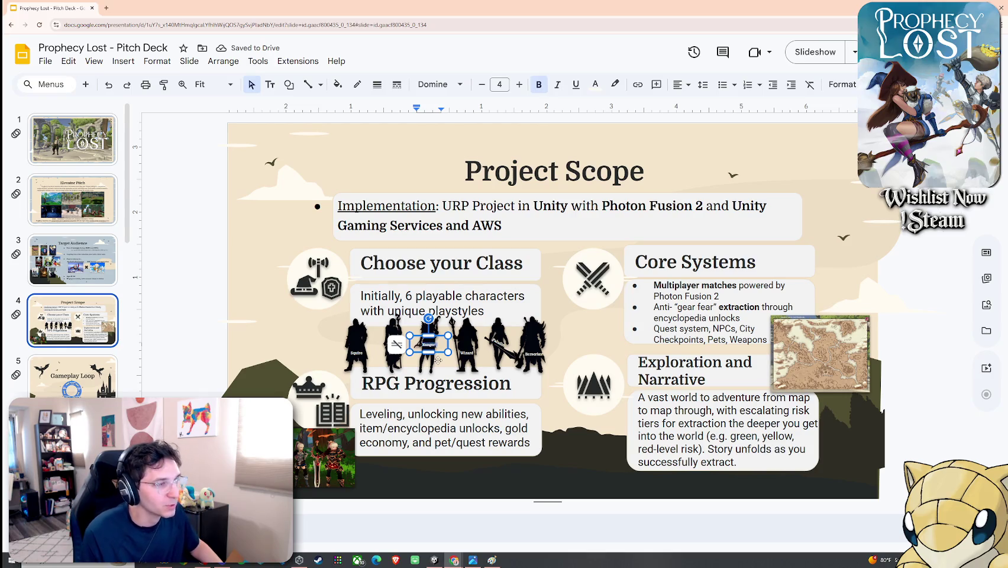
text(Hunter)
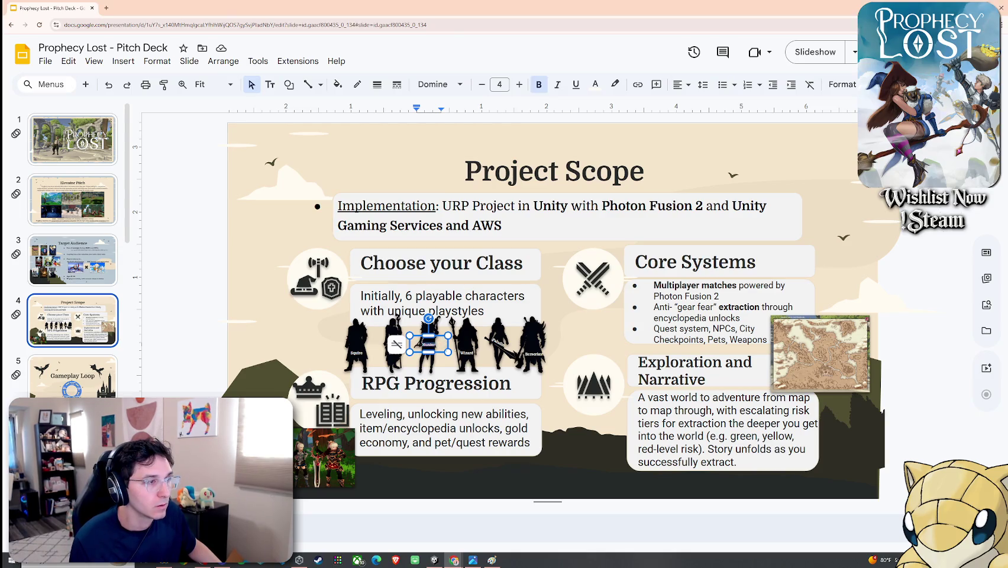
Step: Retype the Hunter label as Tracker and the Wizard label as Mage, then deselect
text(Tri)
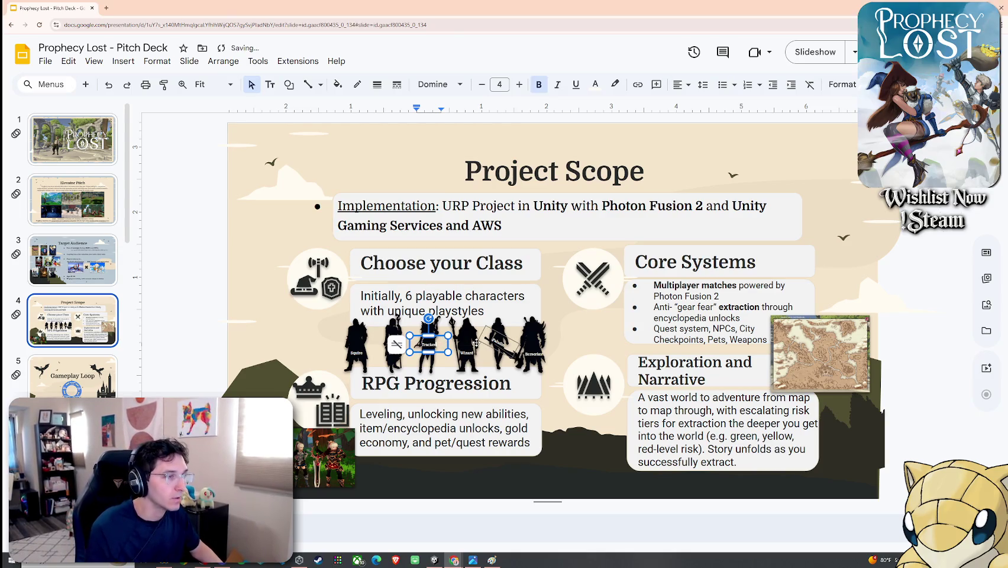
click(466, 352)
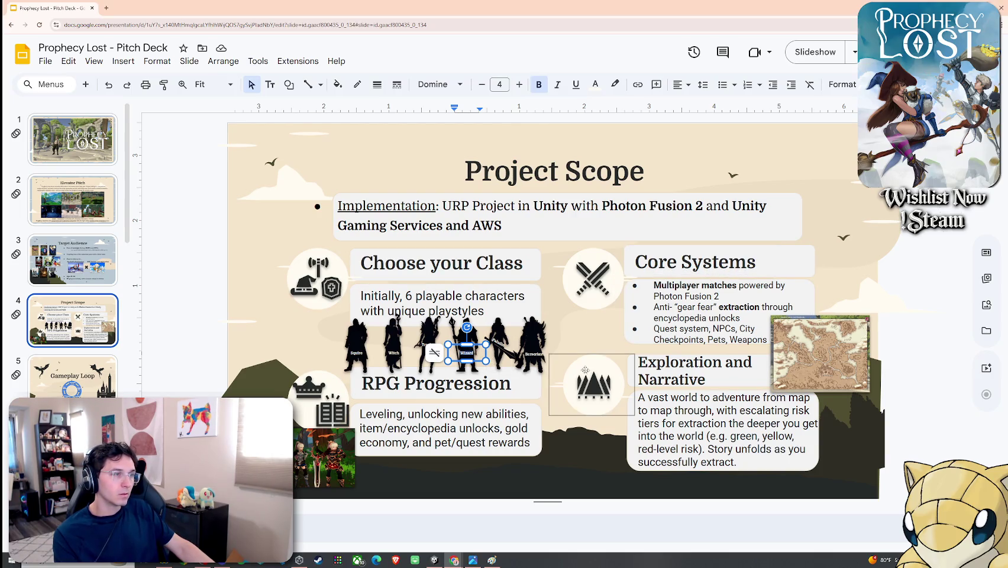
text(Mage)
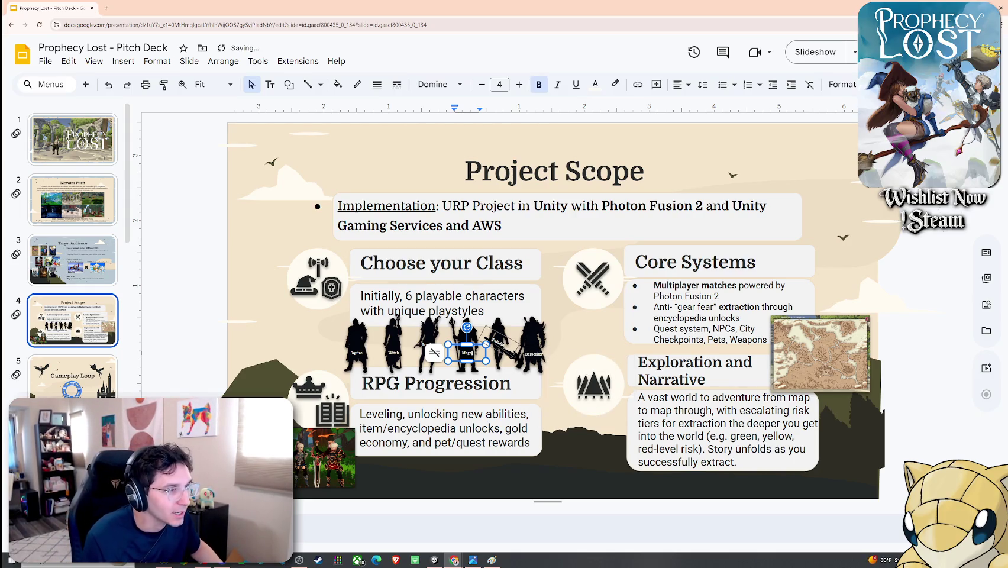
click(572, 347)
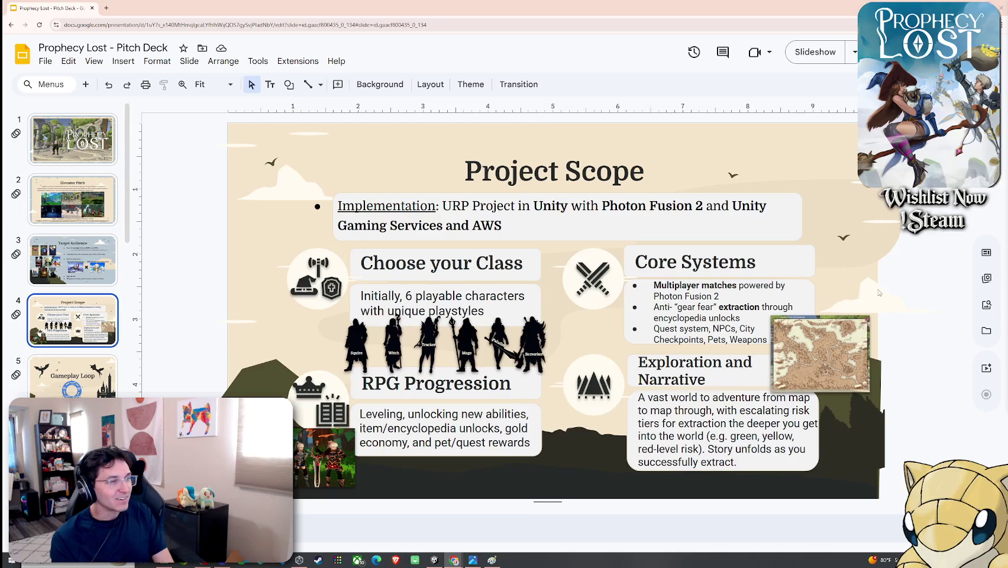
click(94, 61)
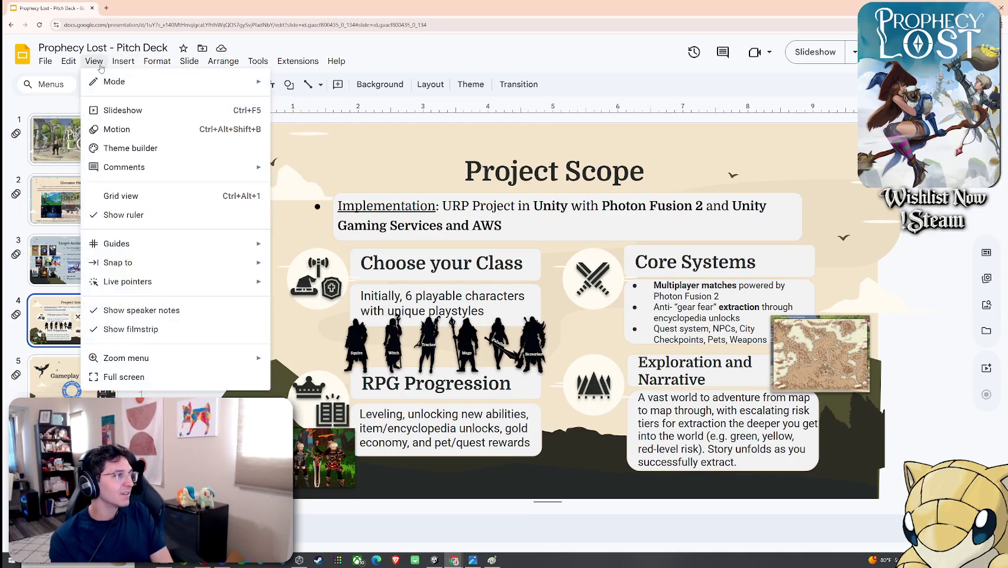
Step: Preview the deck as a slideshow, then open transition settings on the Gameplay Loop slide
click(127, 110)
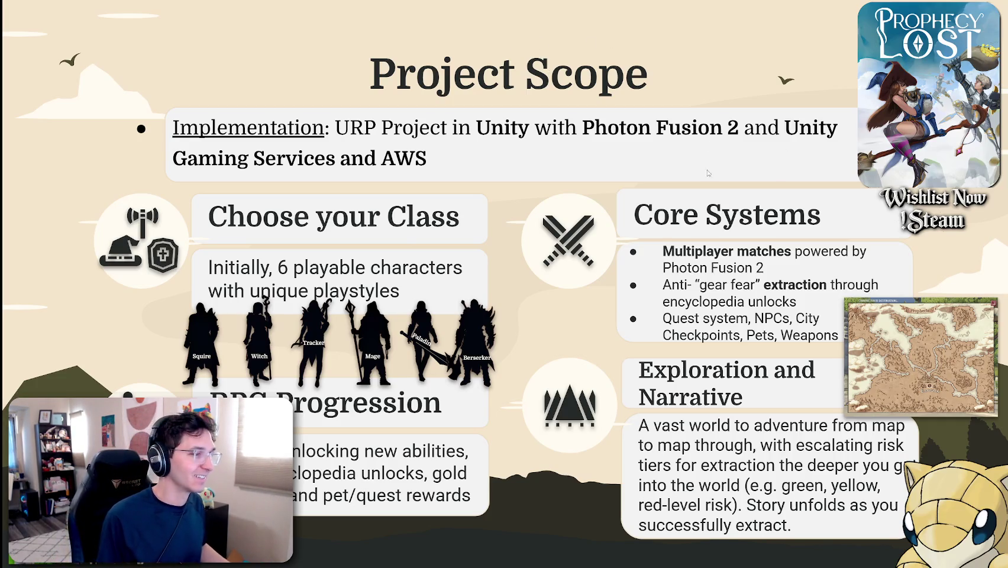
key(Escape)
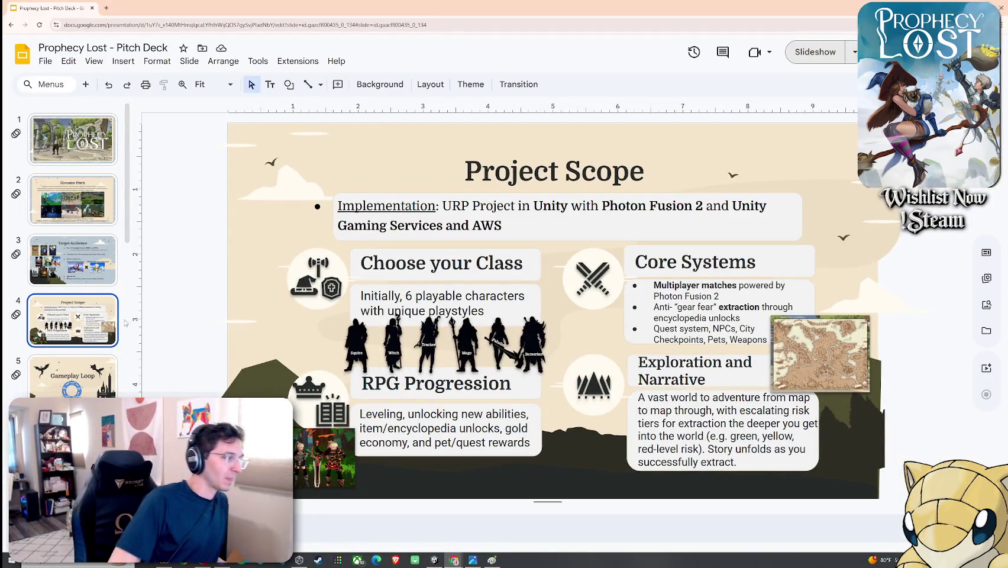
key(Down)
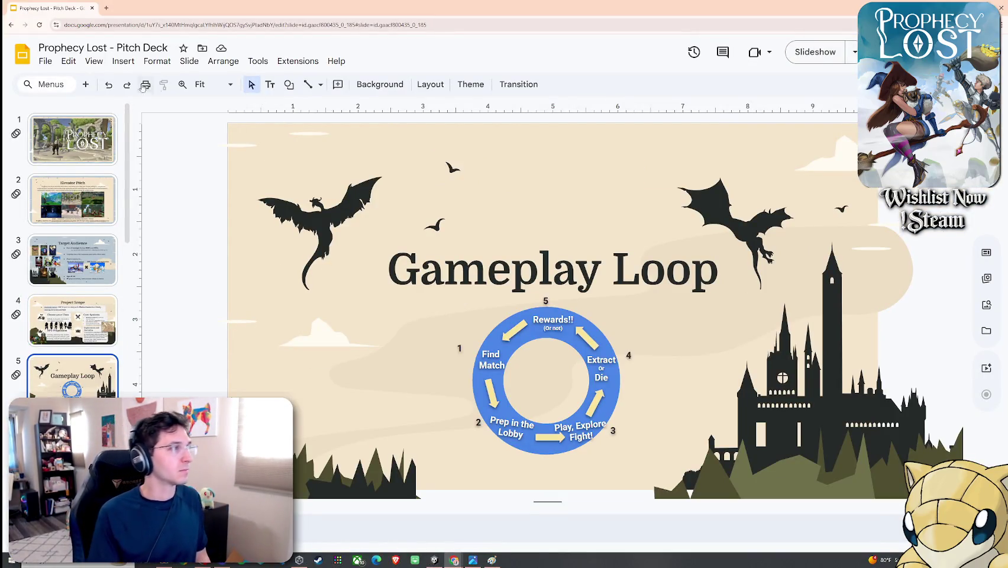
click(190, 61)
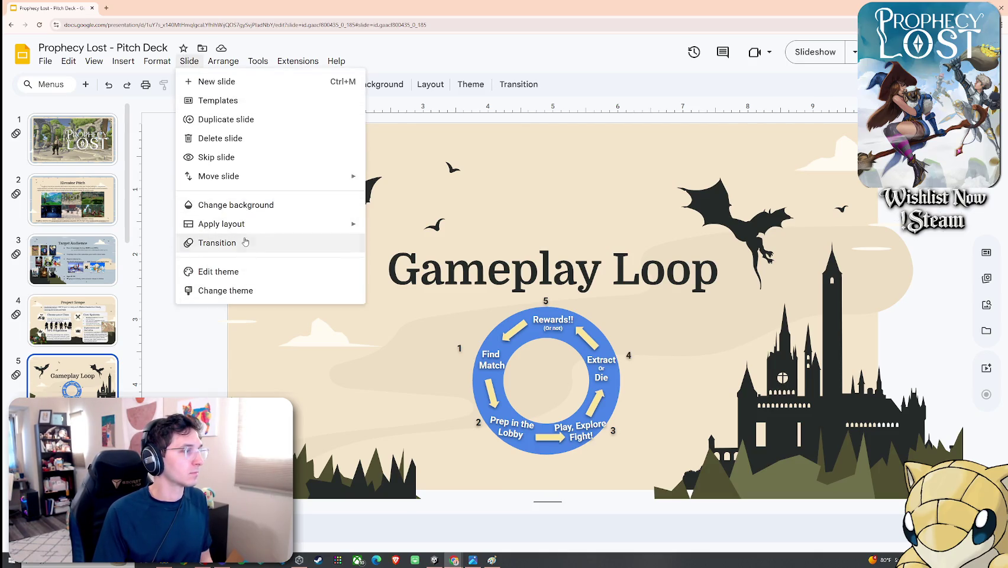
click(246, 242)
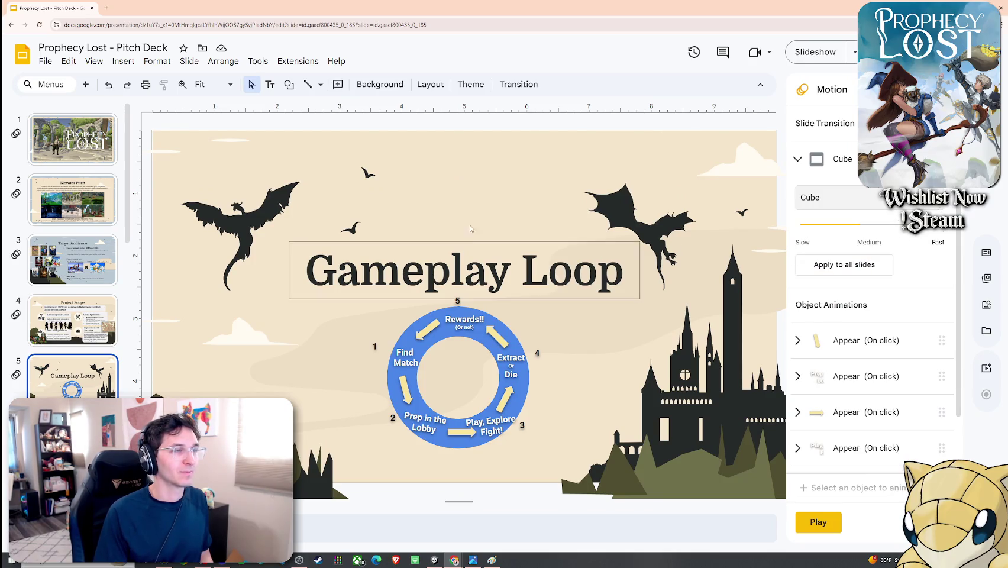
Step: Move through the filmstrip to the Anti “Gear Fear” Design slide, then minimize the browser
click(107, 148)
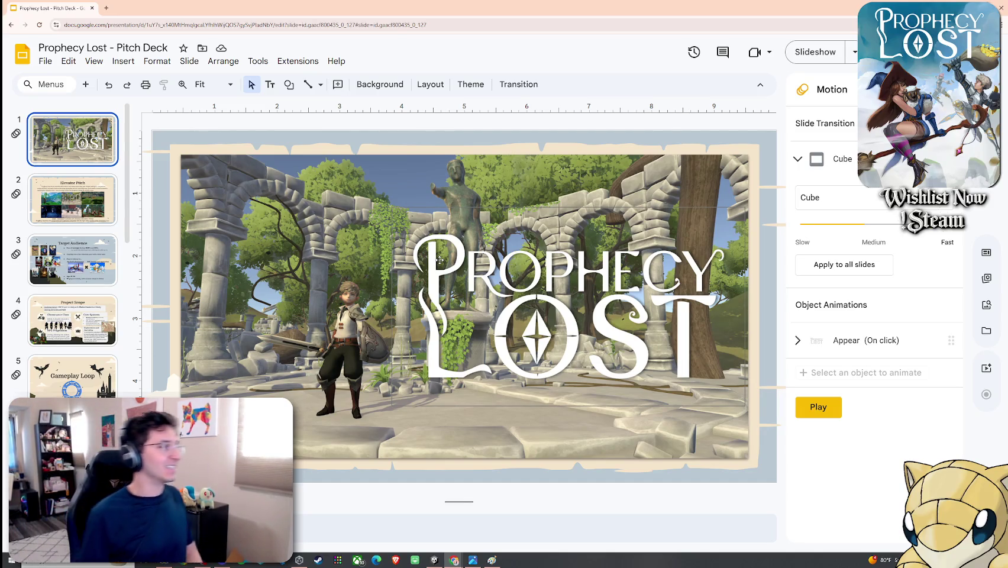
scroll(97, 261, down, 5)
click(97, 260)
key(Down)
key(Down)
key(Down)
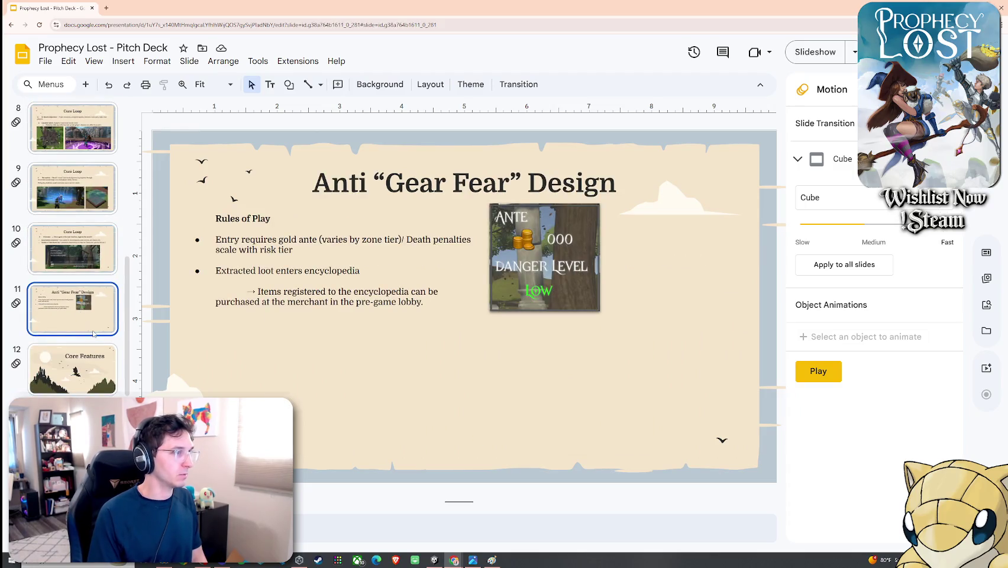
click(177, 307)
click(331, 379)
key(super+Down)
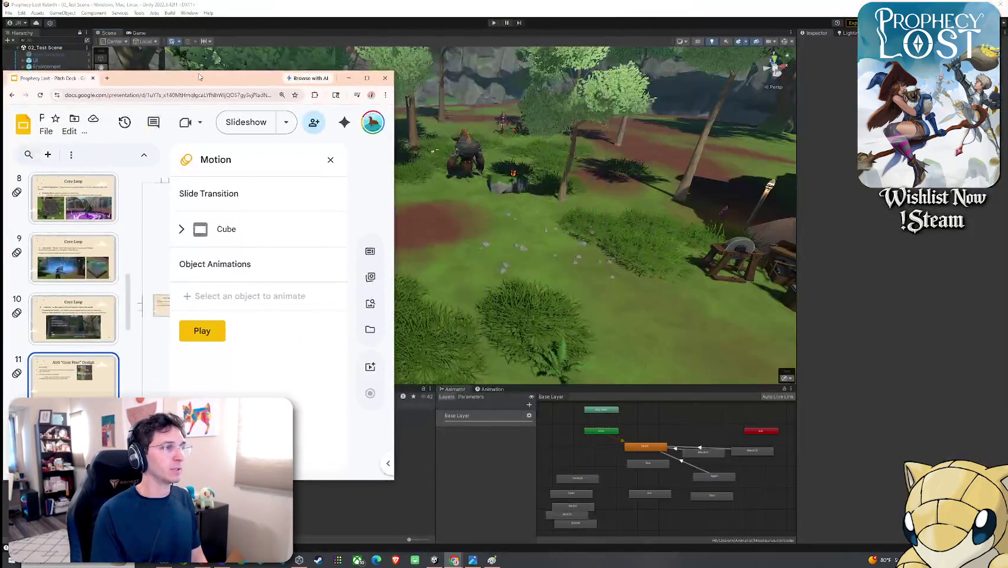
Step: Bring Unity forward and delete Dark Minotaurus from the Hierarchy
key(super+Down)
click(8, 13)
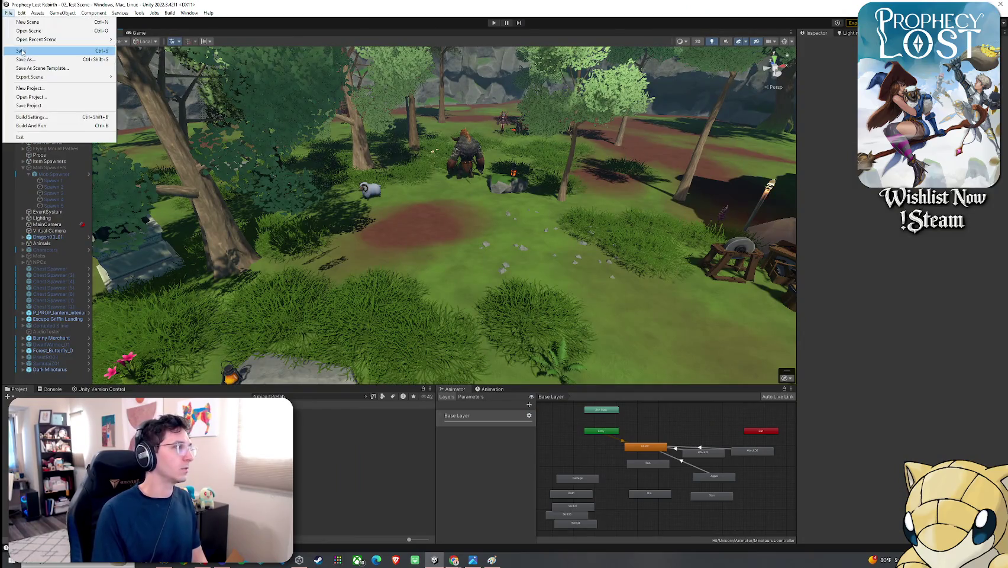
key(Escape)
click(60, 369)
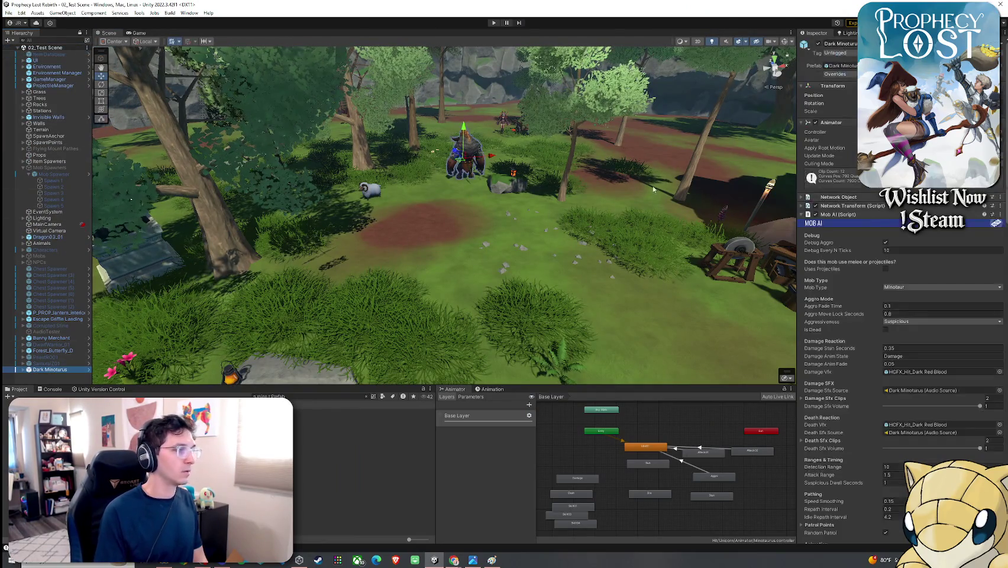
key(Delete)
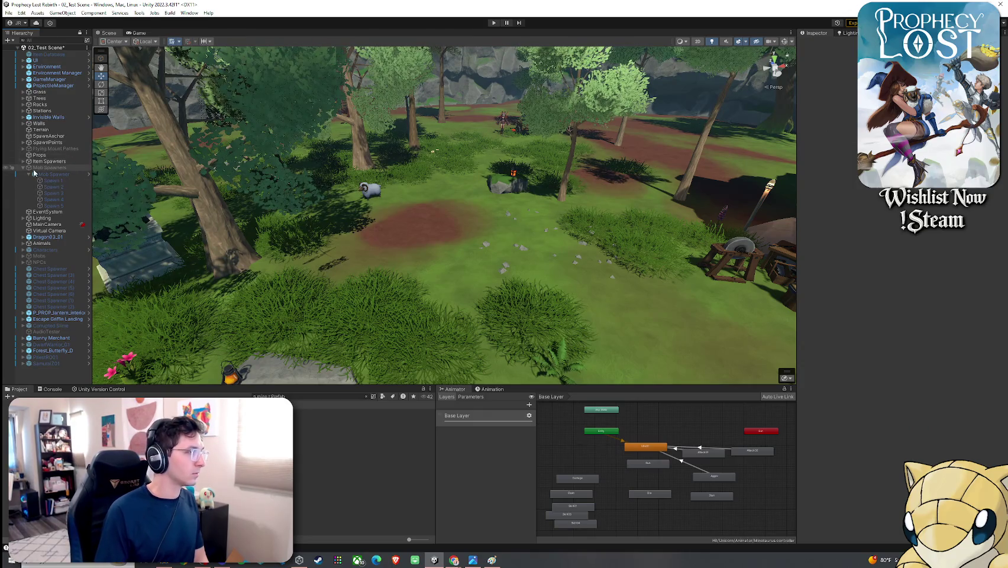
Step: Select all Item Spawner children, save the scene, and open then close Build Settings
click(25, 163)
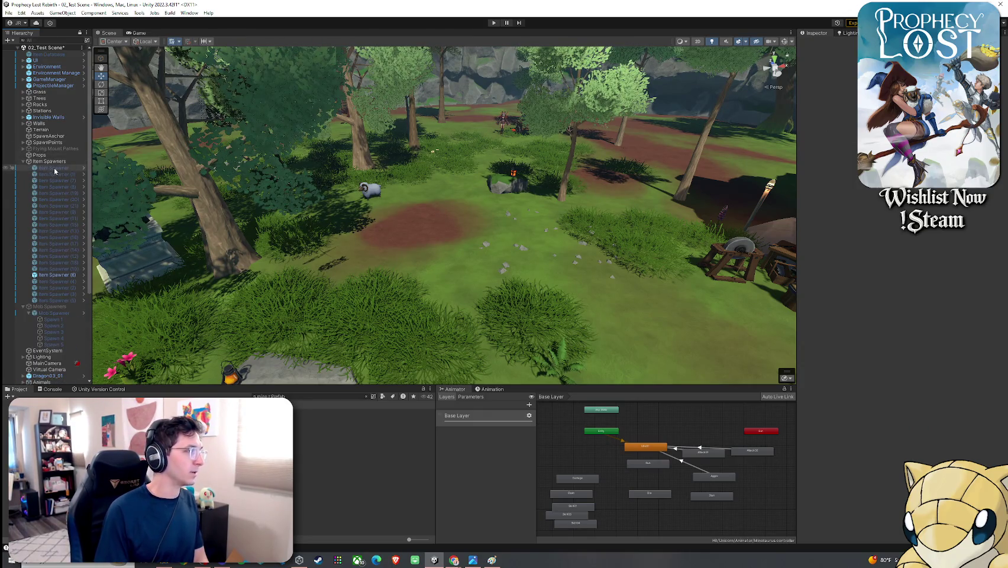
click(53, 168)
shift+click(59, 301)
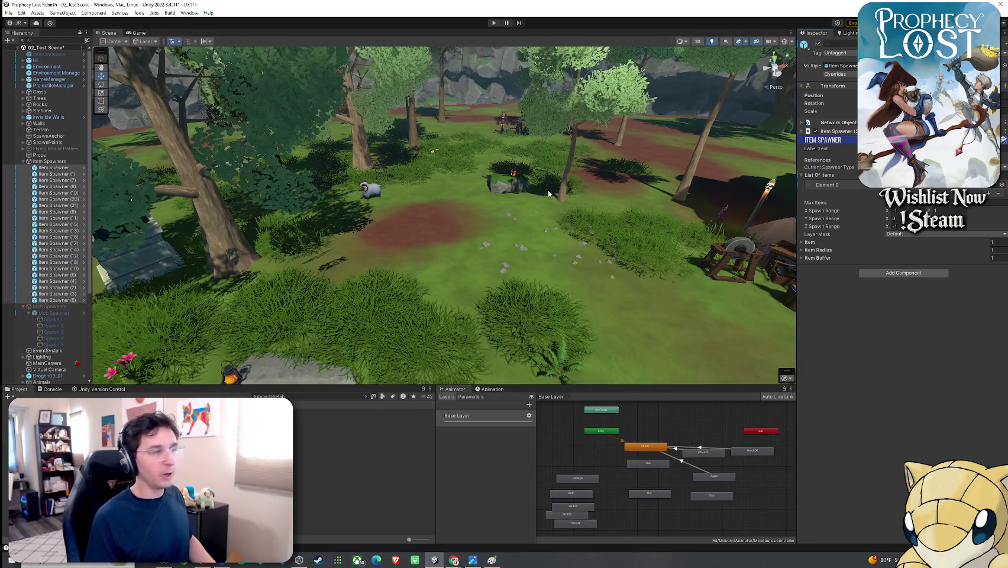
click(9, 12)
click(24, 50)
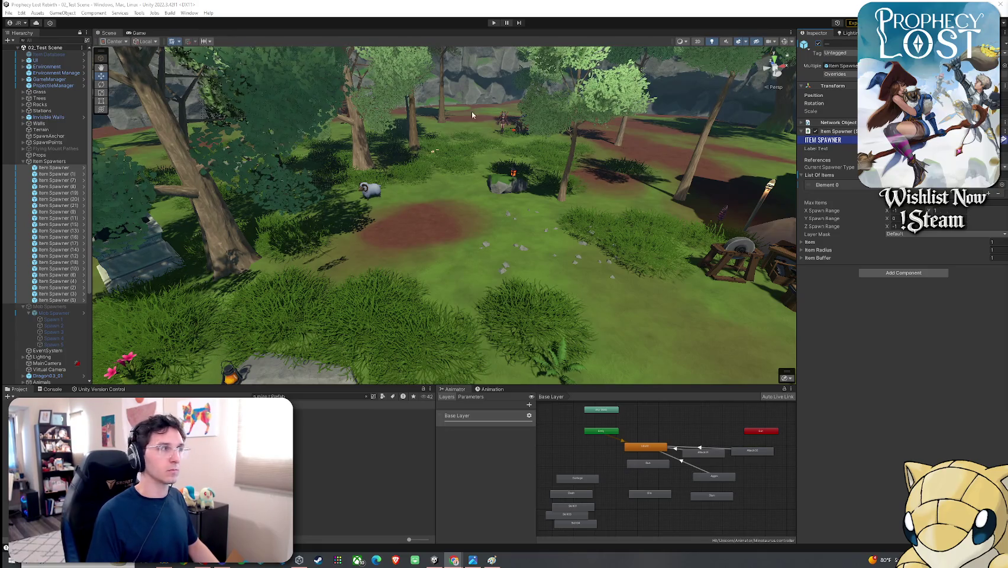
click(8, 12)
click(62, 50)
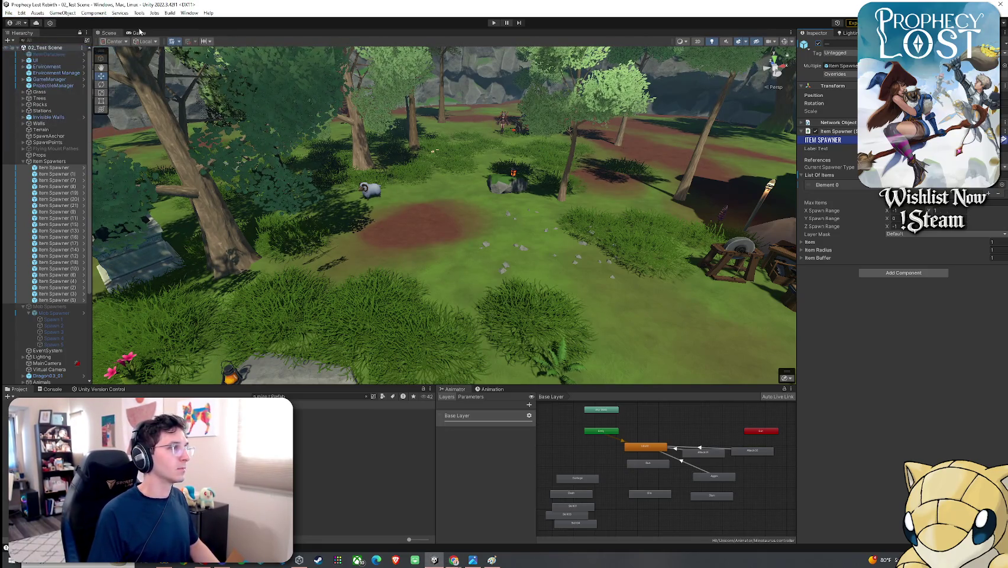
click(9, 12)
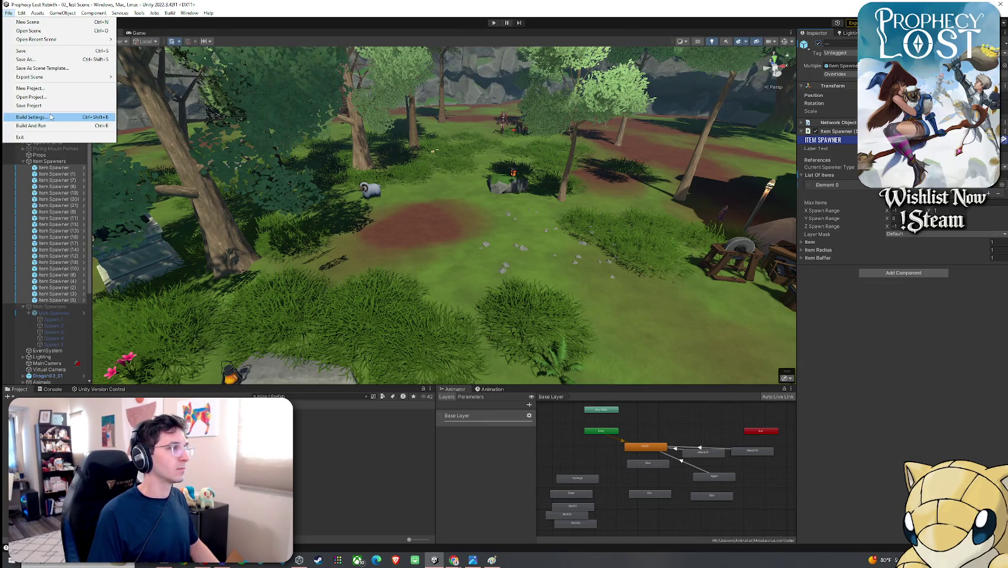
click(56, 117)
click(622, 140)
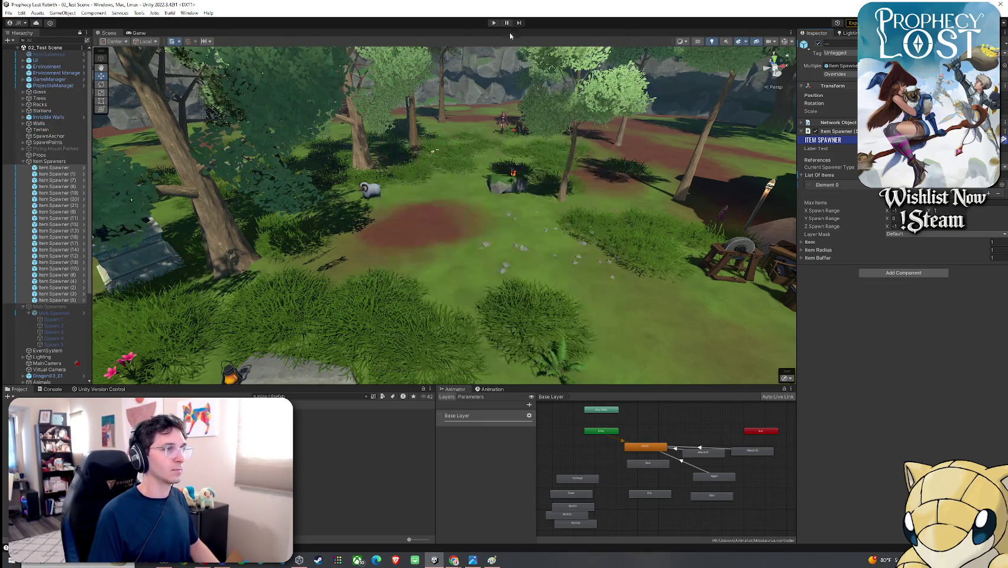
Step: Play-test the game, stop with Ctrl+P, then search 'main menu' and open 01_Main Menu
click(494, 22)
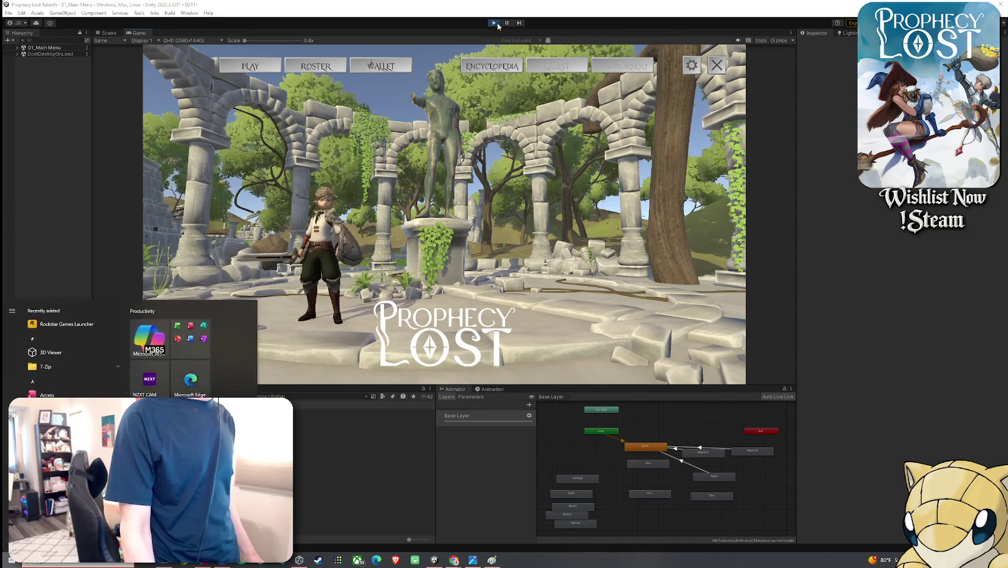
key(ctrl+p)
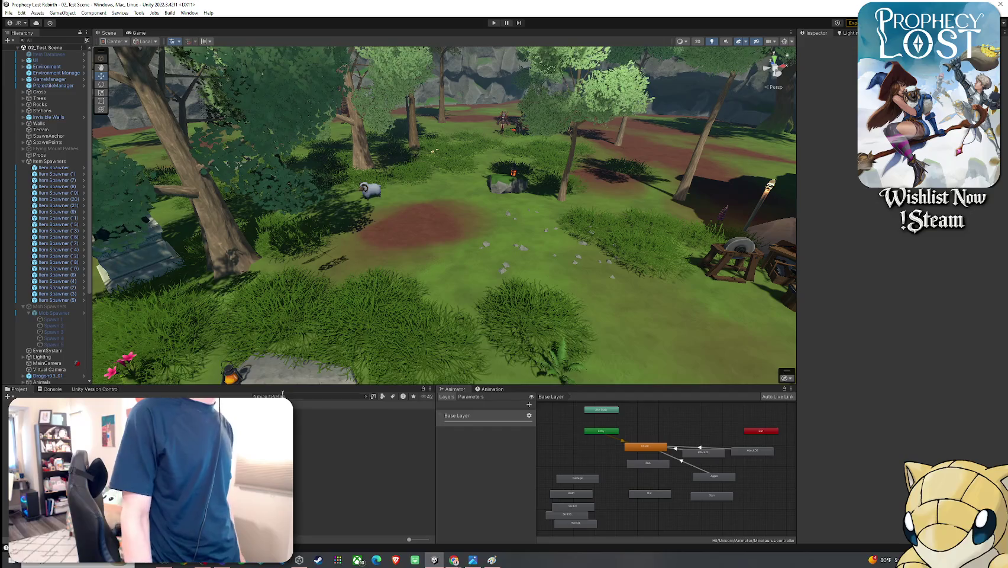
text(main menu)
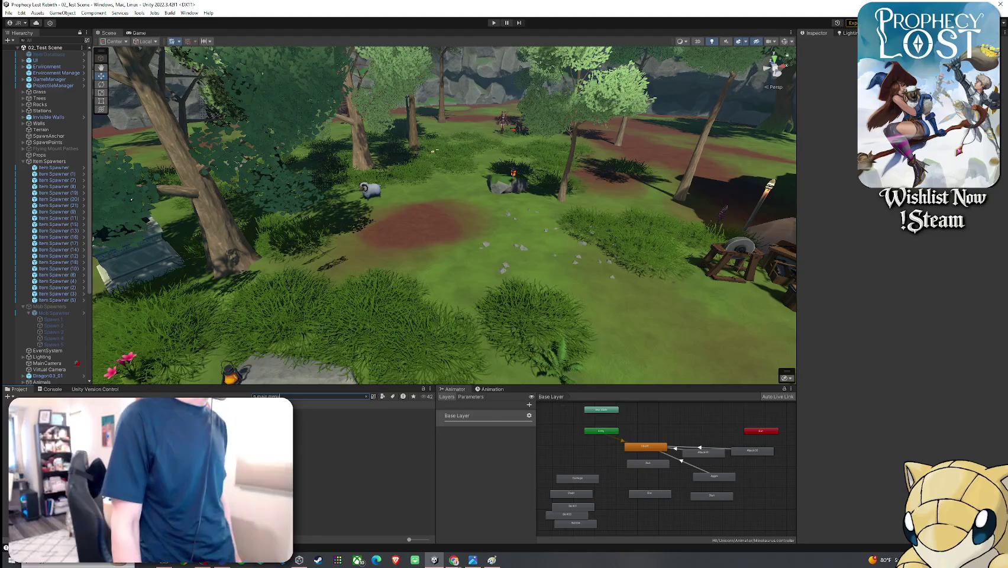
click(355, 431)
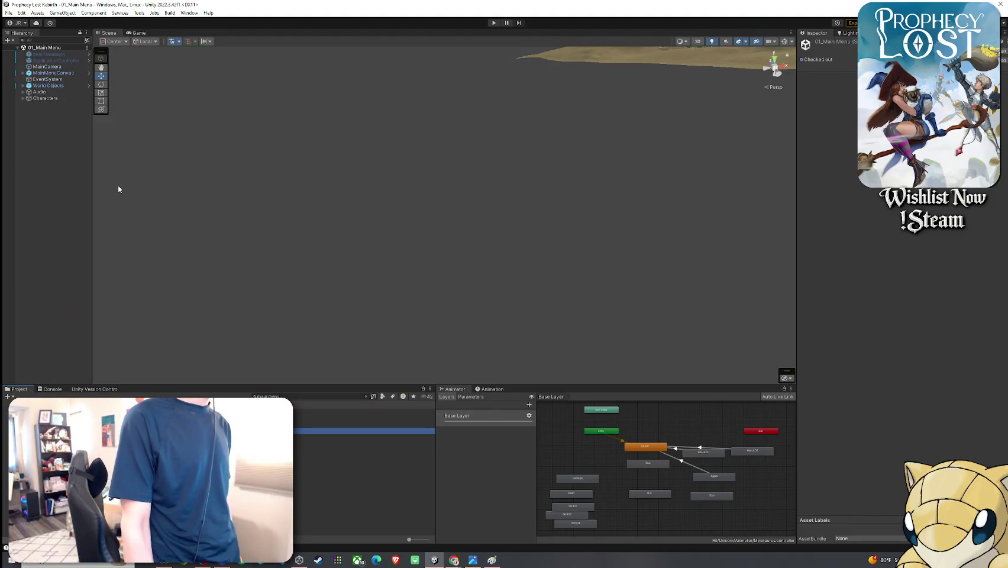
Step: Save the 01_Main Menu scene with Music - Suntail selected, then start Play mode in the Game view
click(39, 99)
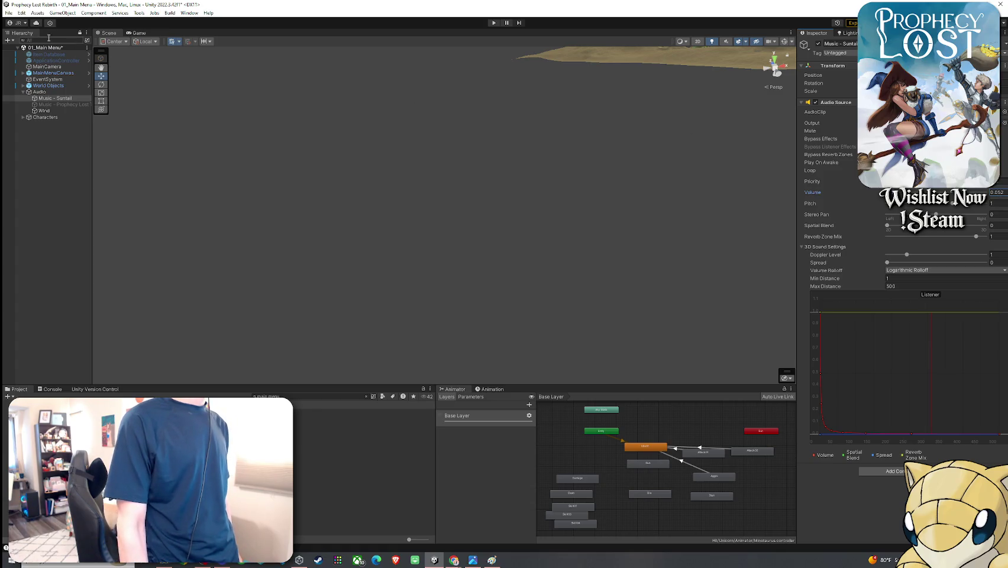
click(9, 12)
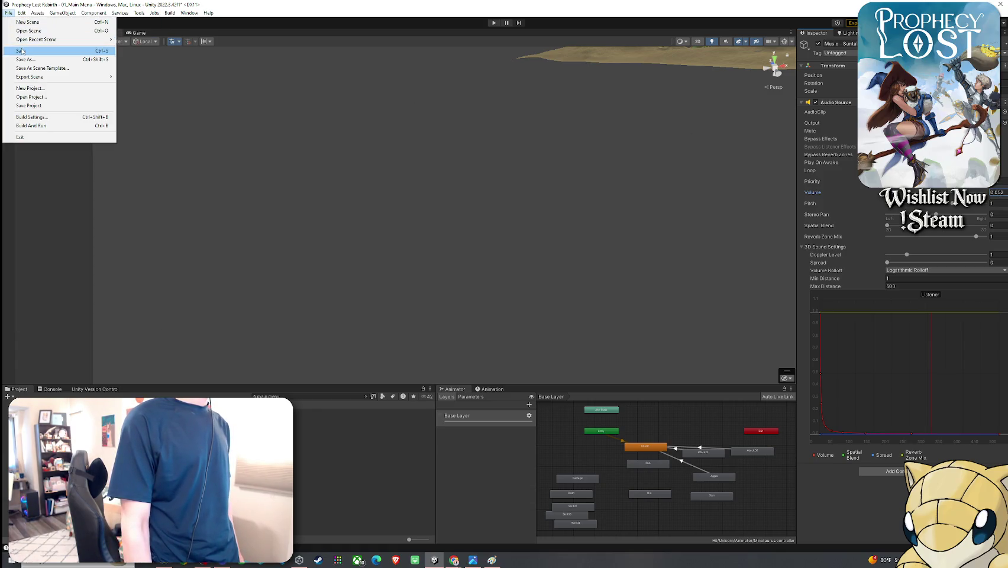
click(22, 51)
click(144, 37)
click(491, 23)
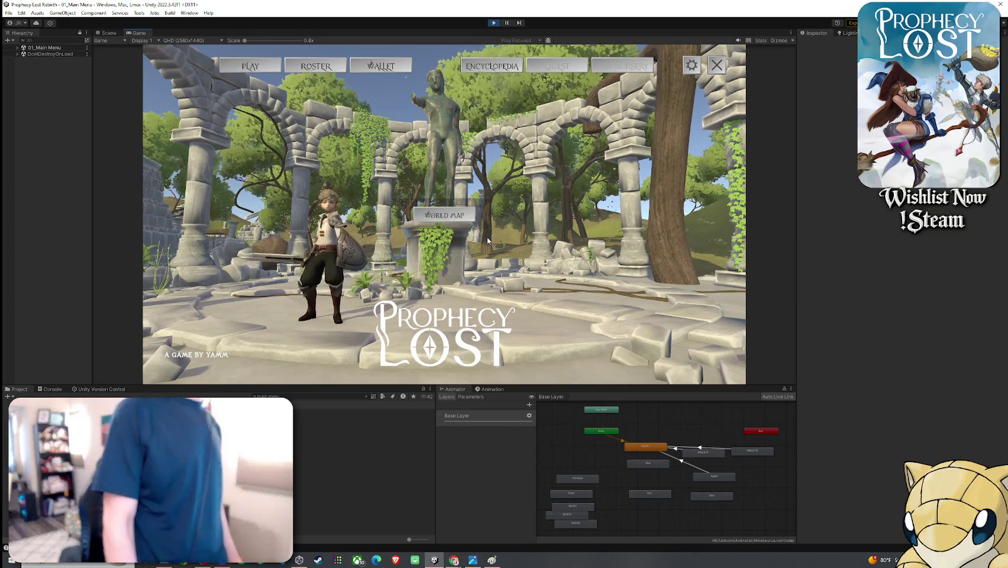
Step: Pick a world map destination and run the hero through the forest toward the cave
click(485, 239)
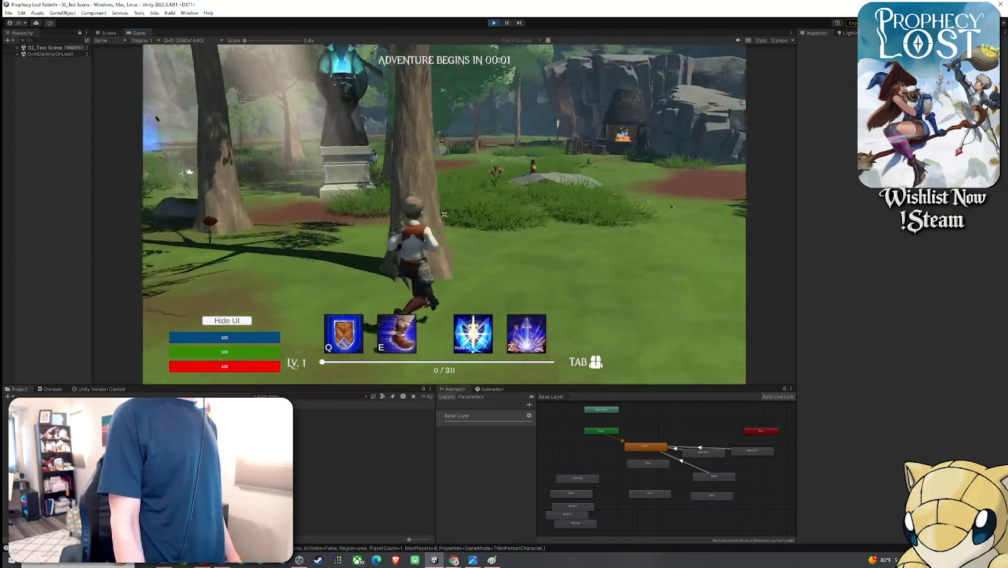
key(w)
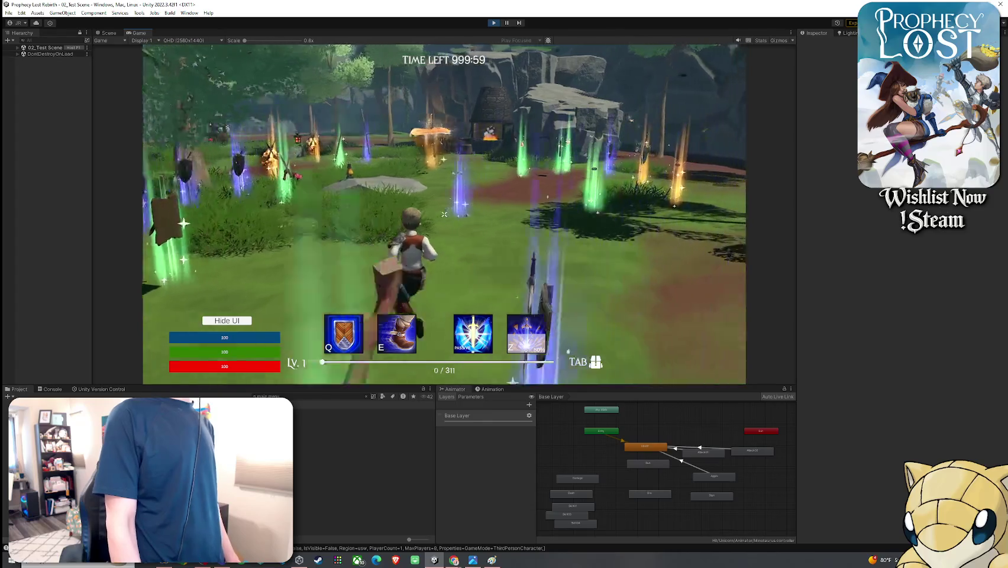
key(w)
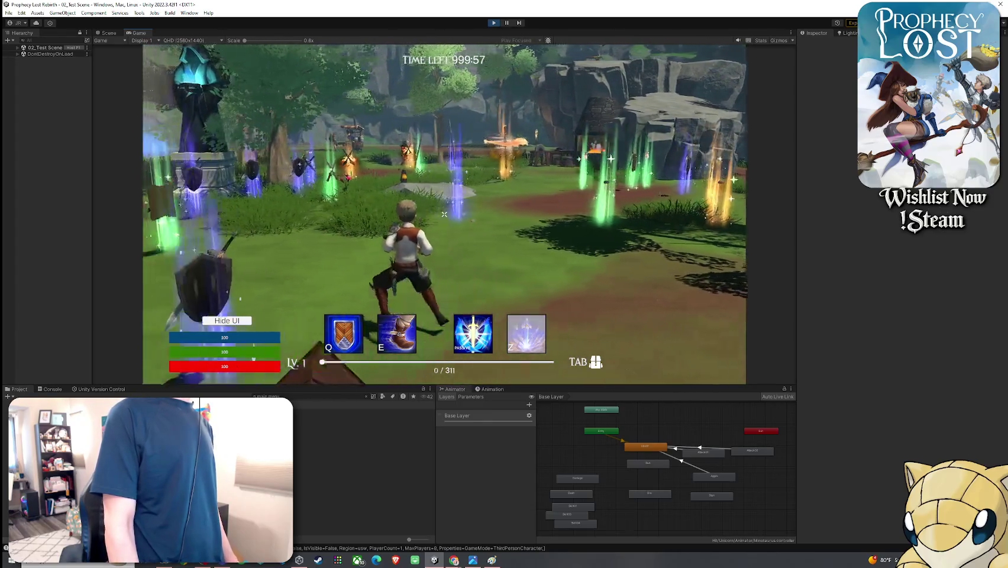
key(w)
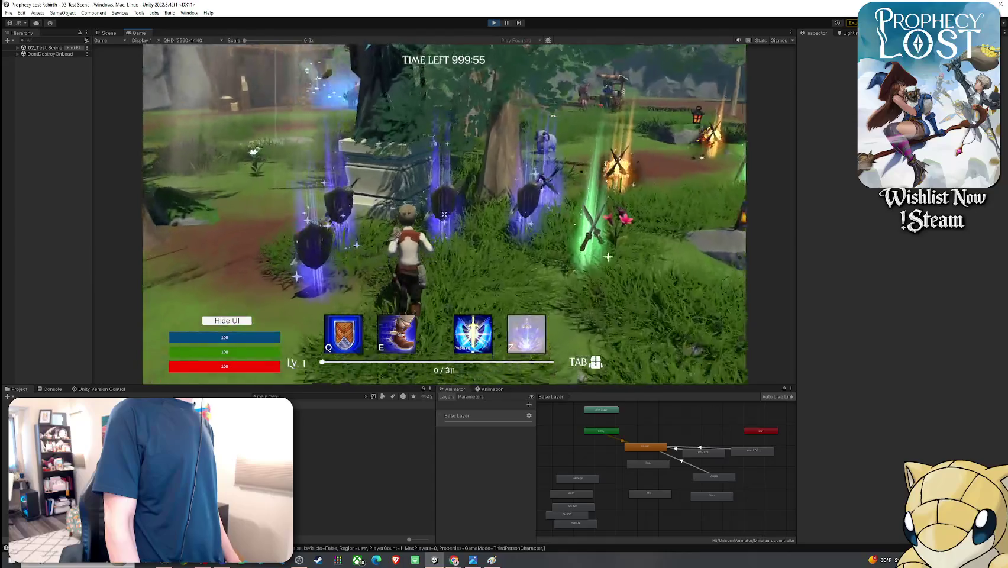
key(w)
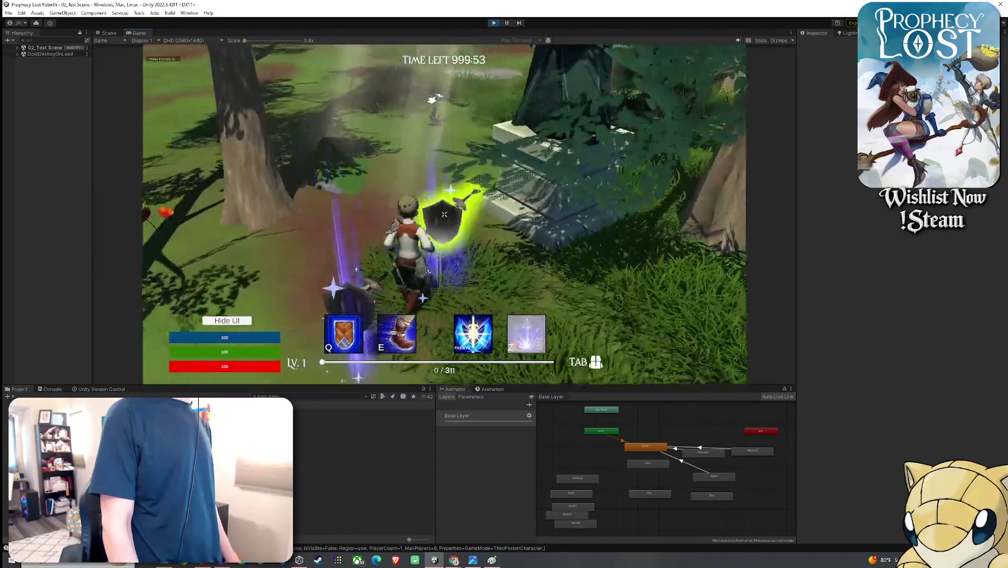
key(w)
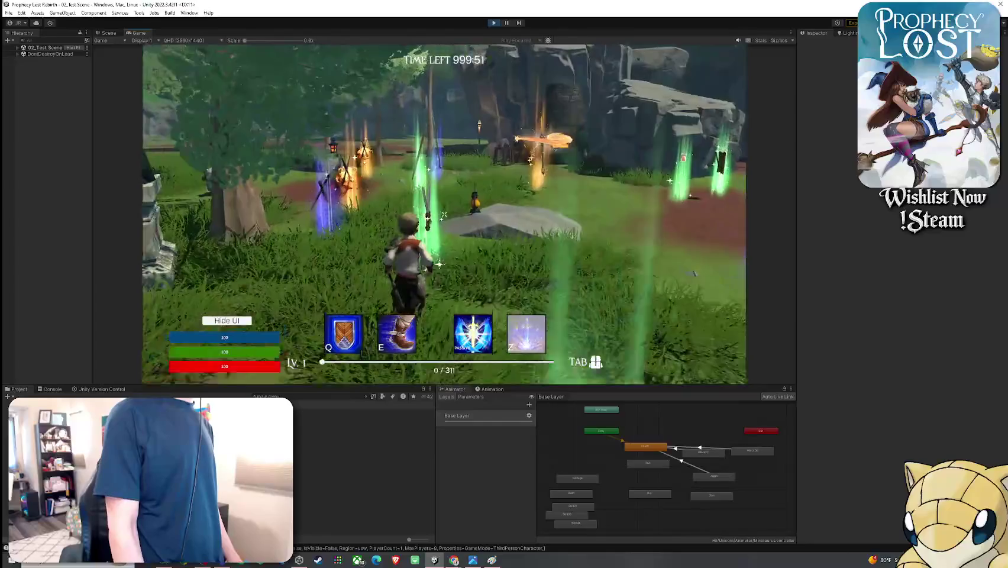
key(w)
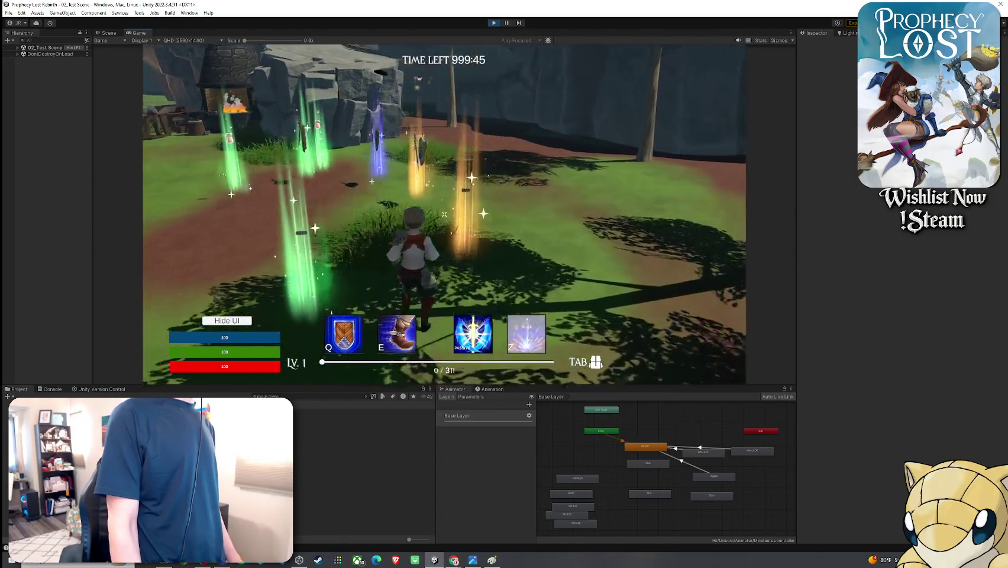
Step: Cross the sheep clearing and pick up the blue ring from its item beam
key(Tab)
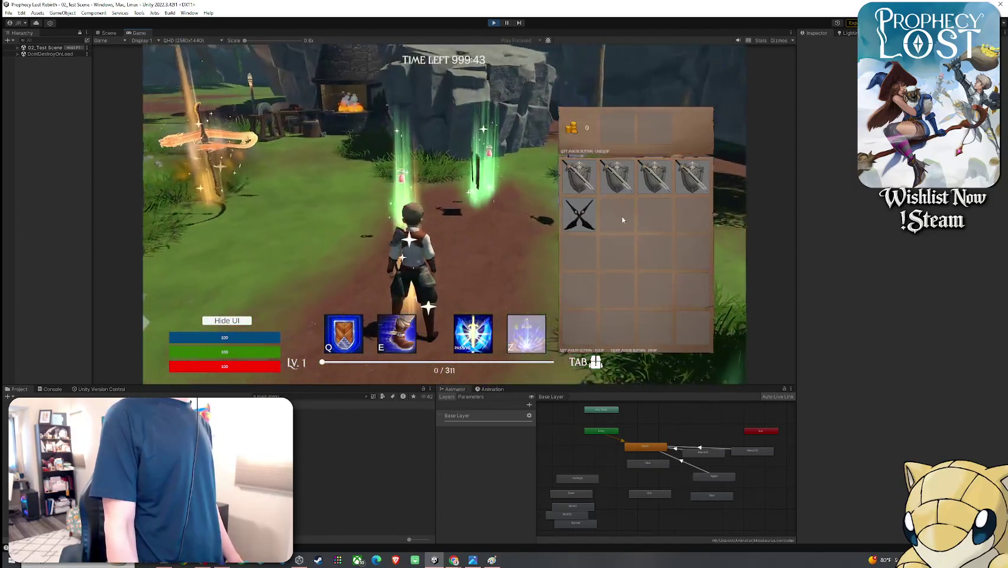
key(Tab)
key(w)
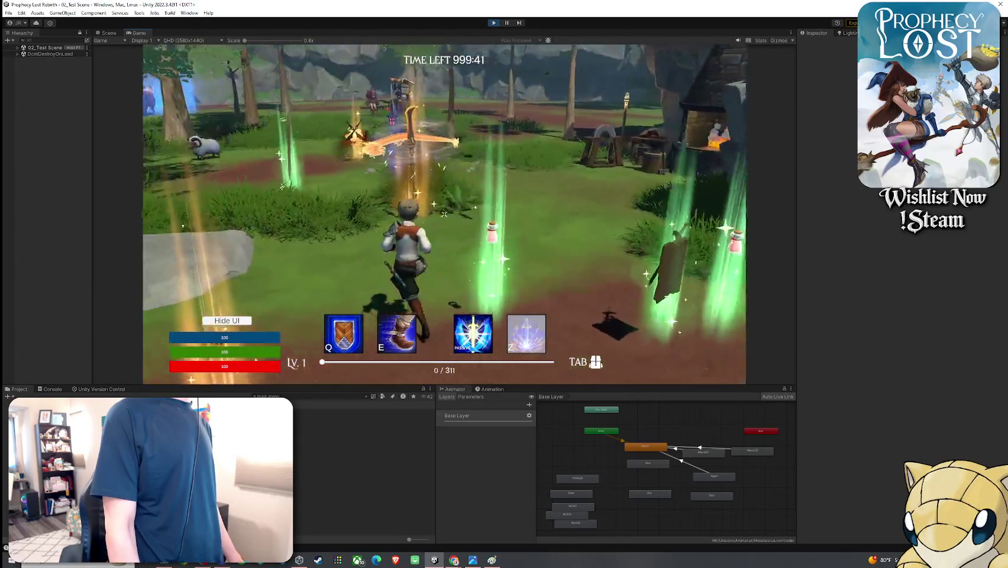
key(w)
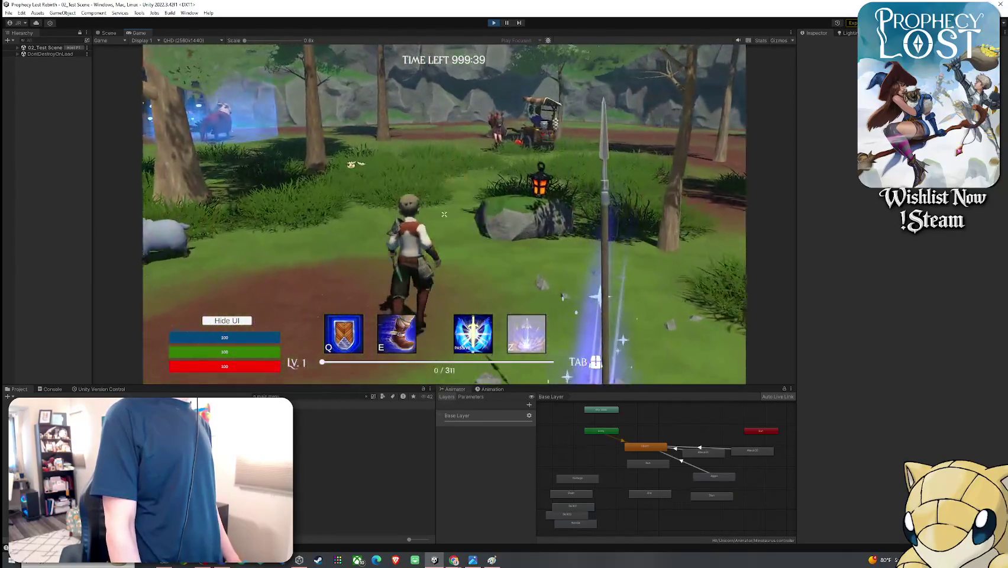
key(Tab)
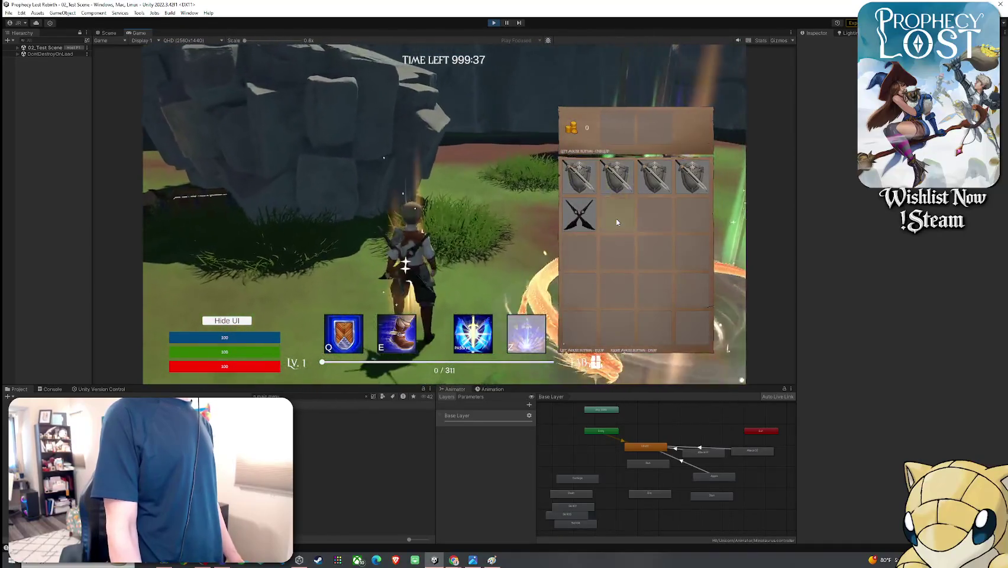
key(Tab)
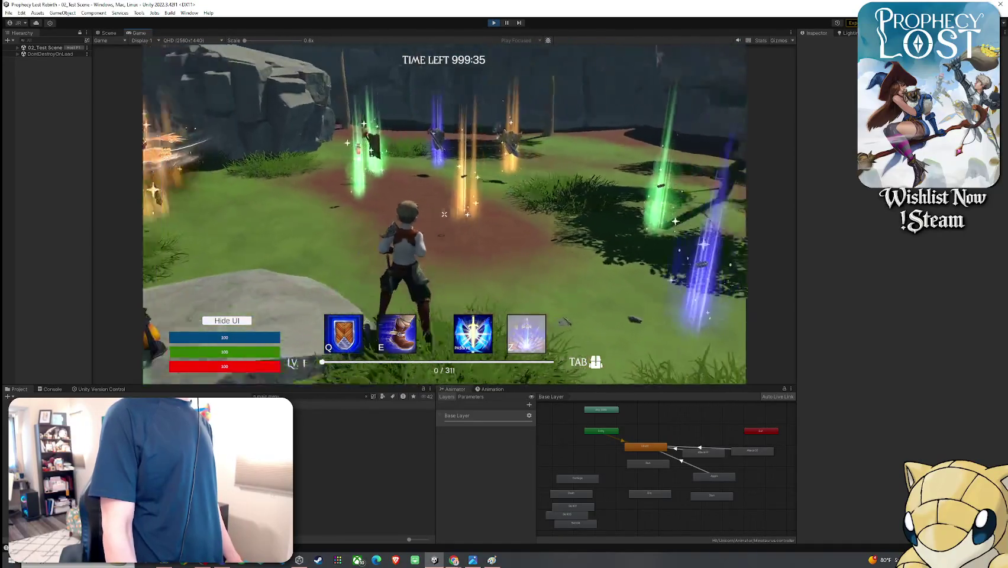
key(w)
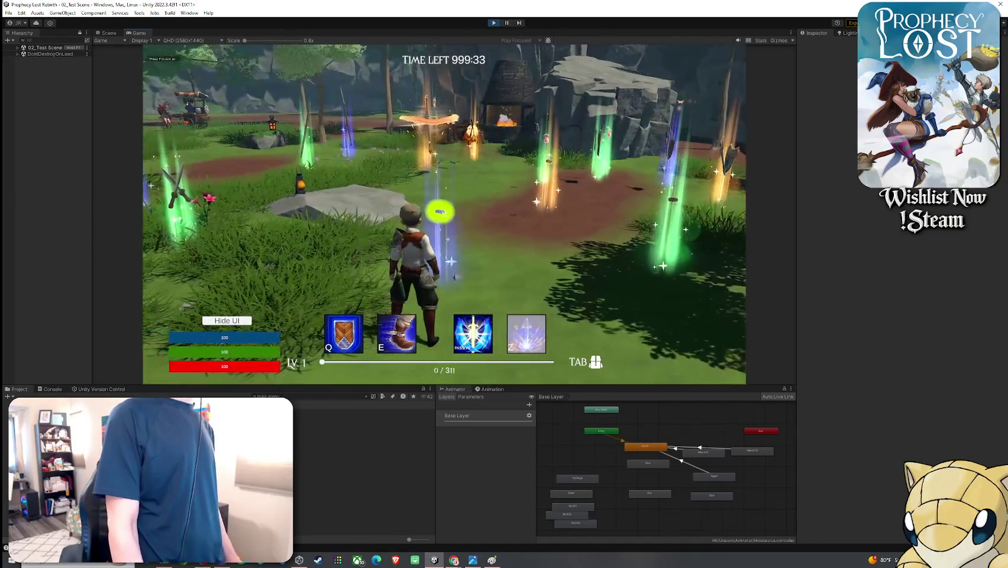
key(f)
key(Tab)
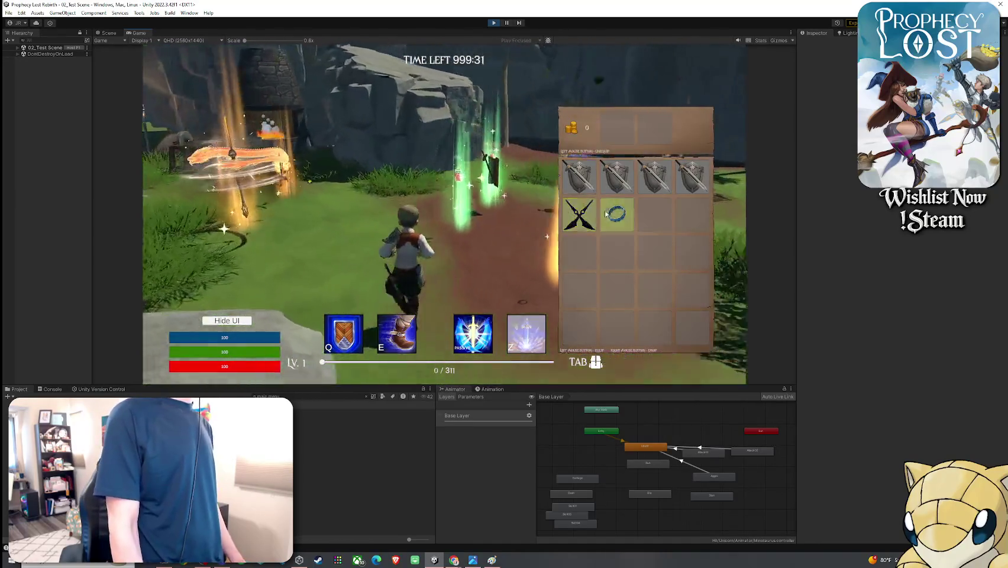
key(Tab)
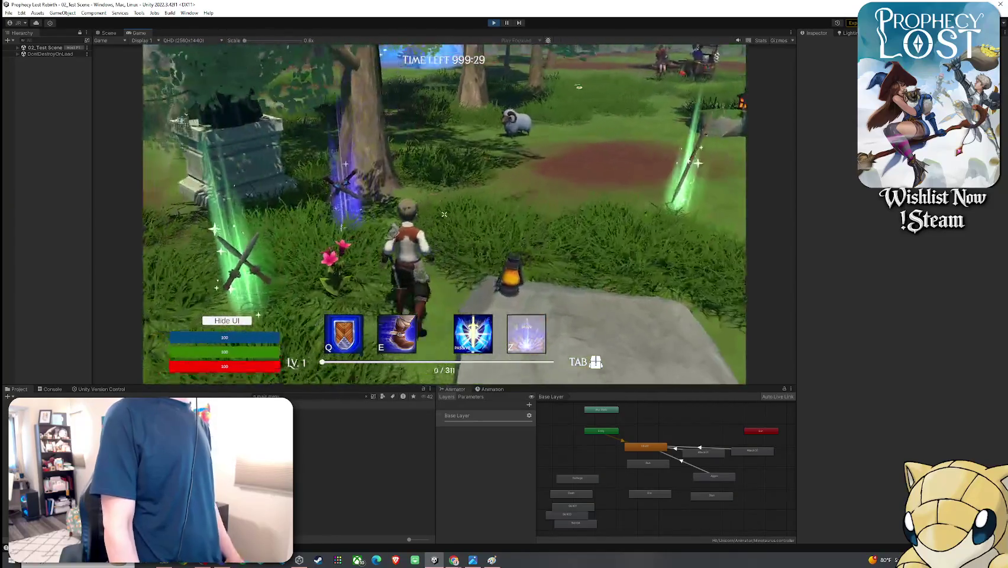
Step: Drop the crossed swords, crossed daggers and wooden item from the inventory
key(w)
key(Tab)
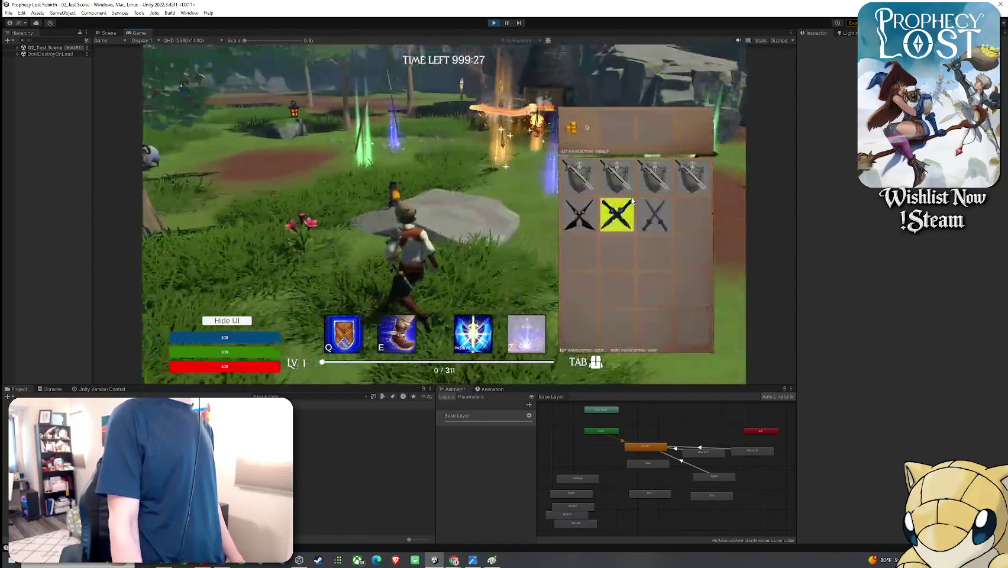
right_click(641, 213)
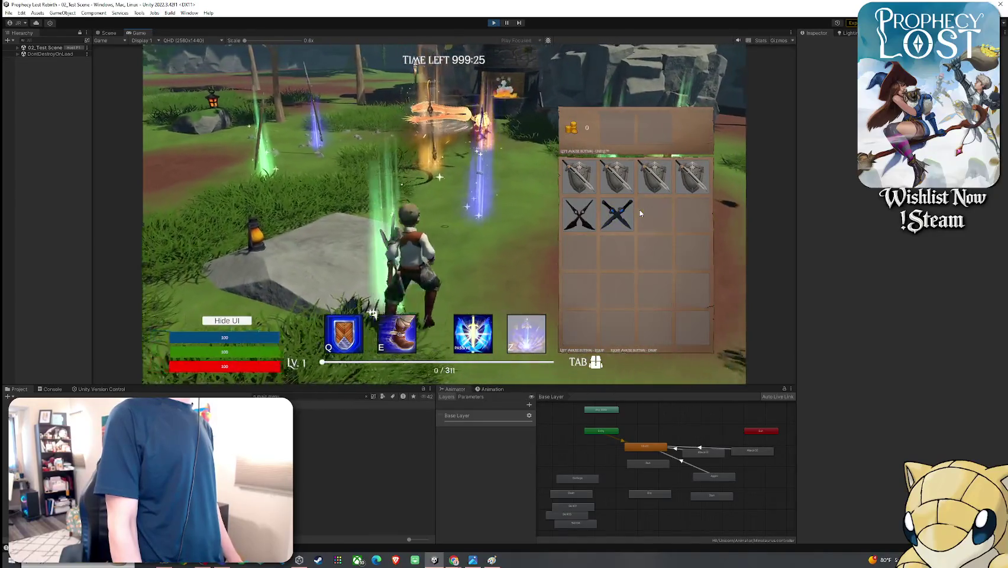
right_click(626, 211)
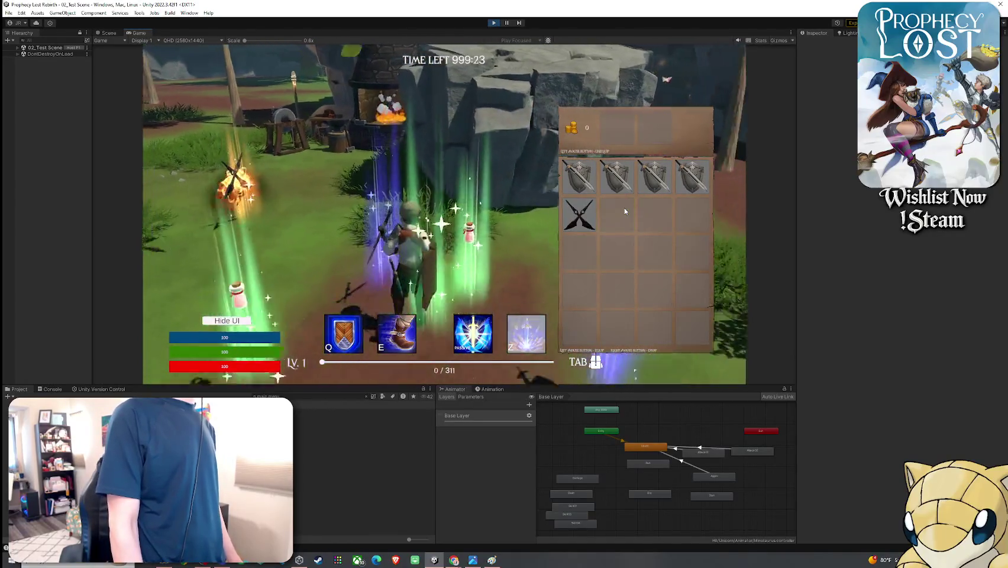
key(Tab)
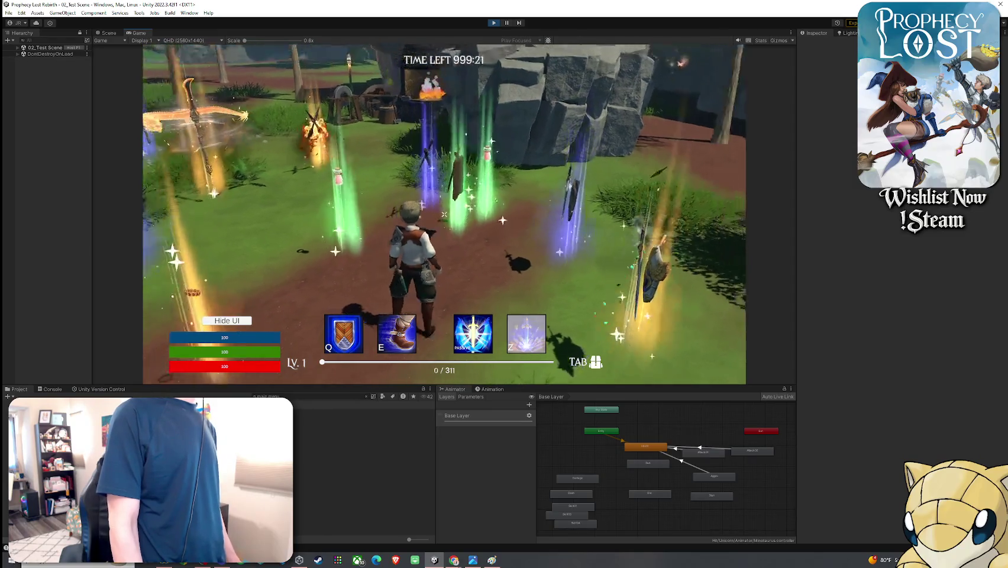
key(Tab)
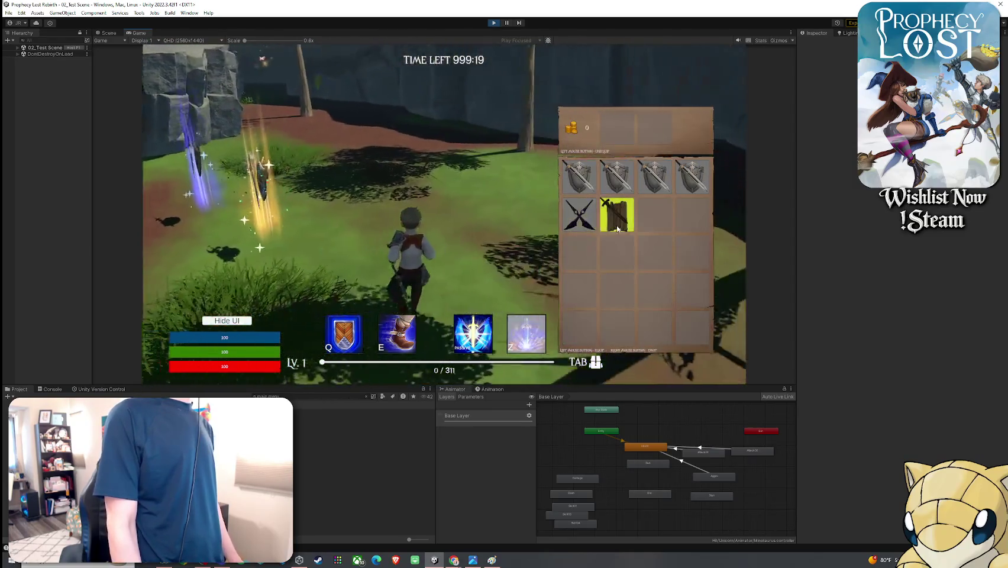
right_click(617, 214)
key(Tab)
key(w)
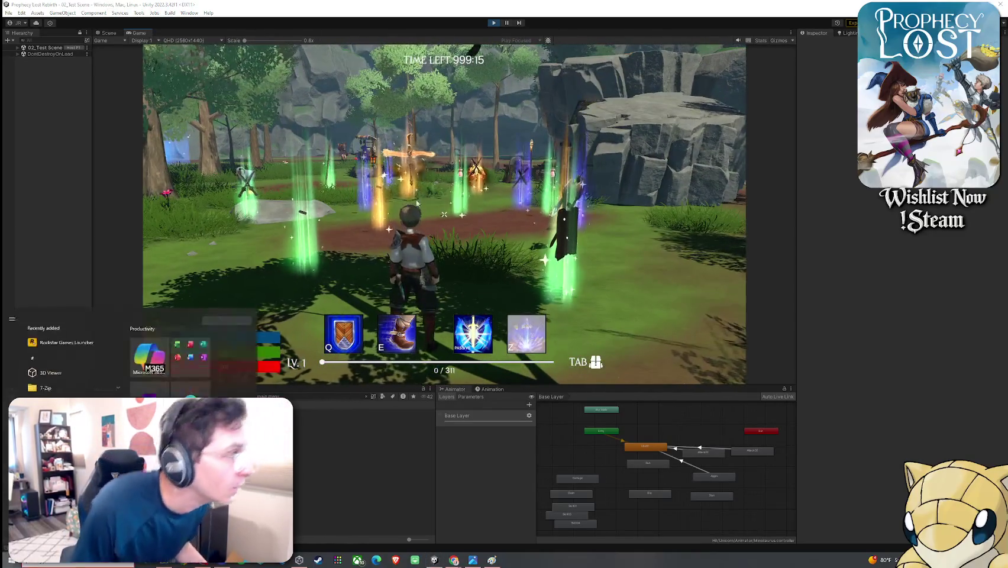
Step: Maximize the game view and launch Snipping Tool with a 'snip' Start search
key(shift+space)
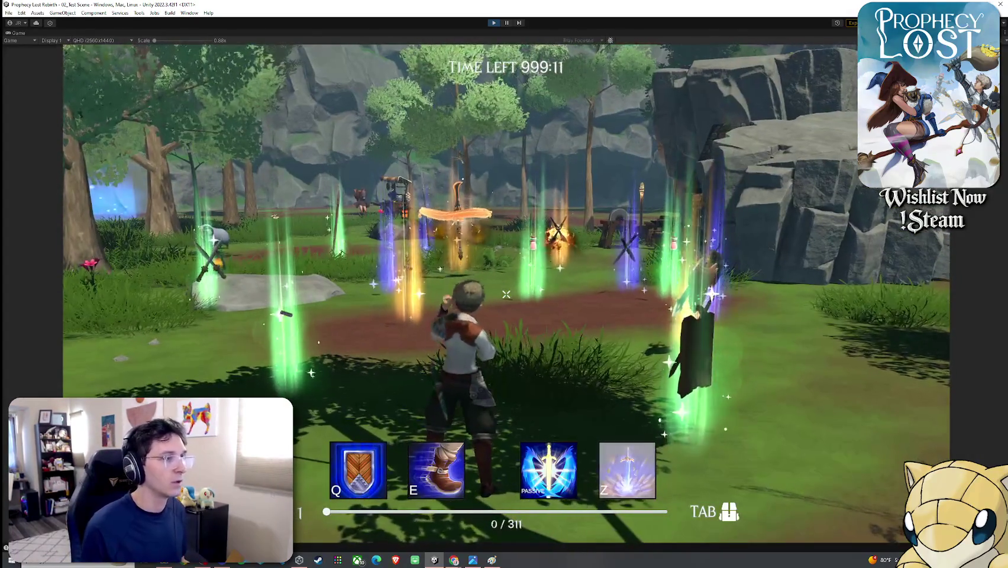
key(super)
text(snip)
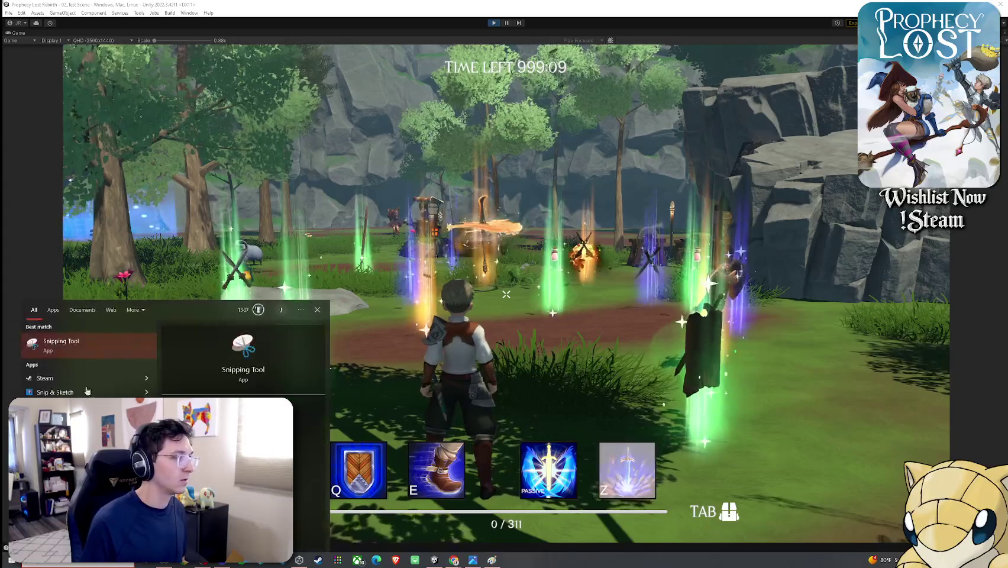
key(Return)
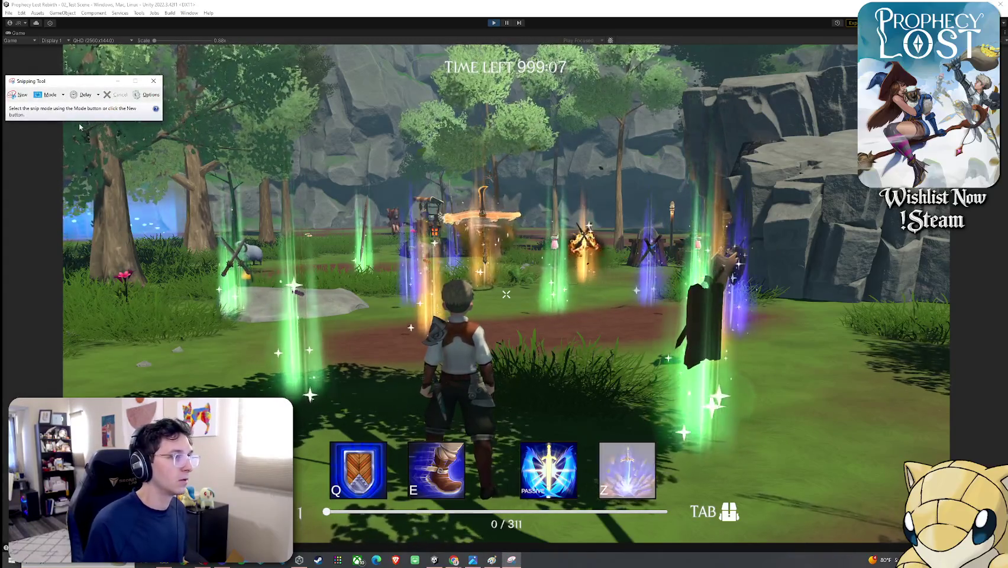
key(ctrl+n)
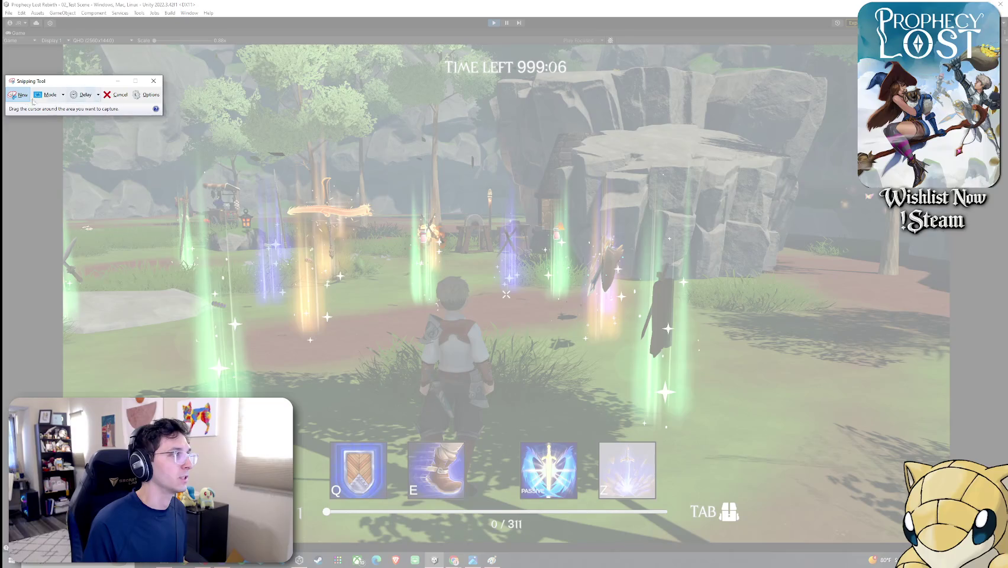
key(Escape)
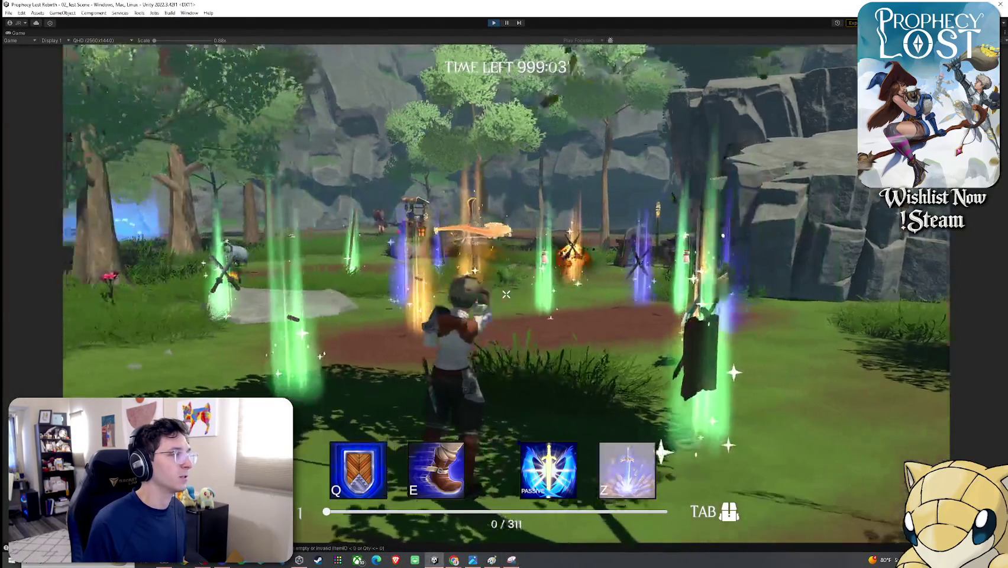
key(super)
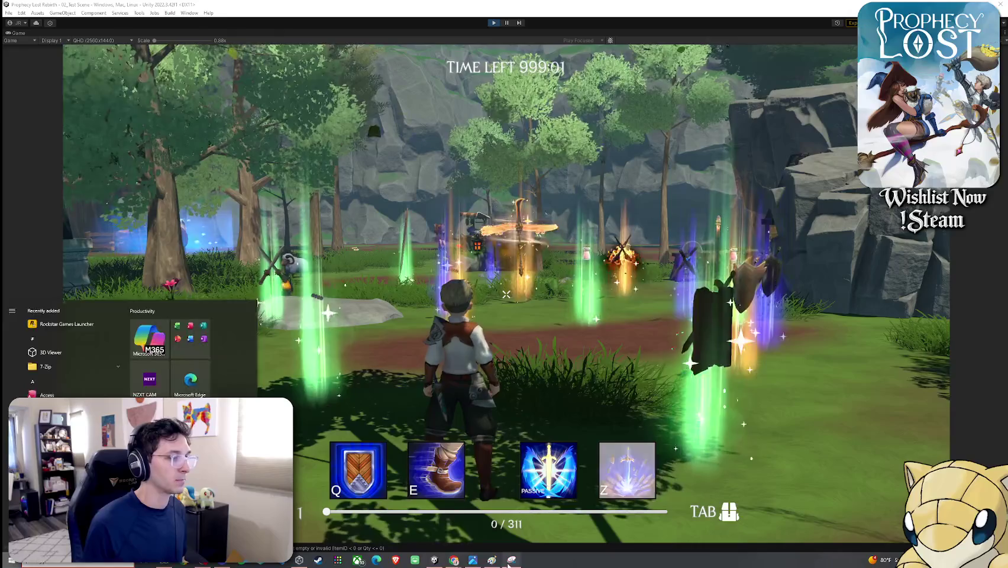
click(510, 561)
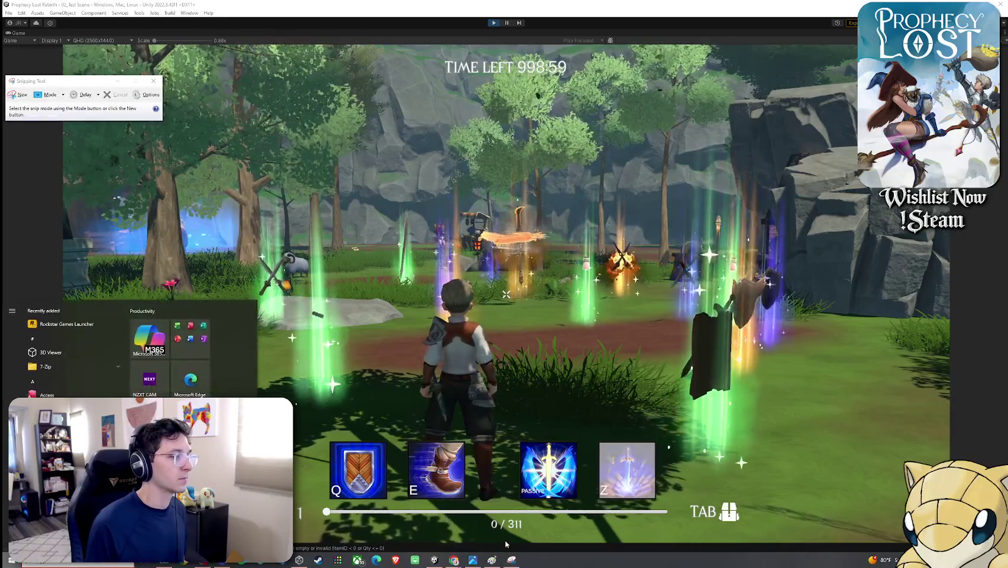
Step: Snip the game scene area, then stop Play mode and minimize Unity
click(25, 95)
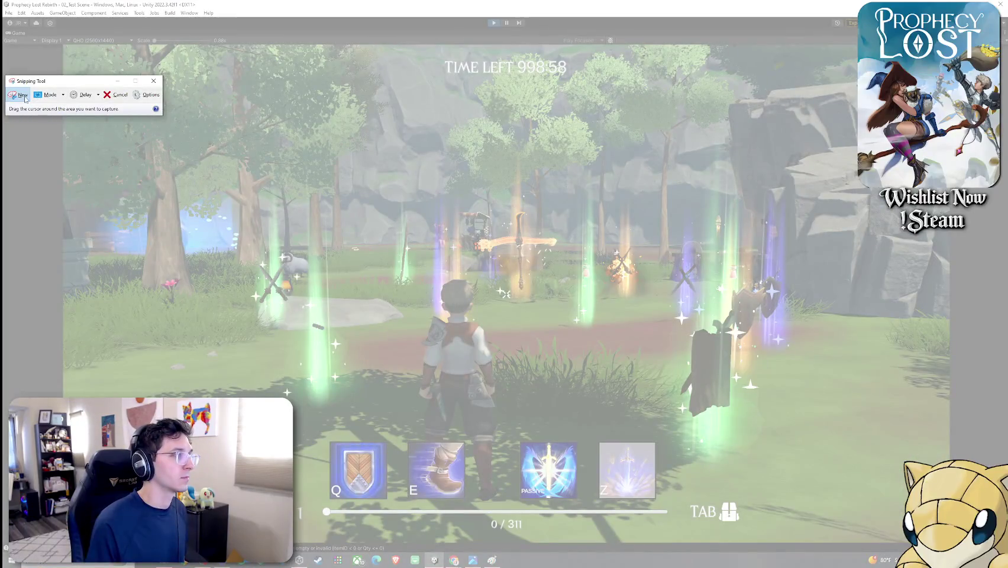
drag(174, 179, 842, 455)
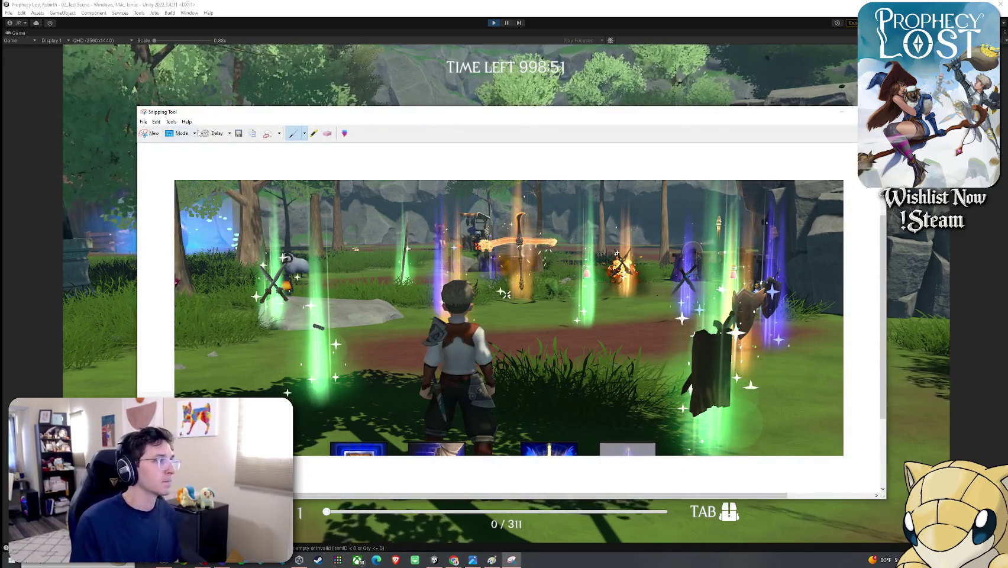
key(alt+Tab)
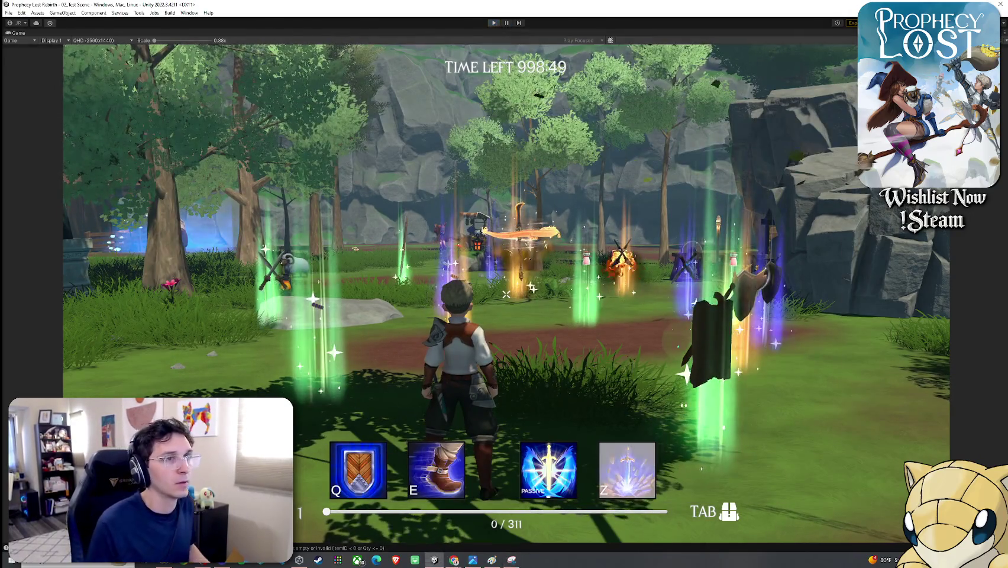
key(ctrl+p)
click(434, 559)
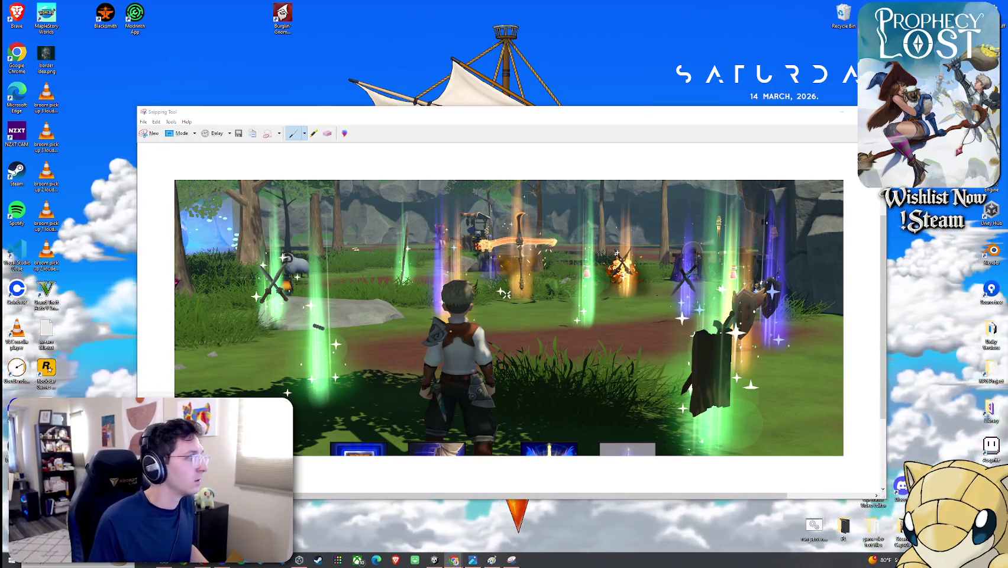
Step: Paste the game snip onto the slide and crop off its bottom strip
key(alt+Tab)
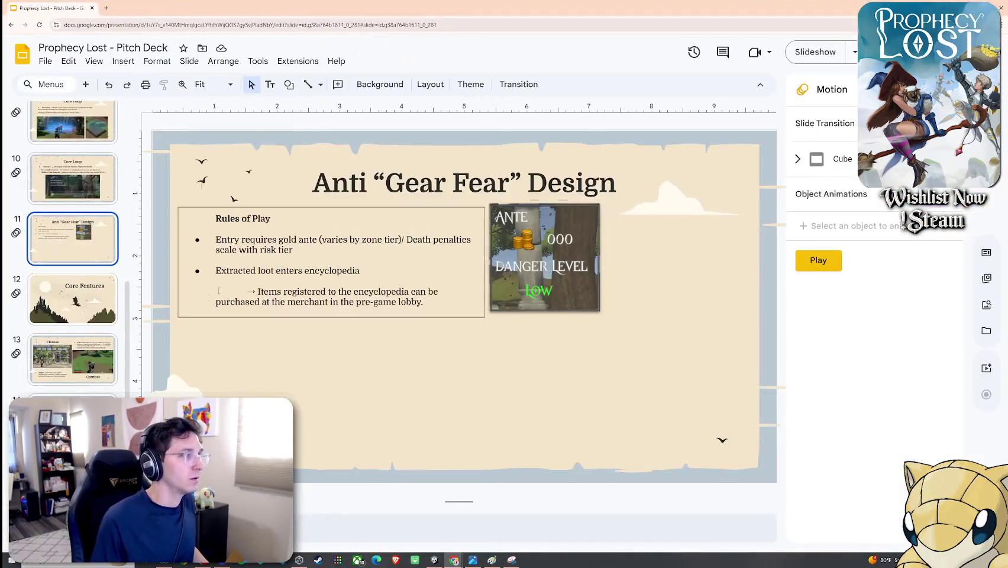
key(ctrl+v)
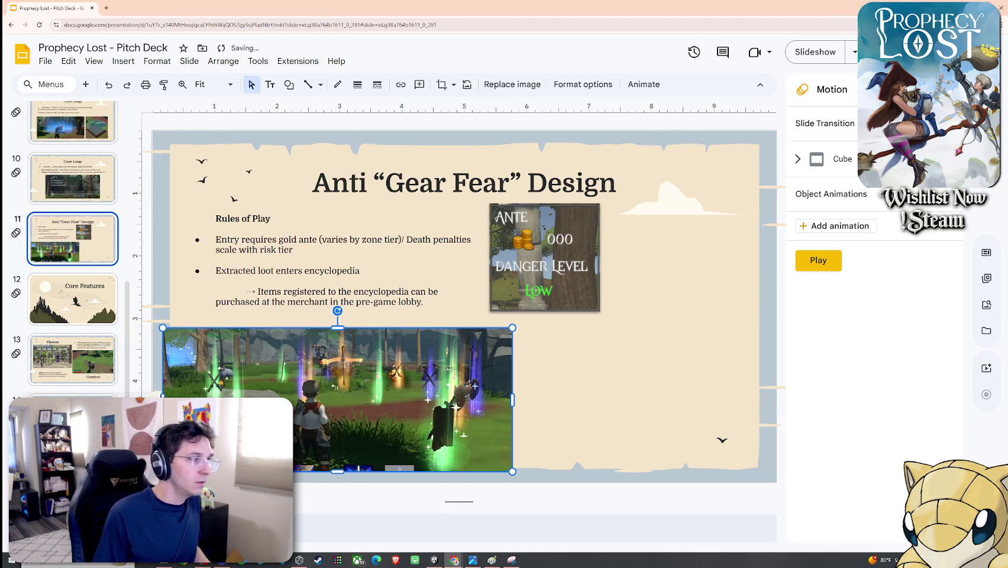
drag(450, 369, 561, 359)
right_click(552, 361)
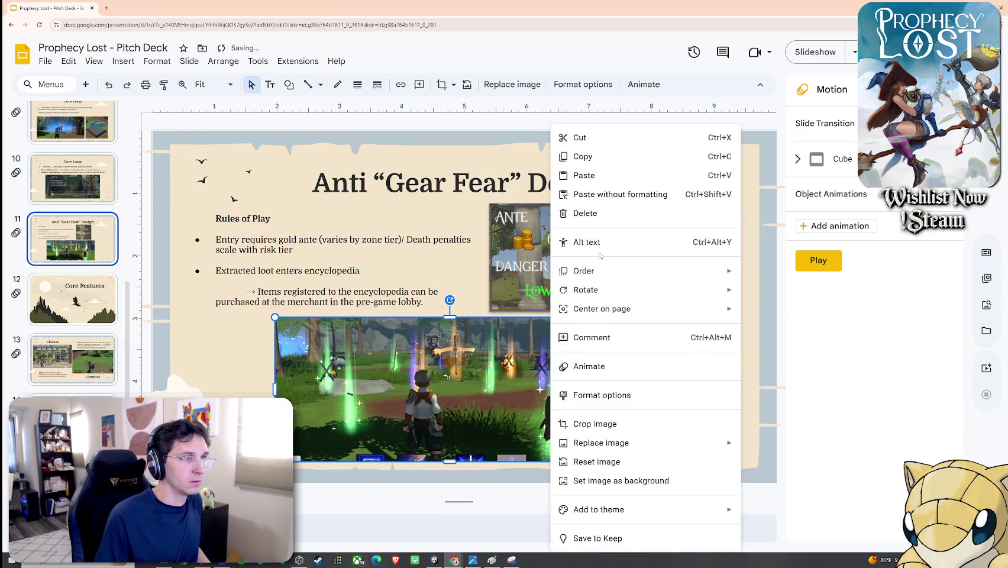
click(594, 423)
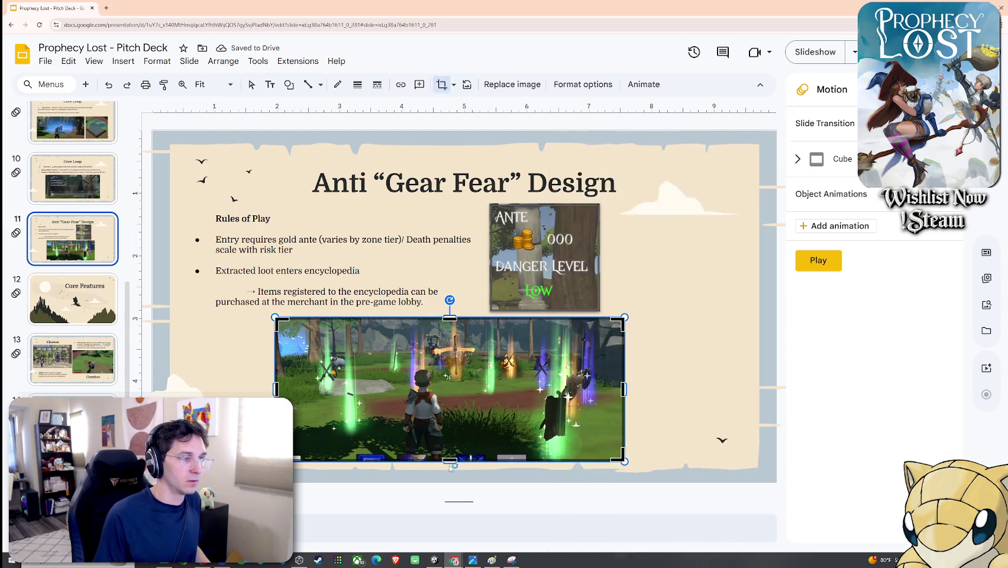
click(685, 443)
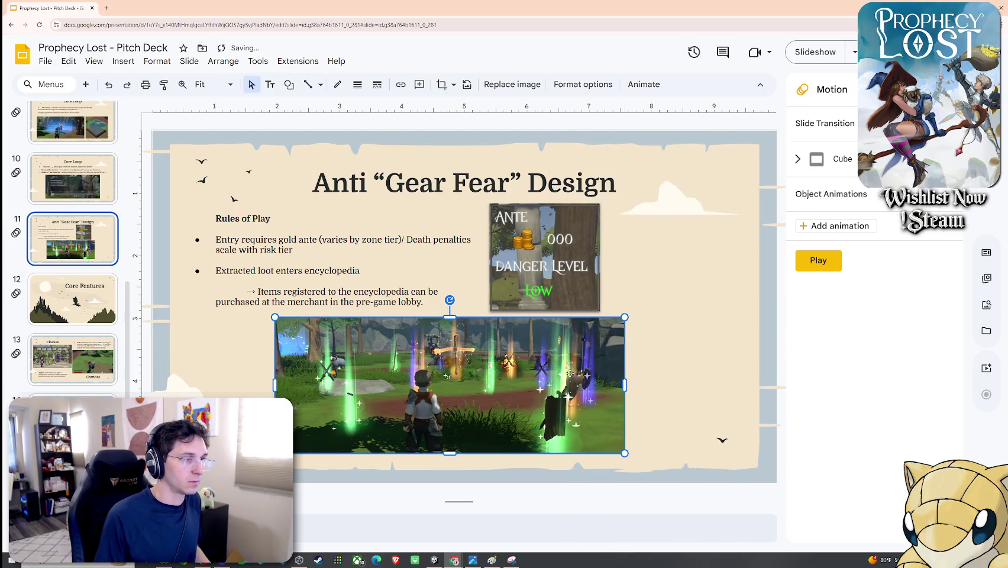
drag(570, 372, 588, 372)
click(658, 379)
Step: Move the ANTE image right, widen the Rules of Play box, and enlarge the screenshot beneath
mouse_move(579, 286)
mouse_down()
mouse_move(708, 261)
mouse_move(743, 265)
mouse_up()
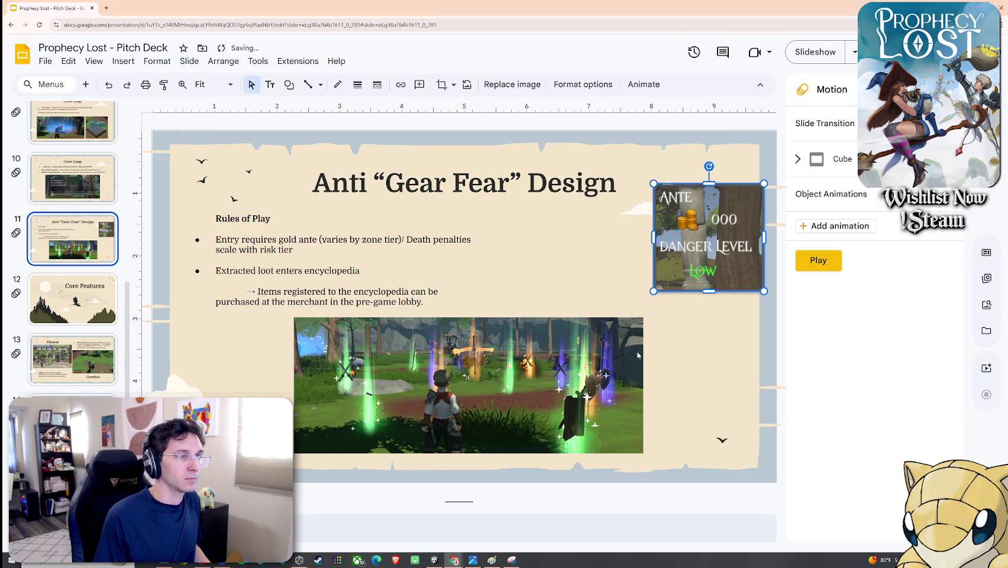
drag(562, 384, 520, 381)
click(426, 271)
drag(485, 260, 589, 256)
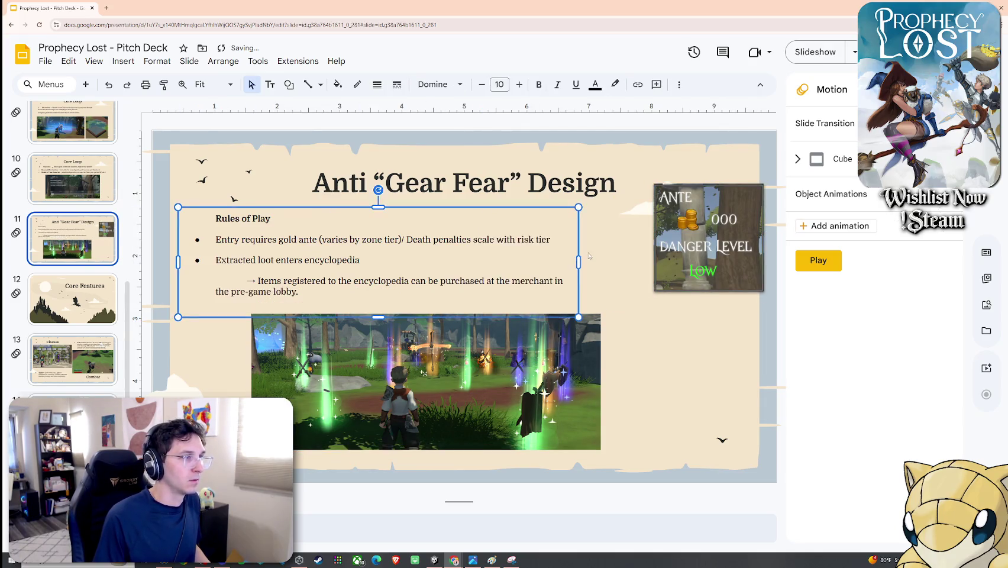
drag(686, 252, 665, 276)
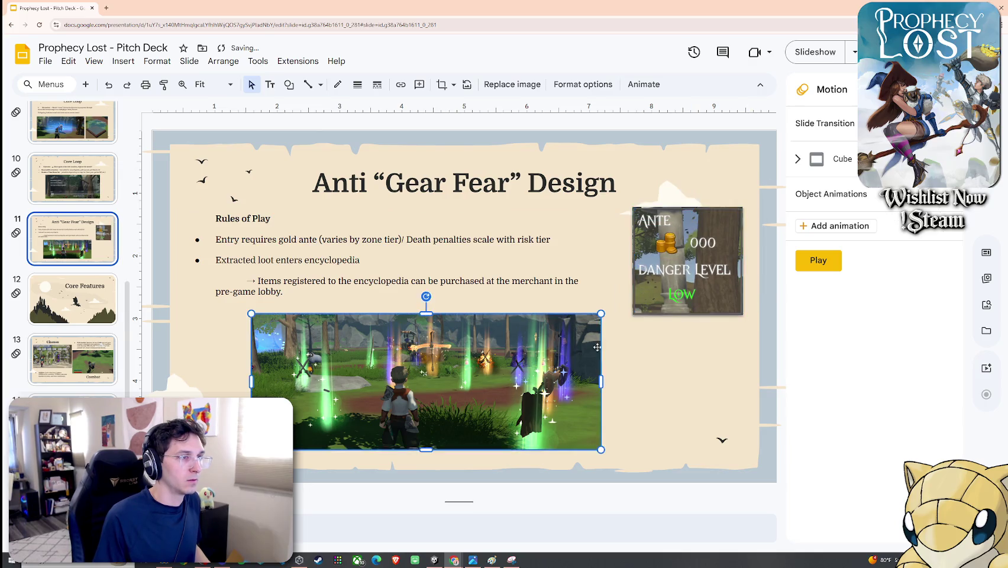
drag(518, 398, 454, 385)
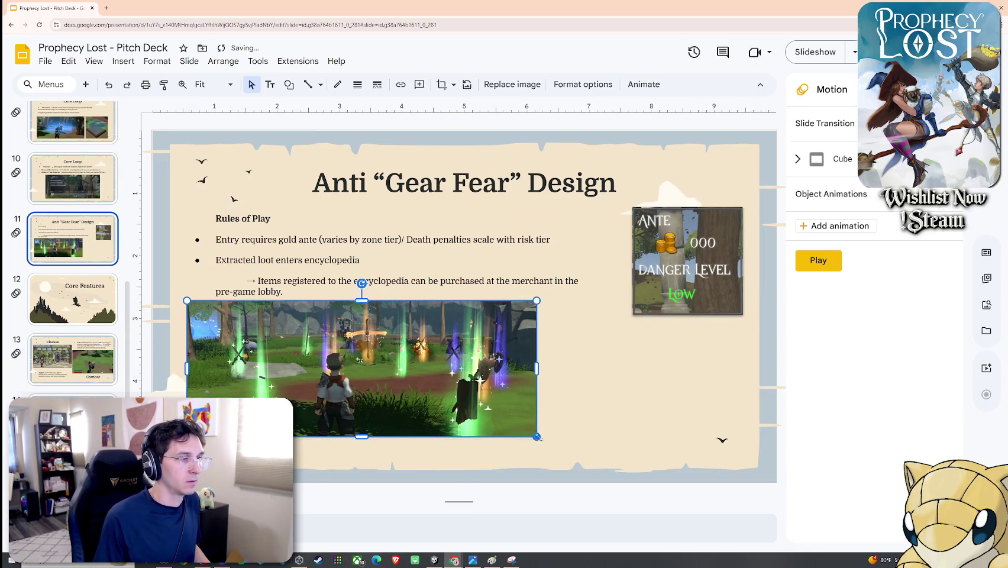
drag(538, 438, 598, 460)
drag(589, 421, 571, 432)
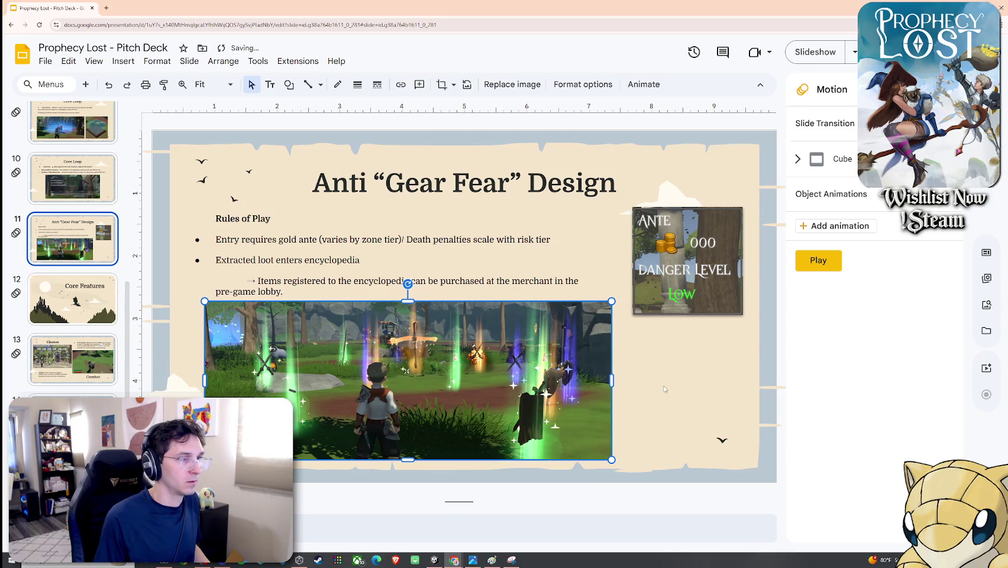
click(189, 61)
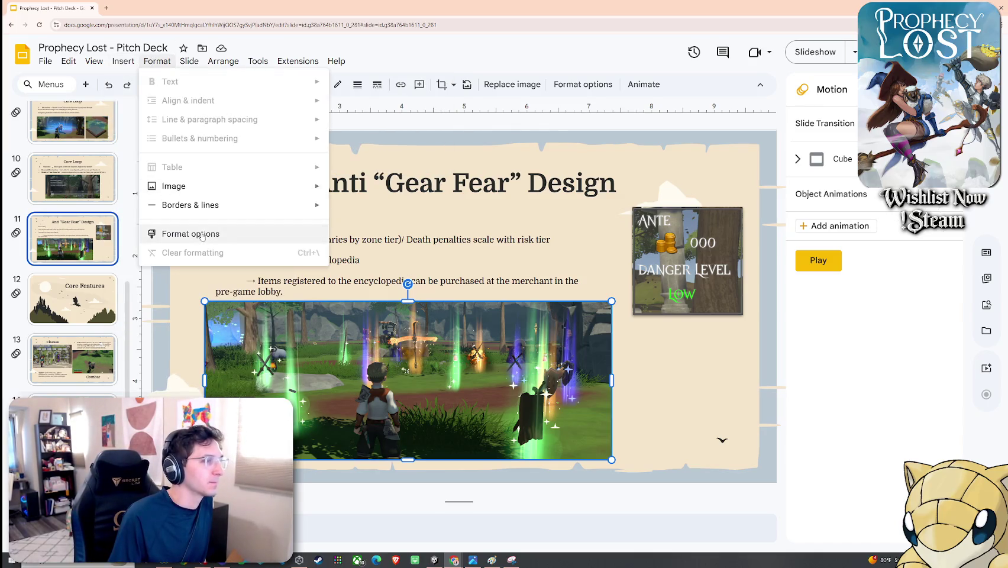
Step: Try a reflection and round border join on the screenshot, then undo the reflection
click(190, 233)
click(94, 61)
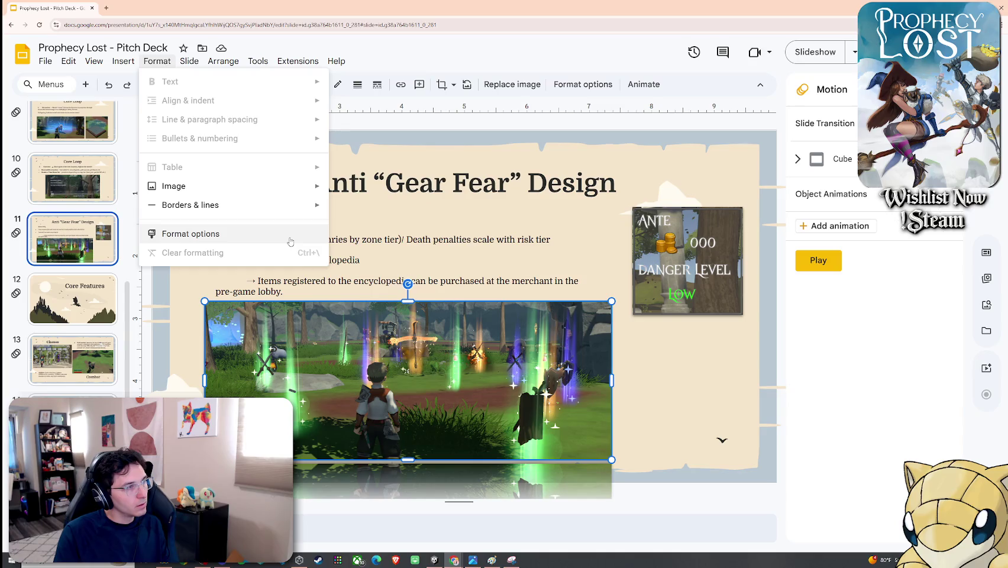
mouse_move(189, 205)
click(525, 288)
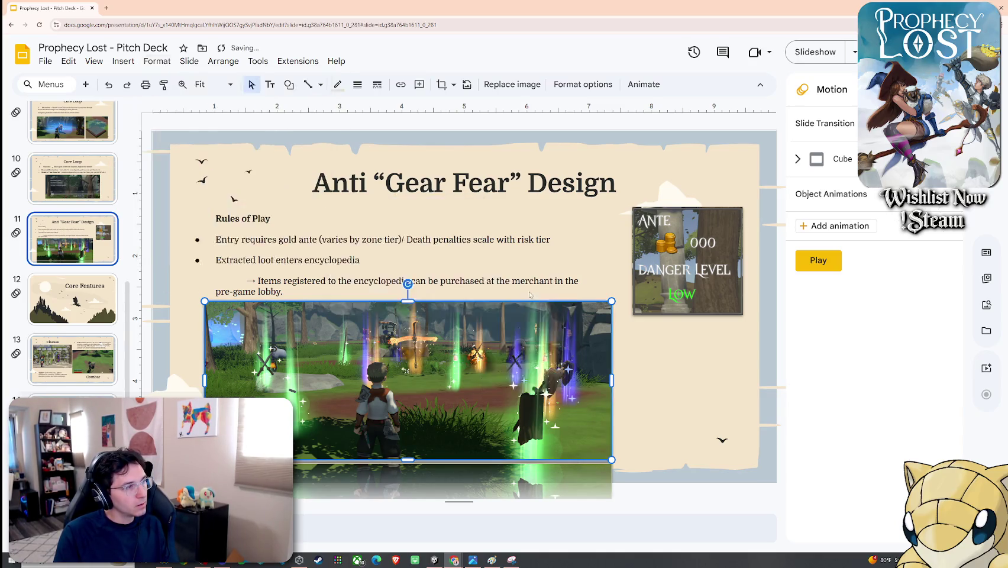
click(642, 352)
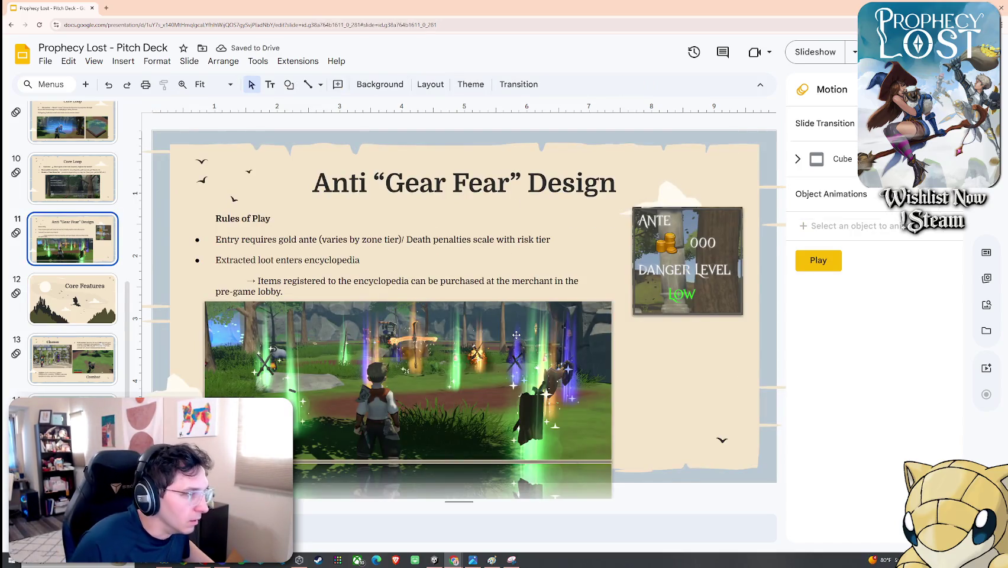
key(ctrl+z)
click(633, 351)
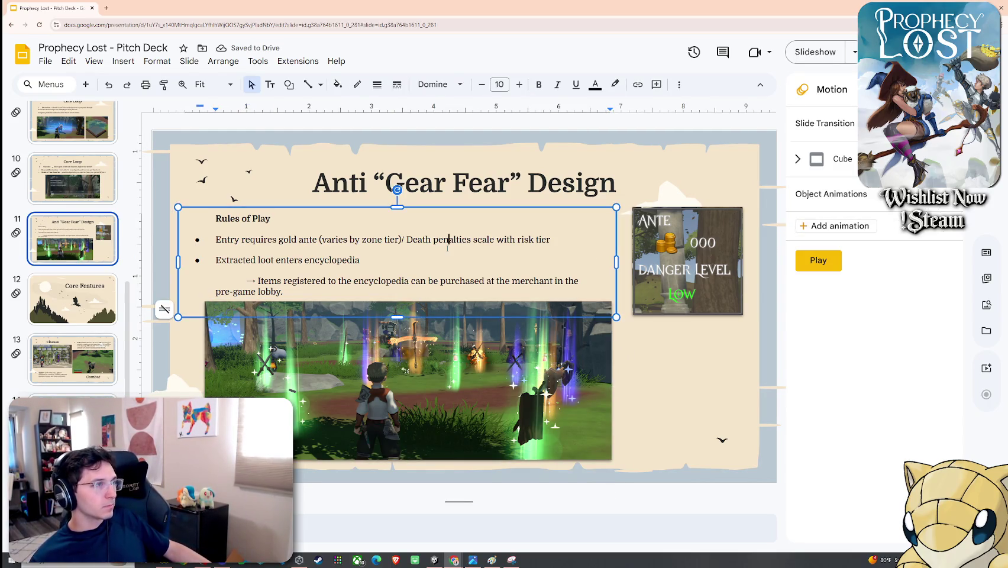
Step: Widen the Rules of Play box and move the ANTE image lower, enlarging it
mouse_move(614, 264)
mouse_down()
mouse_move(638, 264)
mouse_move(619, 261)
mouse_up()
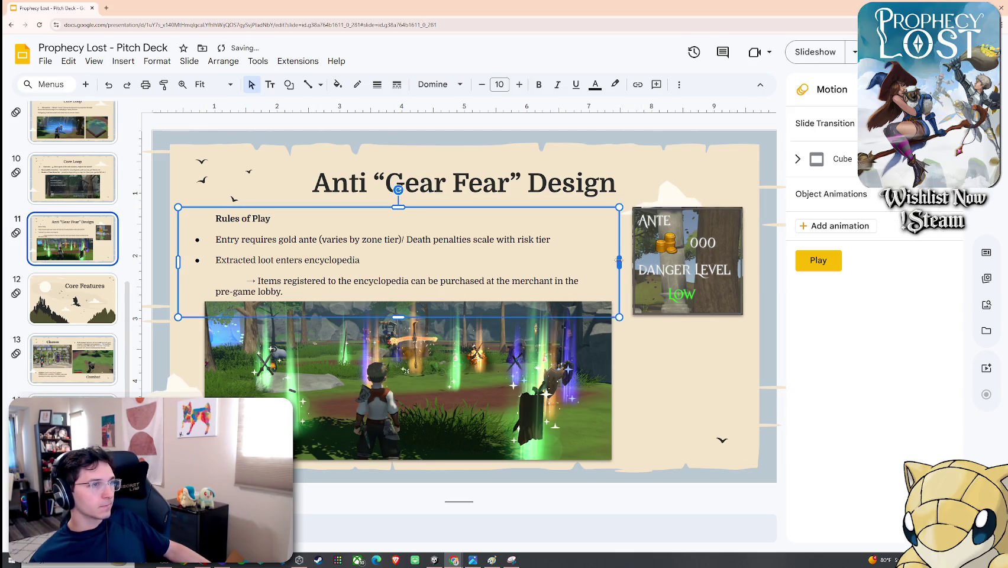
click(626, 261)
mouse_move(646, 215)
mouse_down()
mouse_move(648, 255)
mouse_move(679, 313)
mouse_up()
drag(728, 336, 753, 363)
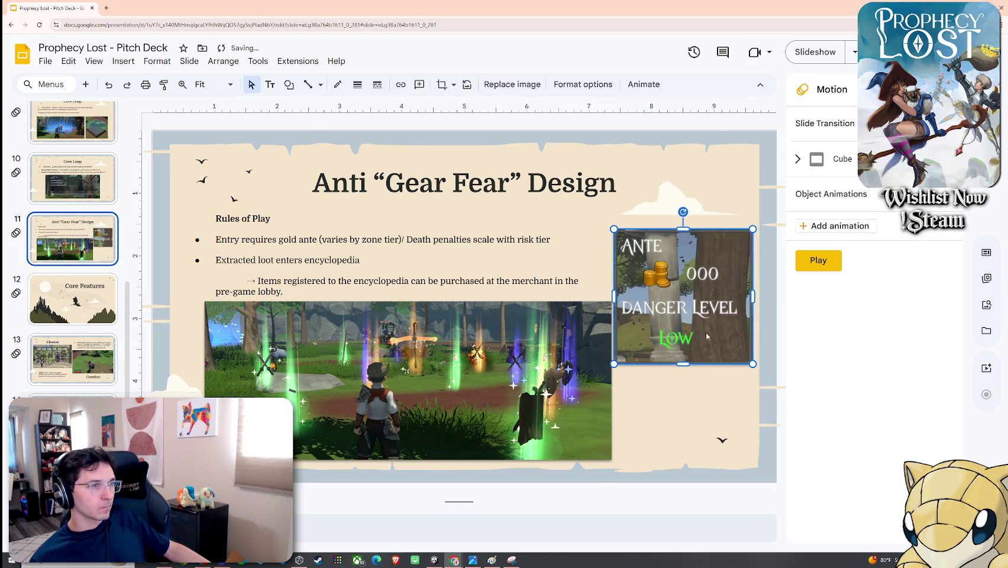
drag(568, 368, 550, 368)
drag(669, 277, 665, 277)
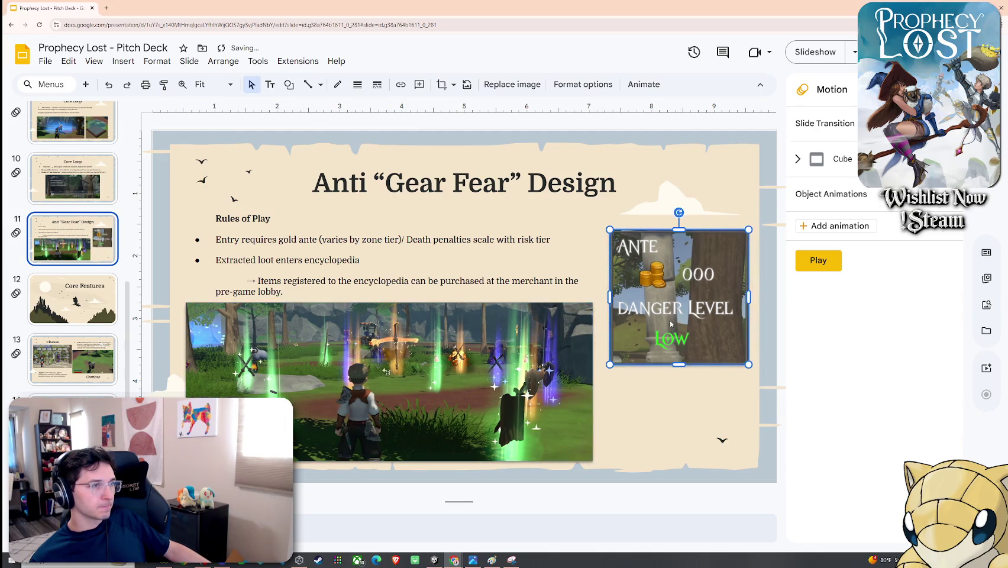
key(Escape)
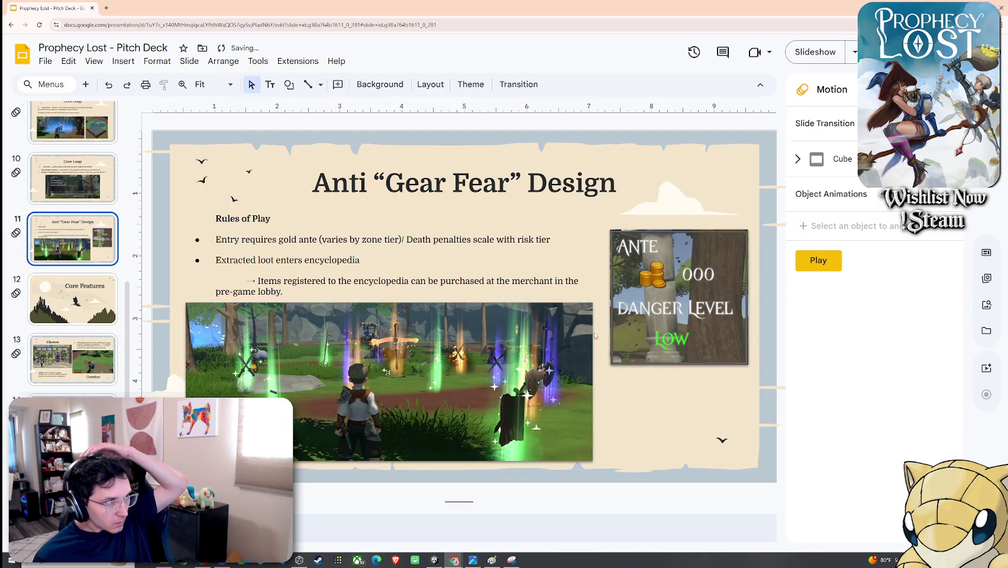
Step: Crop the gameplay screenshot's left edge and shift it slightly left
click(558, 352)
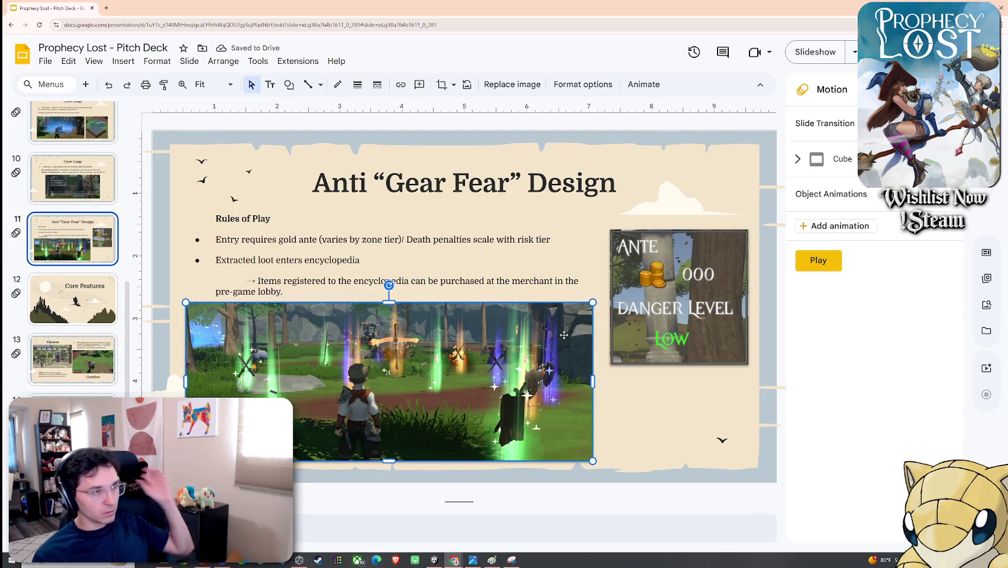
right_click(561, 351)
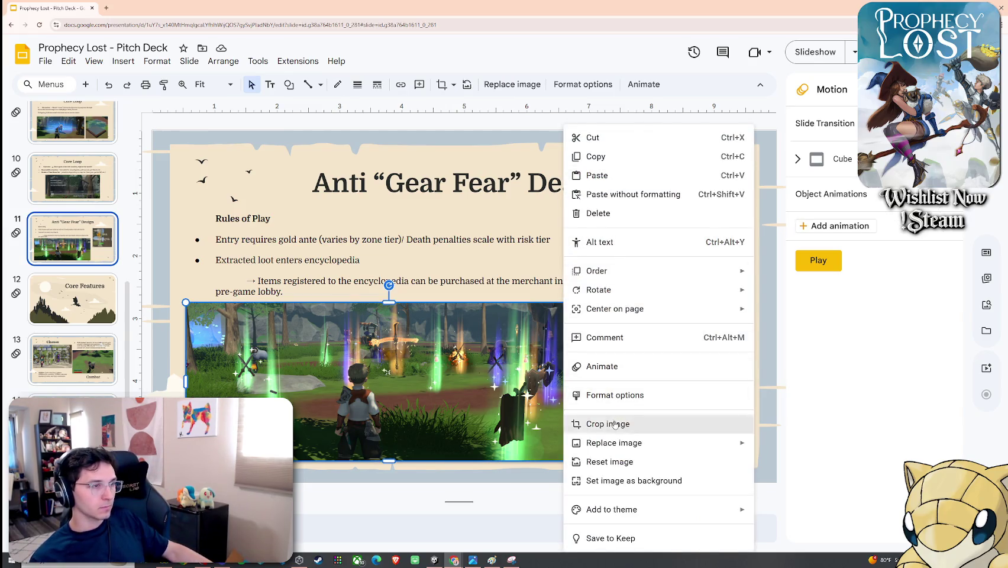
click(609, 424)
drag(187, 383, 206, 384)
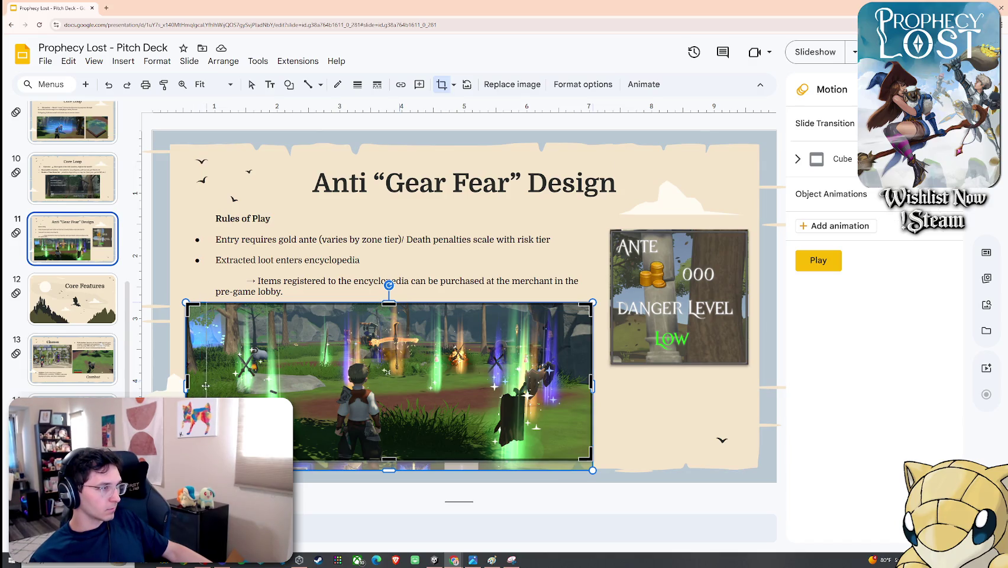
key(Return)
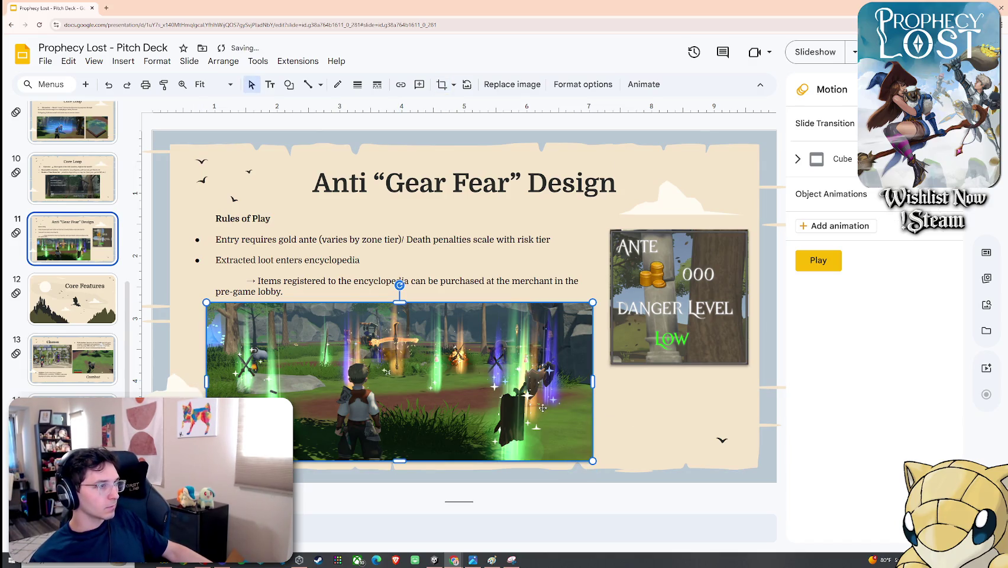
drag(543, 408, 538, 408)
key(Escape)
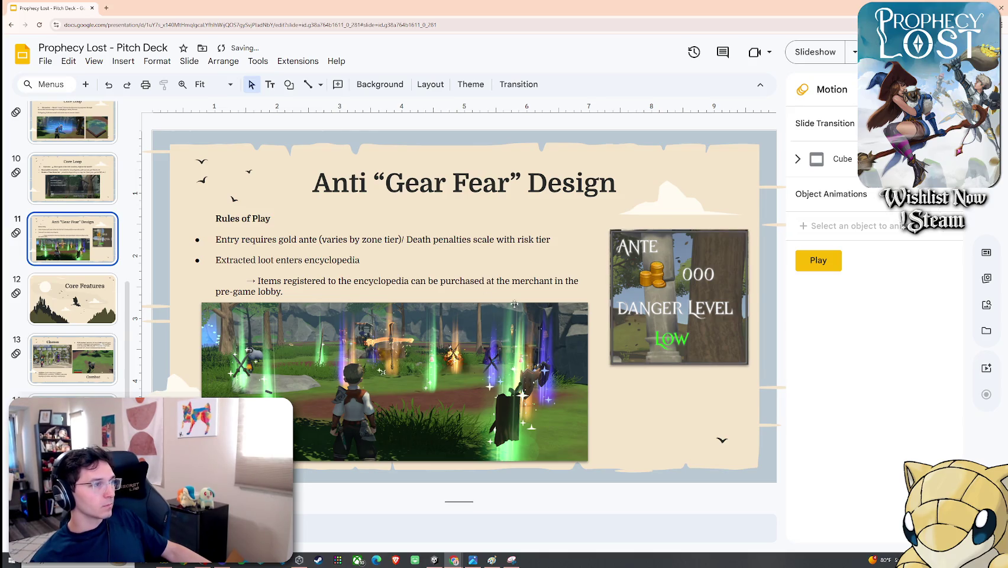
Step: Go through Core Features and Classes to the Emergent Gameplay slide
click(112, 295)
click(114, 361)
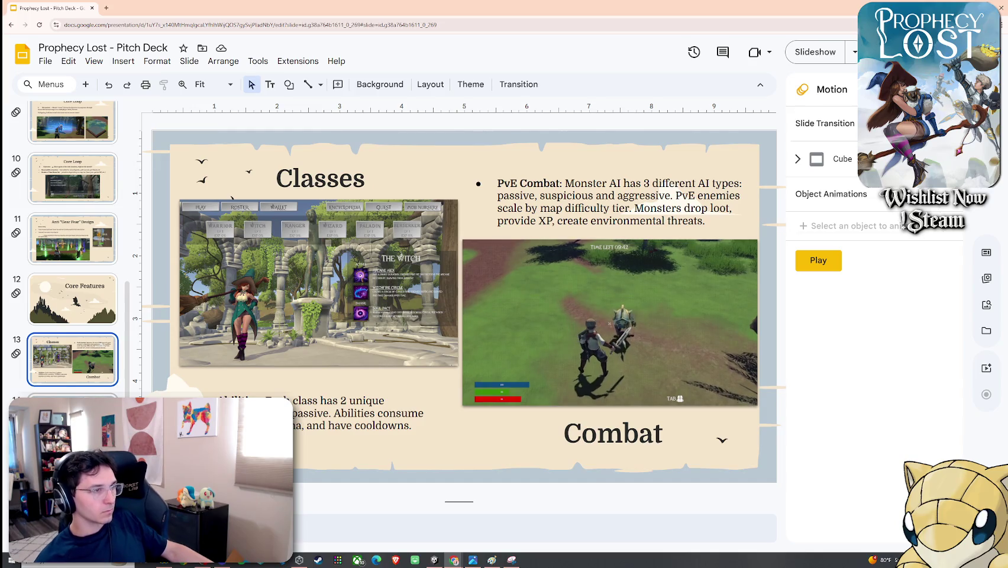
key(Down)
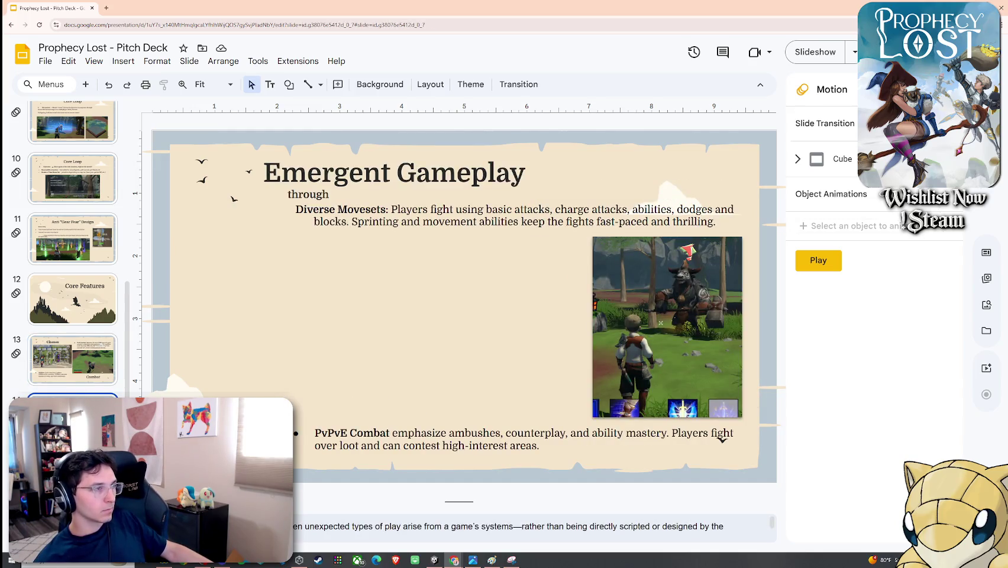
scroll(92, 333, up, 1)
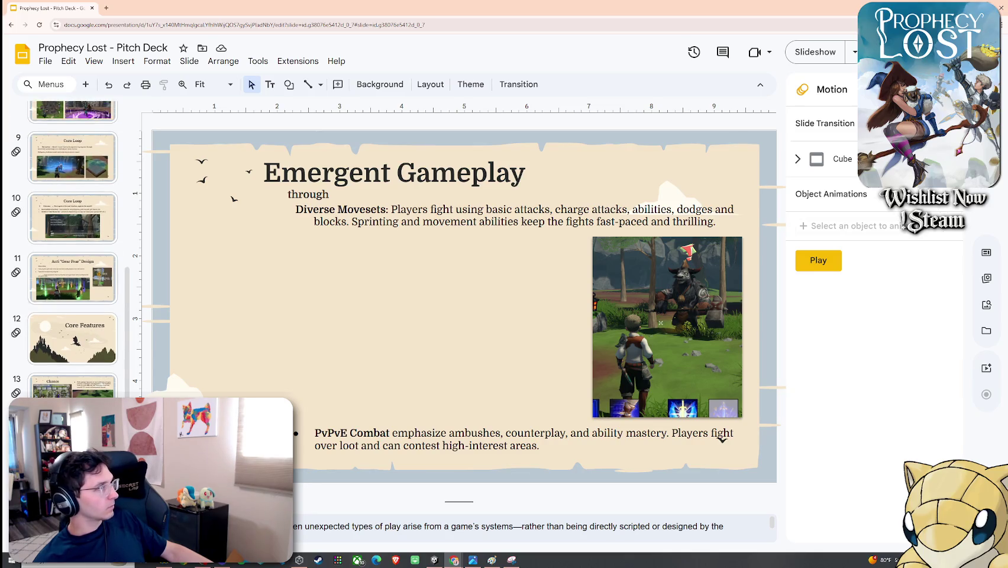
Step: Go to the In-Match Objectives Core Loop slide and select the tree-monster screenshot
click(492, 560)
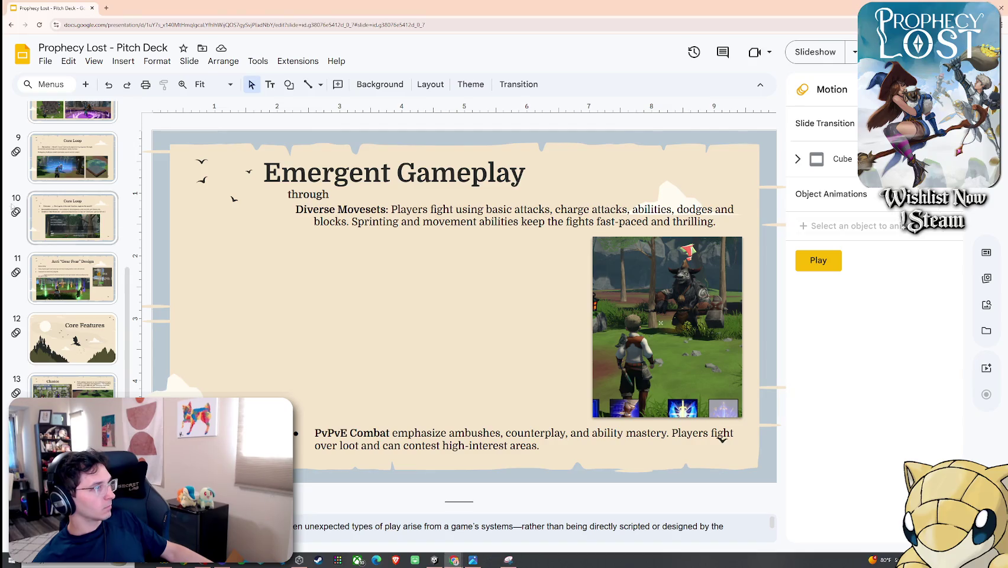
scroll(72, 248, up, 3)
scroll(72, 249, up, 2)
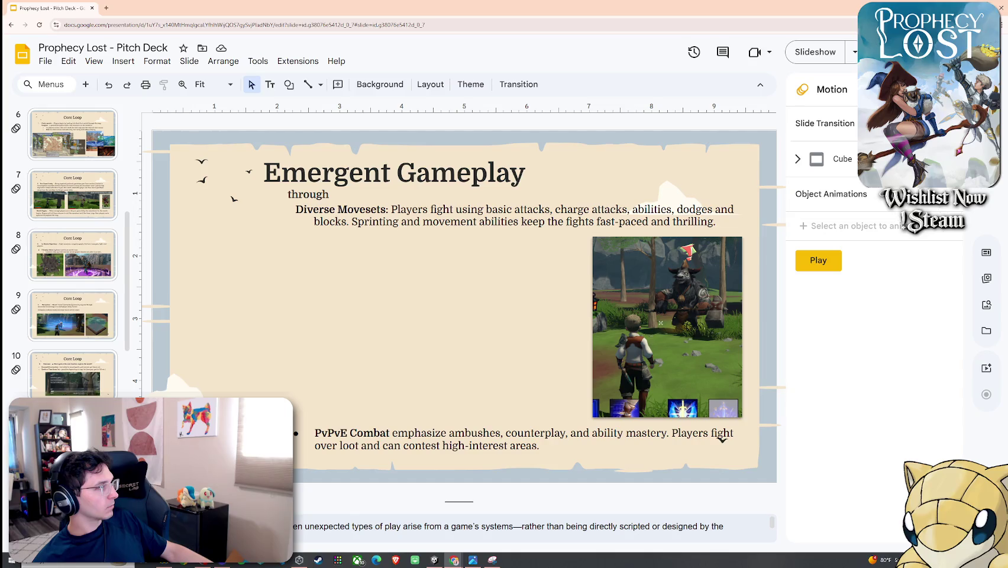
scroll(72, 248, up, 3)
click(89, 274)
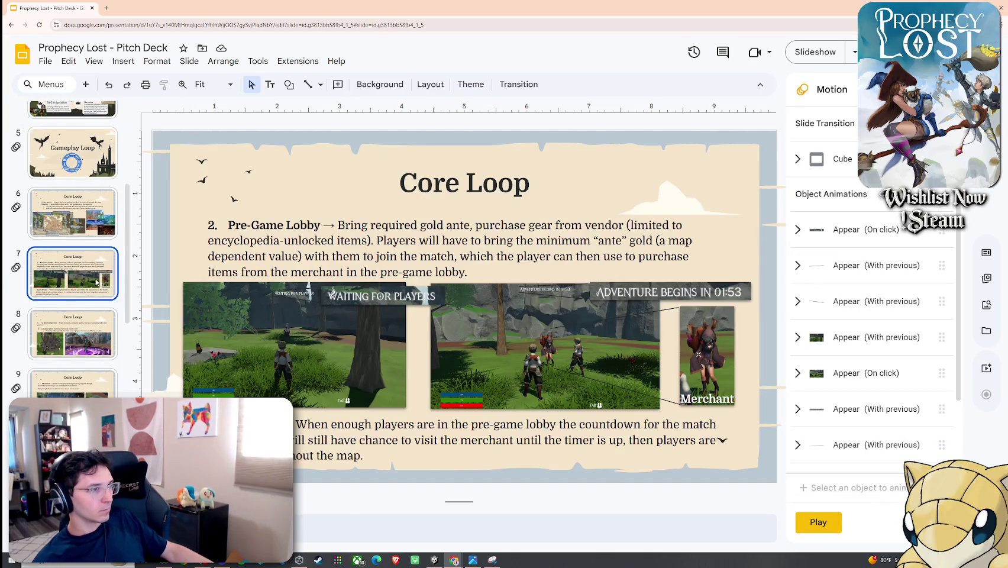
click(109, 335)
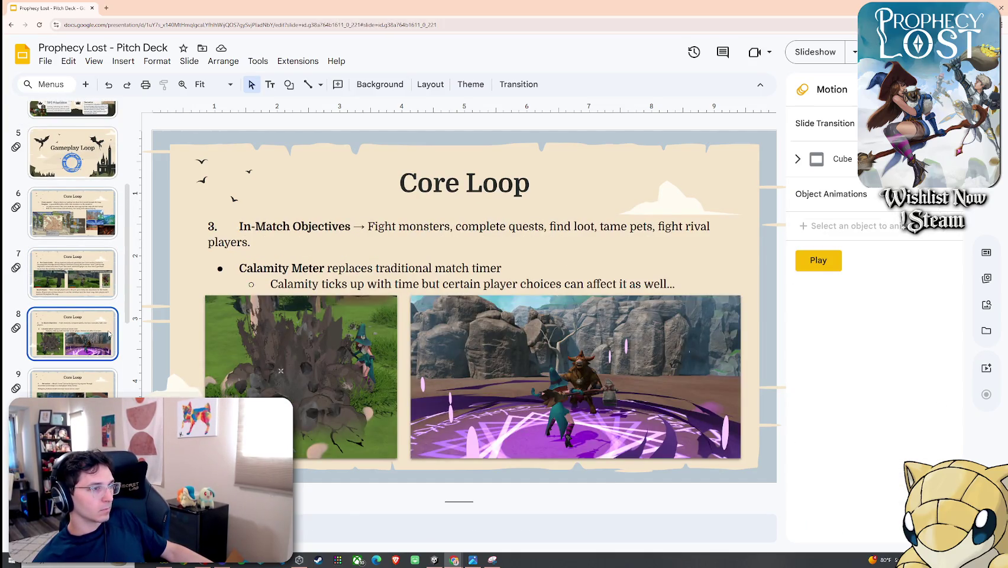
click(303, 386)
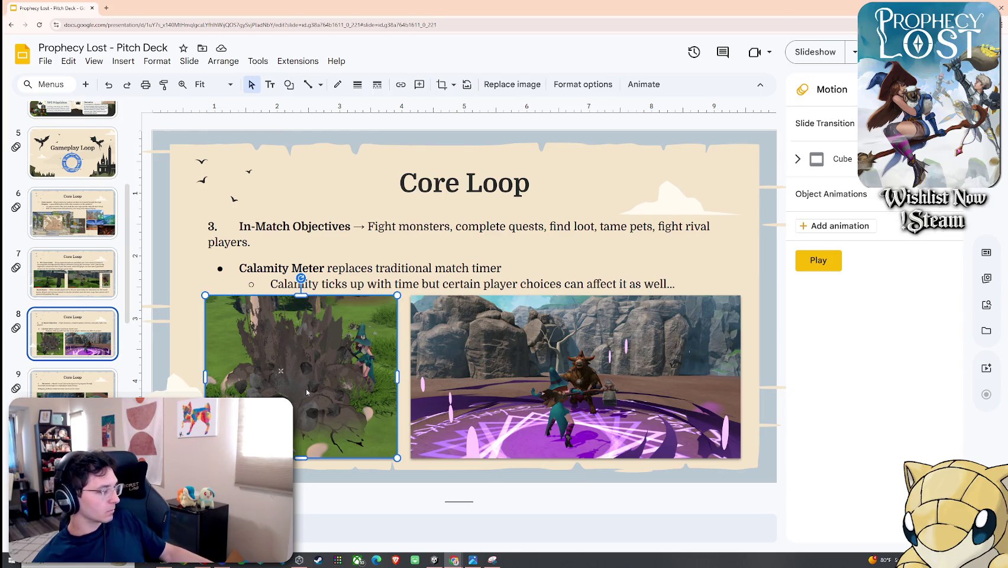
Step: Copy the tree-monster screenshot and paste it under the Emergent Gameplay text
scroll(77, 349, down, 2)
scroll(77, 349, down, 2)
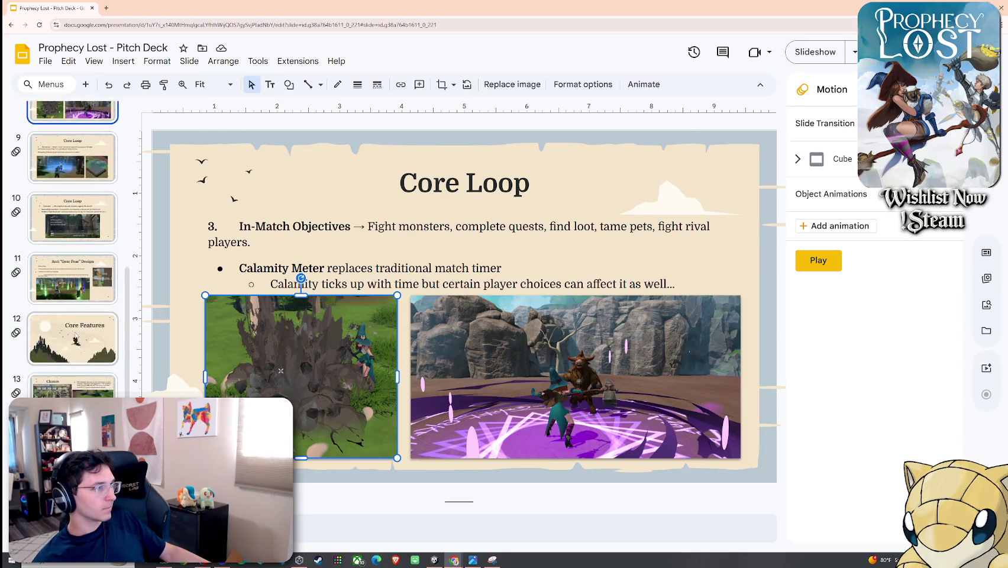
key(ctrl+c)
key(Page_Up)
key(ctrl+v)
mouse_move(333, 357)
mouse_down()
mouse_move(324, 302)
mouse_move(312, 300)
mouse_up()
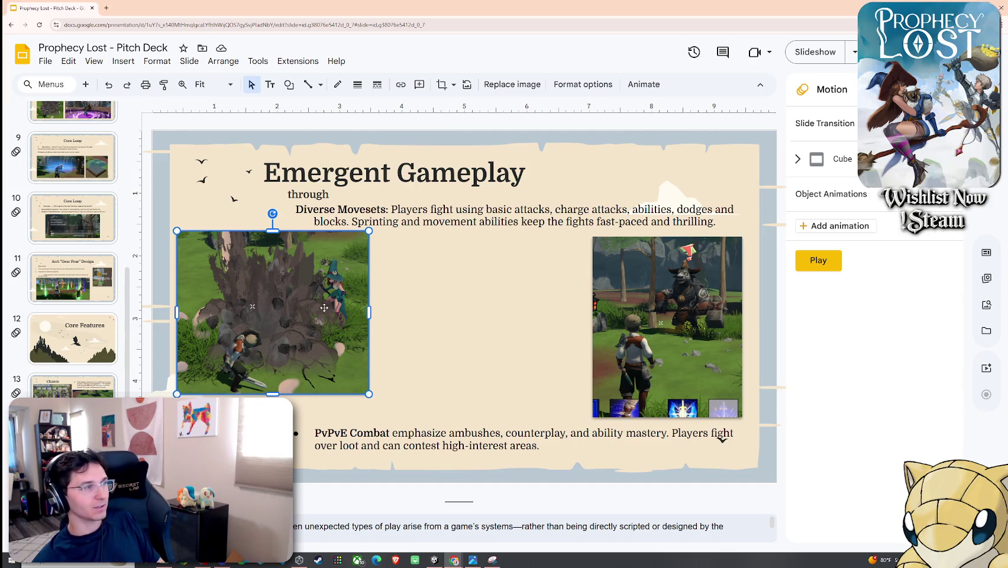
Step: Recrop the pasted screenshot to reveal more image on all four edges
drag(323, 308, 349, 313)
right_click(349, 316)
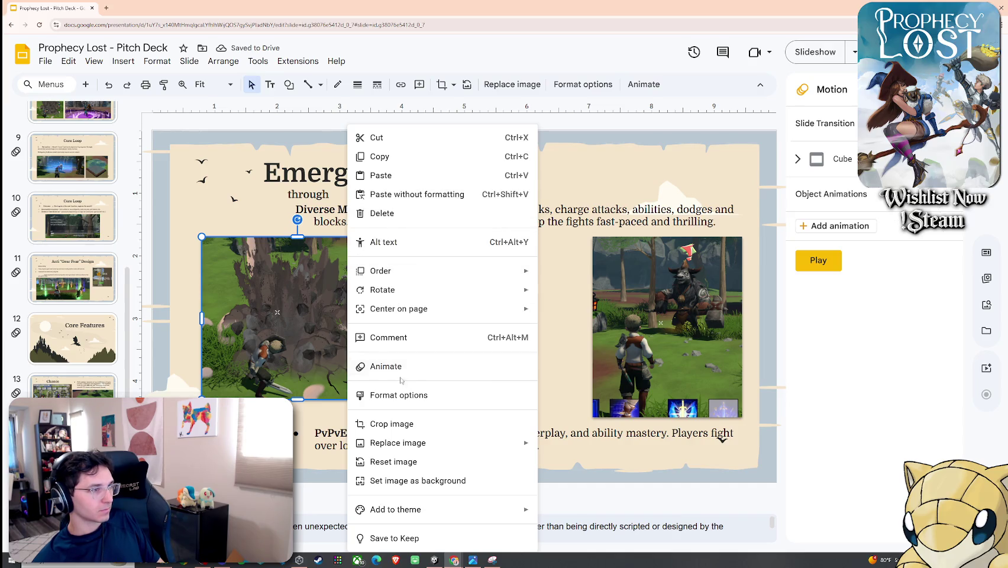
click(400, 424)
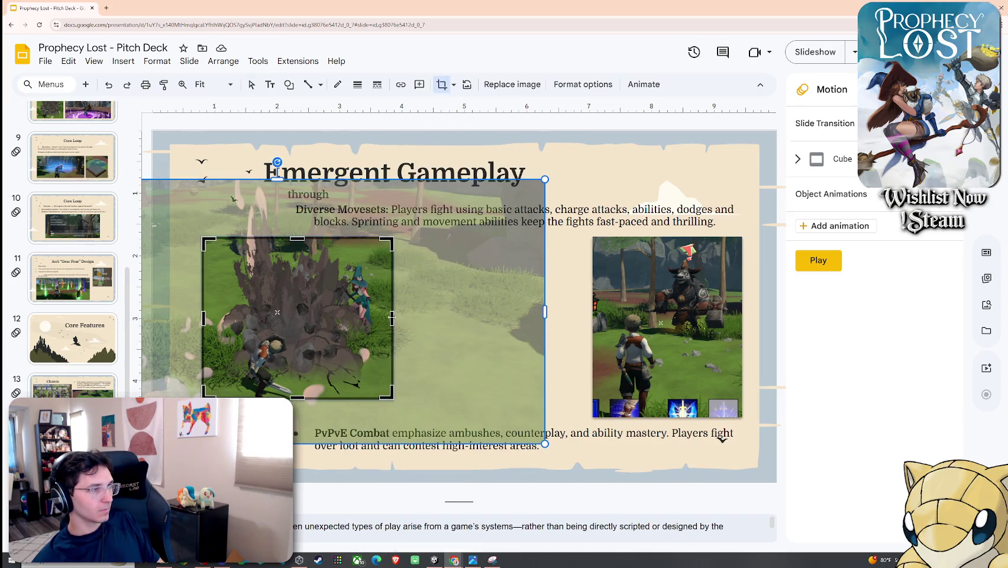
drag(391, 317, 471, 319)
drag(203, 319, 146, 320)
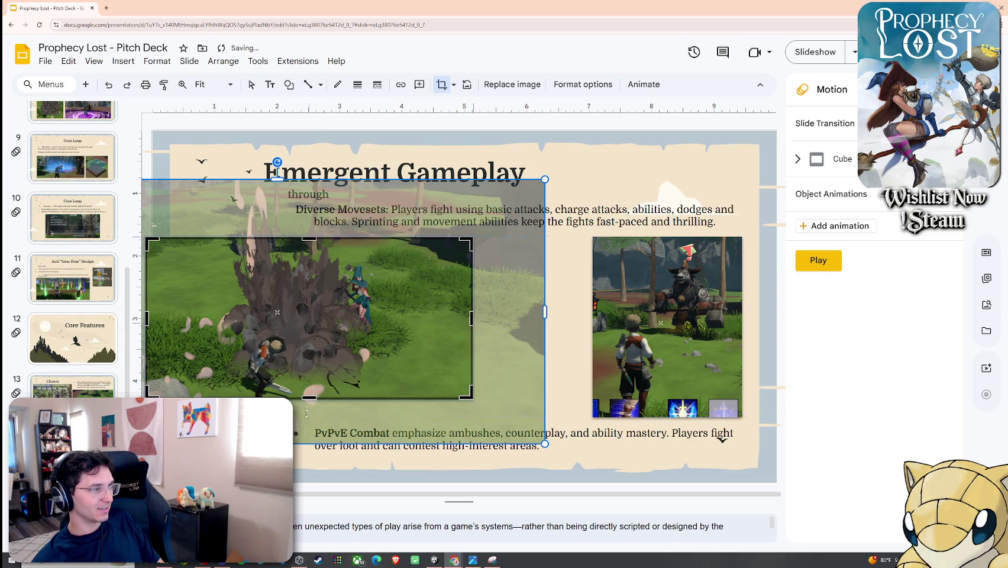
drag(309, 397, 316, 420)
drag(311, 240, 311, 227)
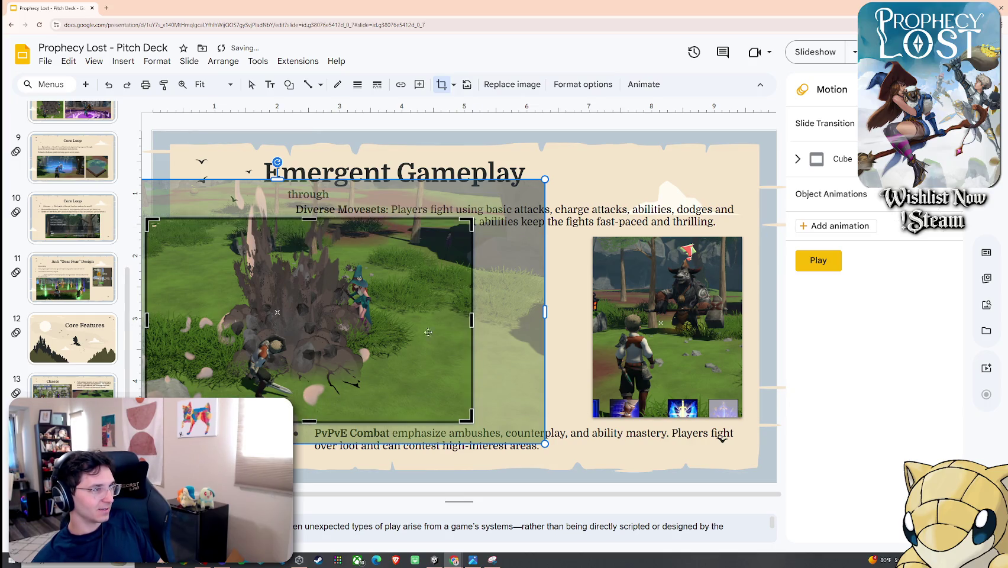
key(Return)
Step: Shrink the cropped screenshot and align both screenshots side by side under the text
drag(457, 378, 501, 386)
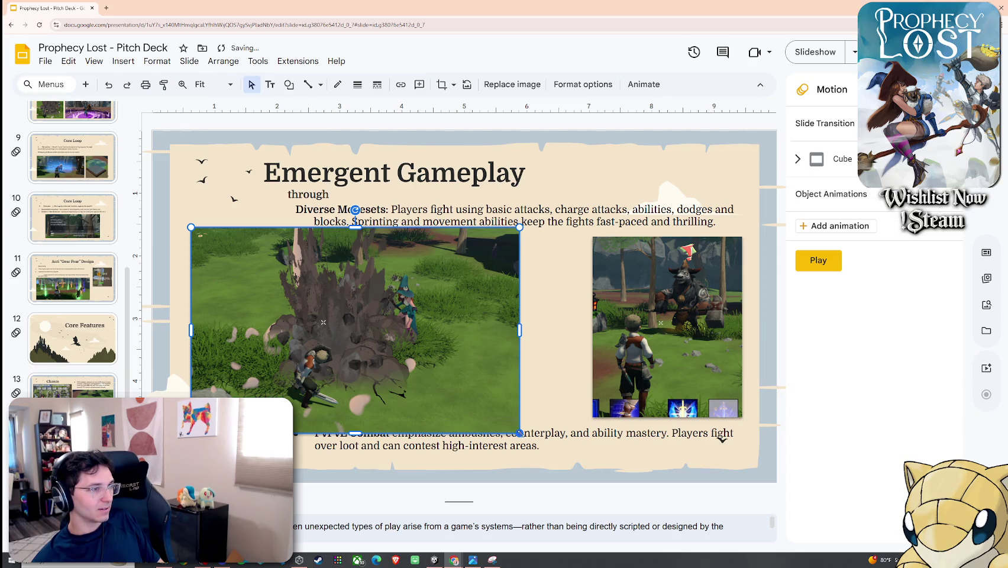
drag(519, 433, 478, 407)
drag(427, 377, 474, 387)
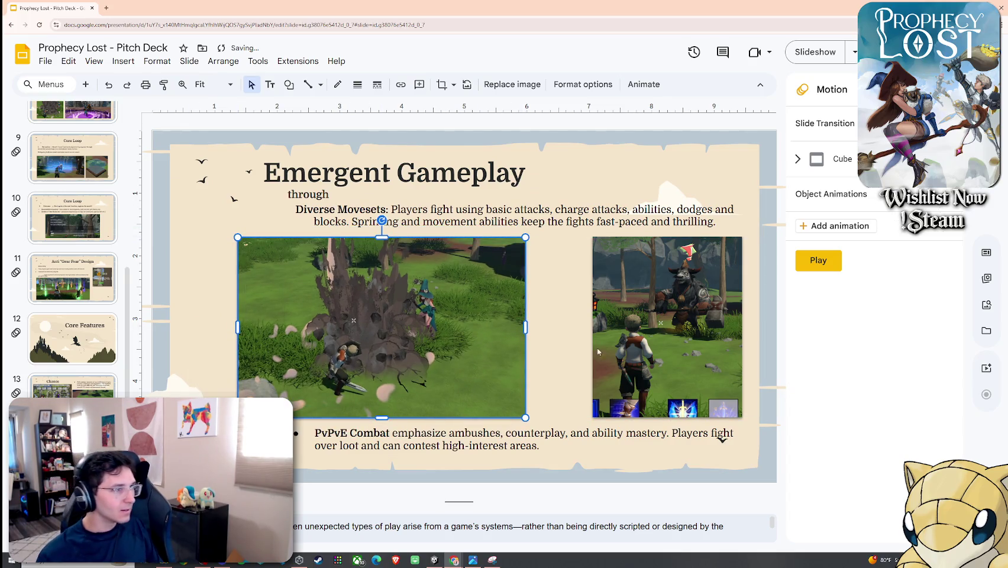
drag(614, 353, 594, 353)
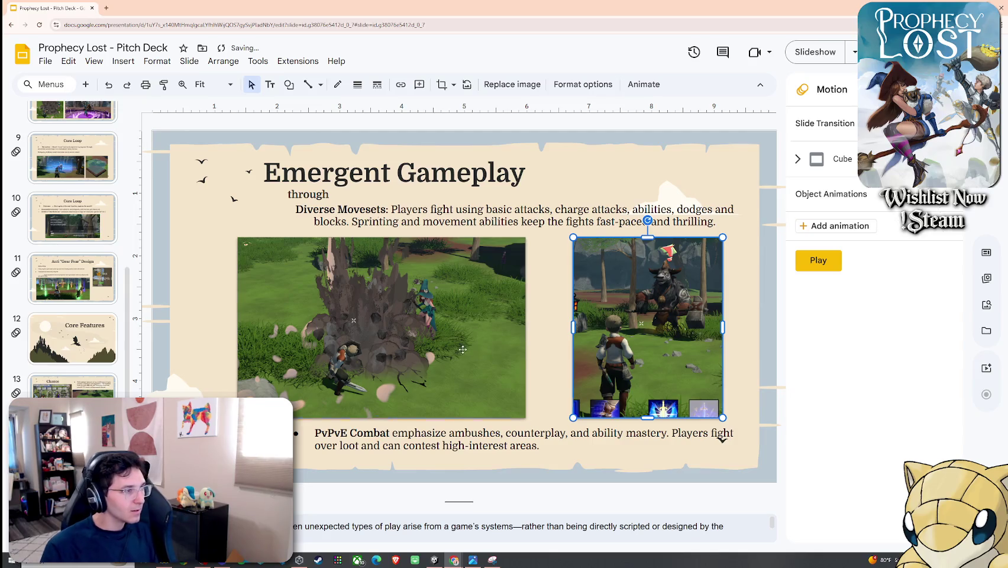
mouse_move(450, 353)
mouse_down()
mouse_move(426, 351)
mouse_move(474, 355)
mouse_up()
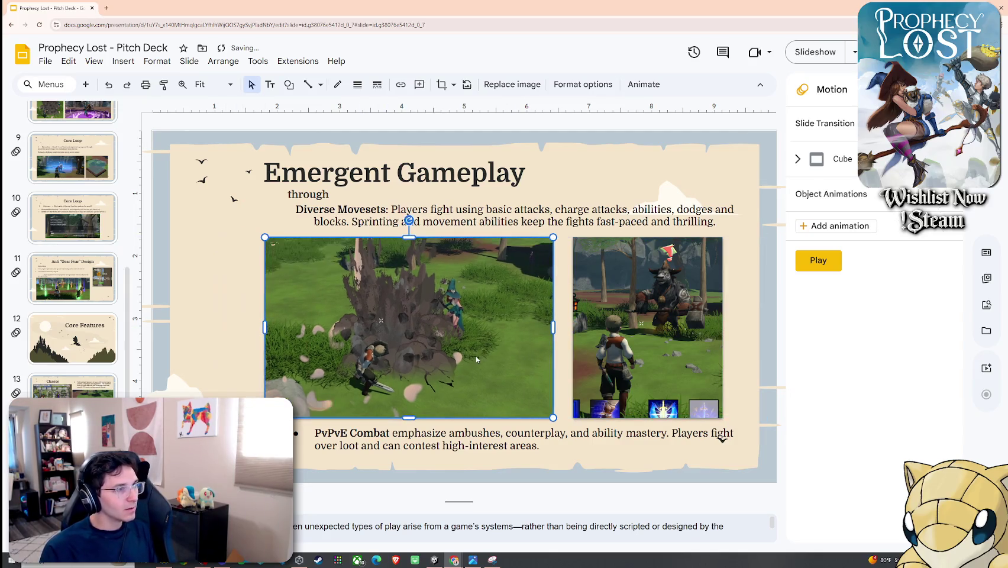
drag(542, 343, 470, 342)
right_click(470, 342)
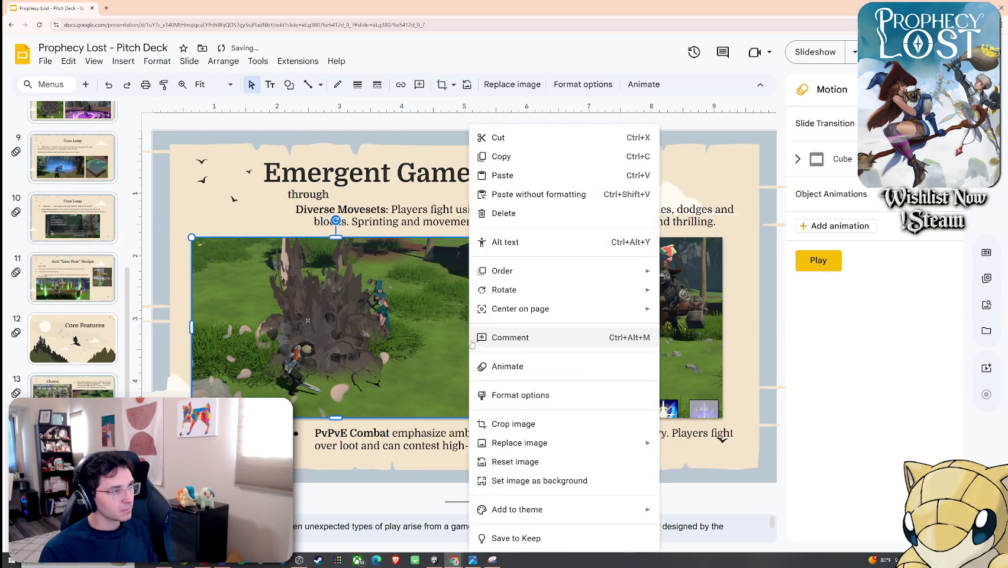
Step: Recrop the left screenshot, widening its left side and trimming the bottom
click(517, 425)
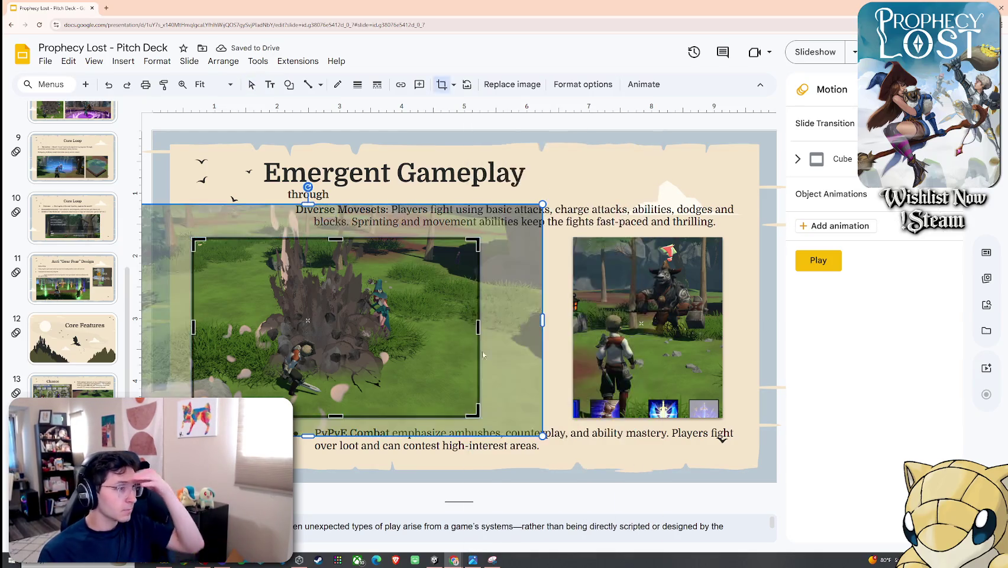
drag(194, 330, 172, 327)
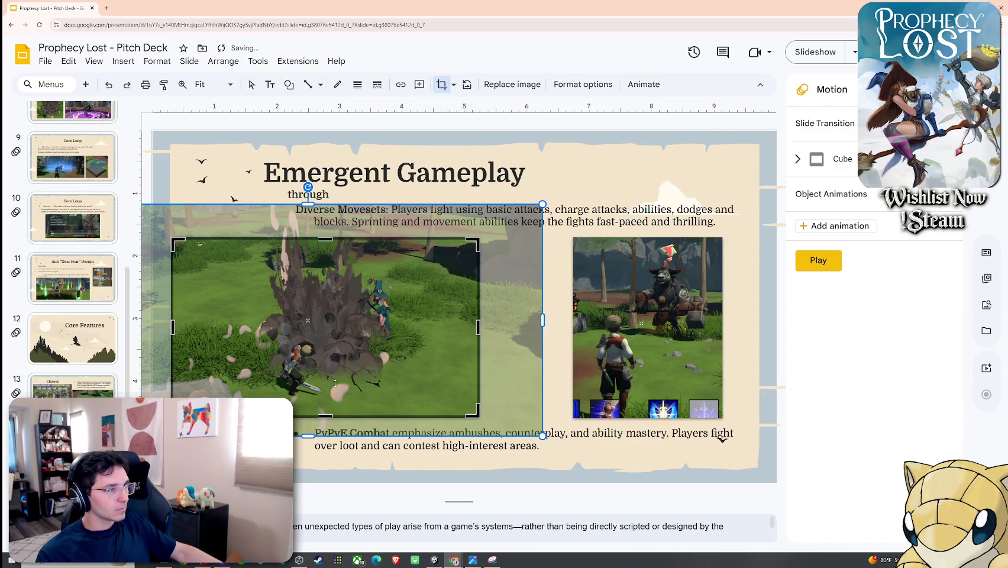
drag(323, 415, 324, 405)
key(Return)
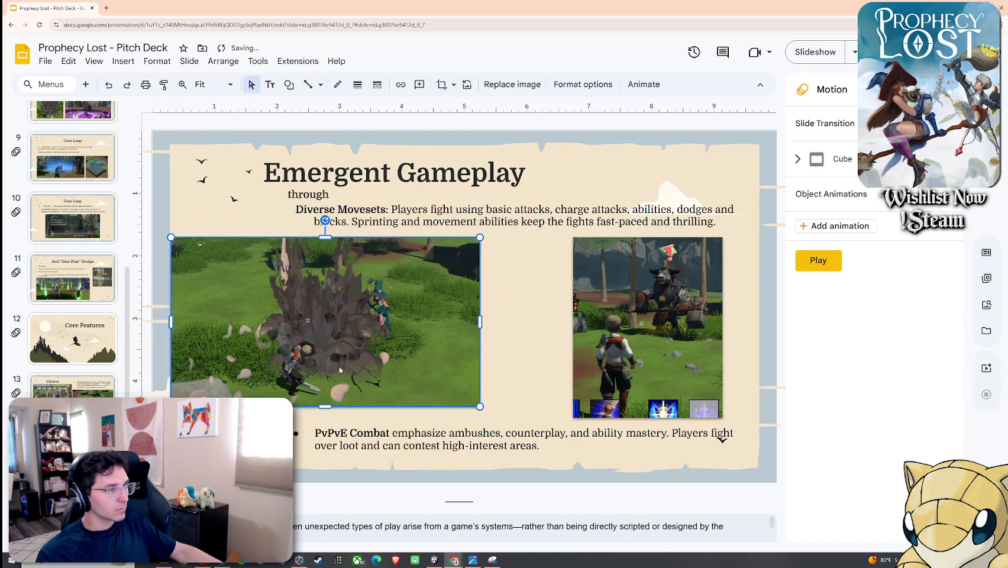
Step: Enlarge and position both screenshots as a matched-height pair across the slide
drag(345, 344, 359, 349)
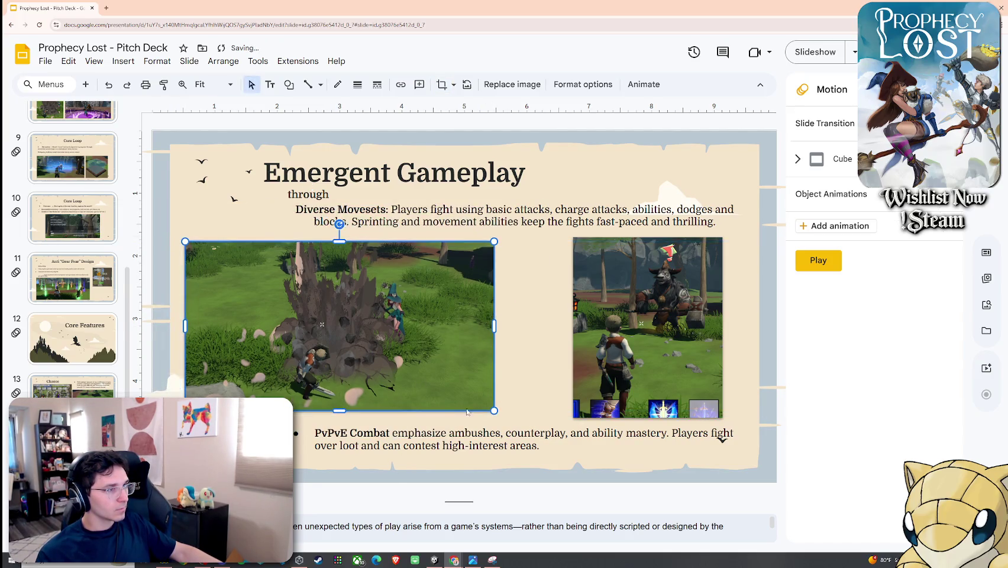
drag(493, 410, 532, 431)
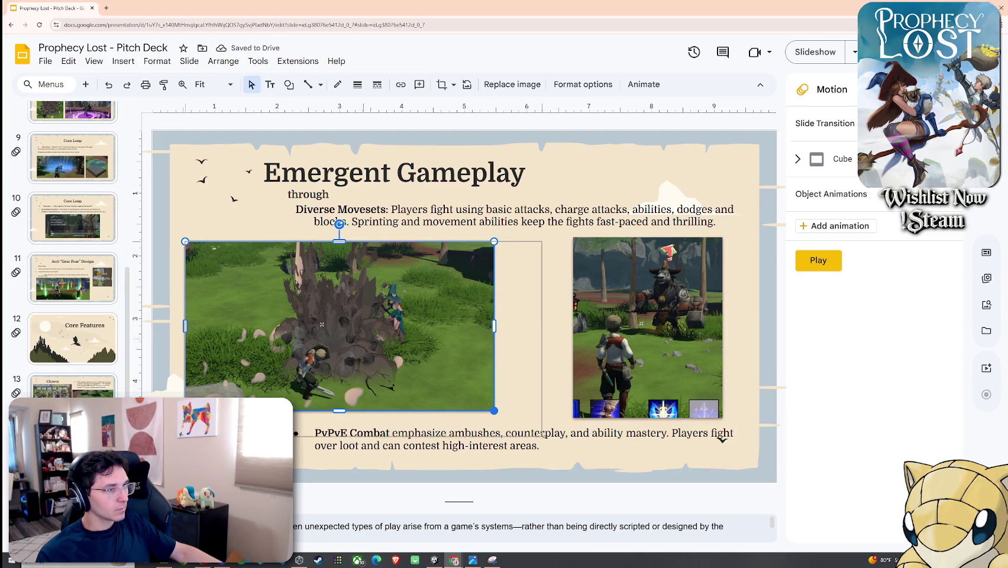
drag(477, 388, 515, 383)
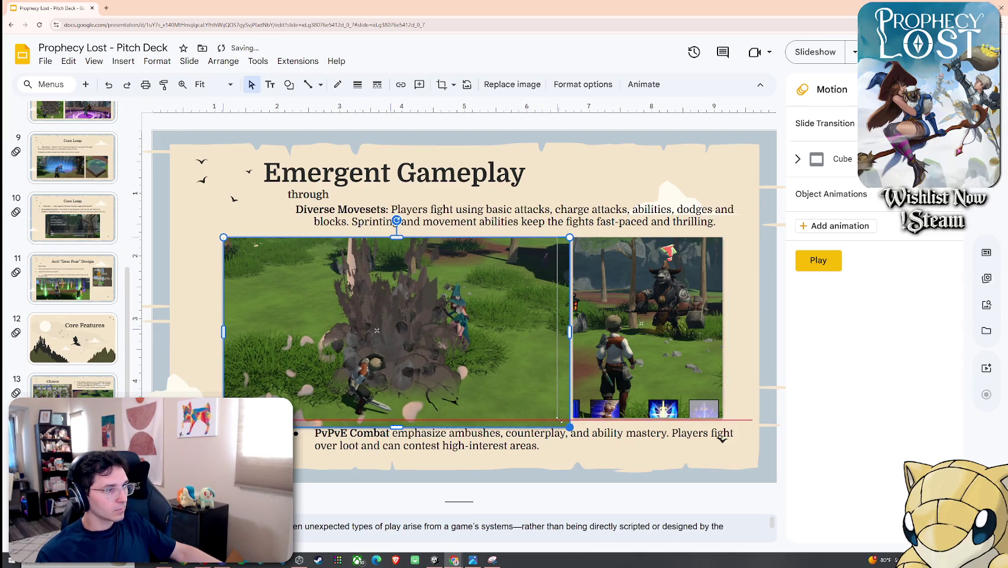
drag(569, 425, 557, 420)
drag(497, 386, 476, 385)
click(560, 368)
drag(604, 370, 593, 376)
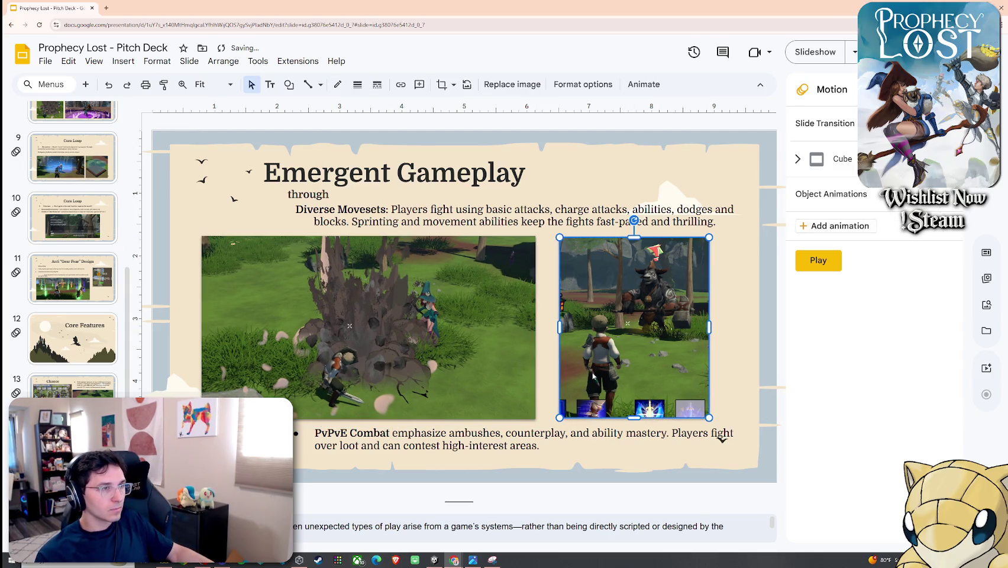
shift+click(493, 358)
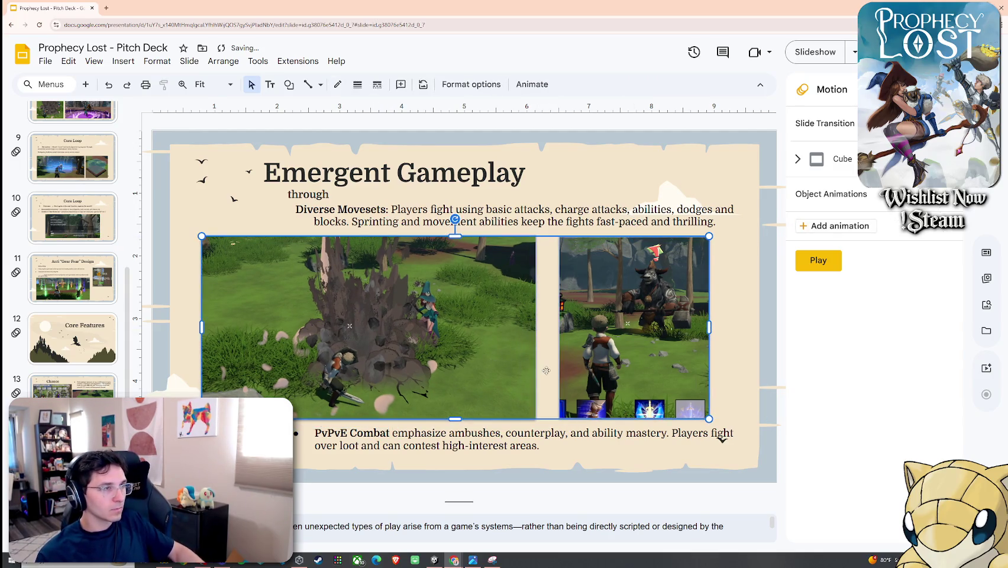
click(728, 389)
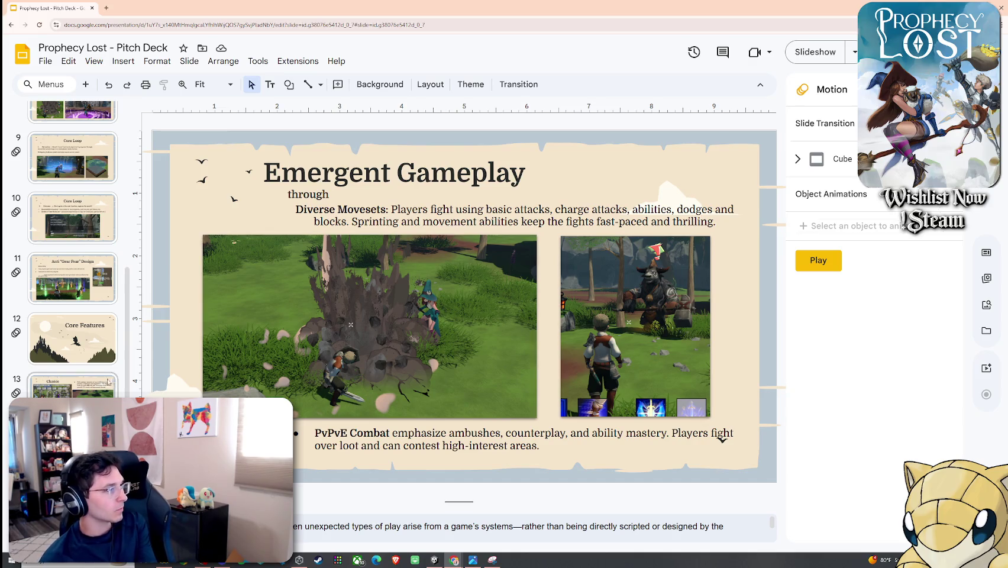
Step: Delete the empty Pets slide from the deck
scroll(72, 355, down, 2)
click(72, 388)
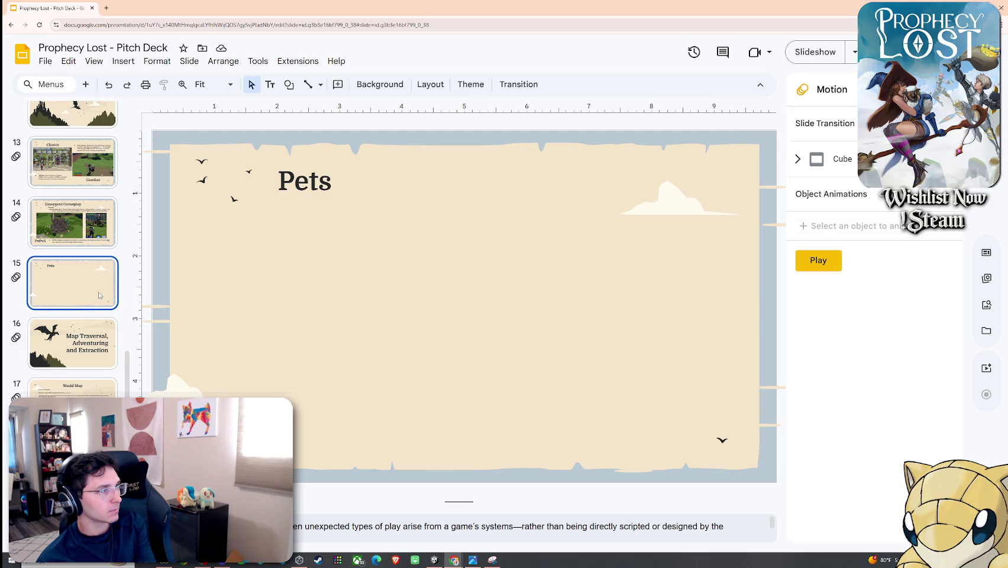
key(Delete)
key(Down)
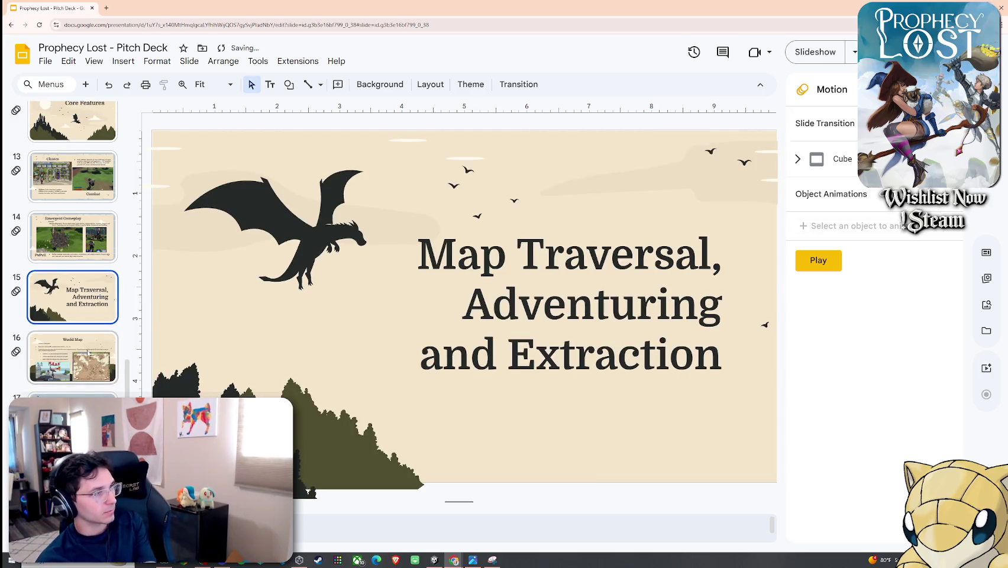
Step: On the closing slide, add a new title line 'Steam Next Fest OCTOBER' below 2026
click(90, 396)
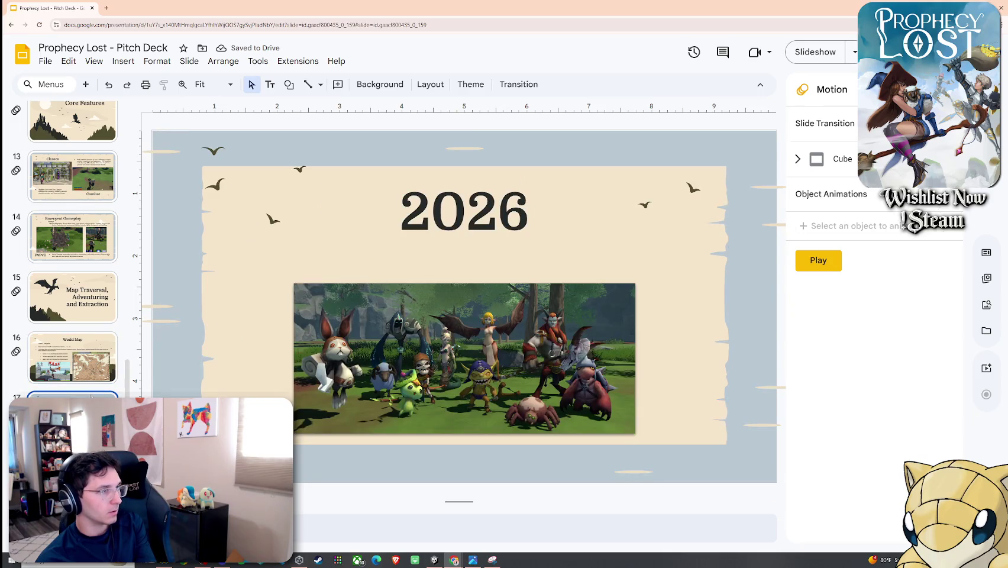
click(452, 229)
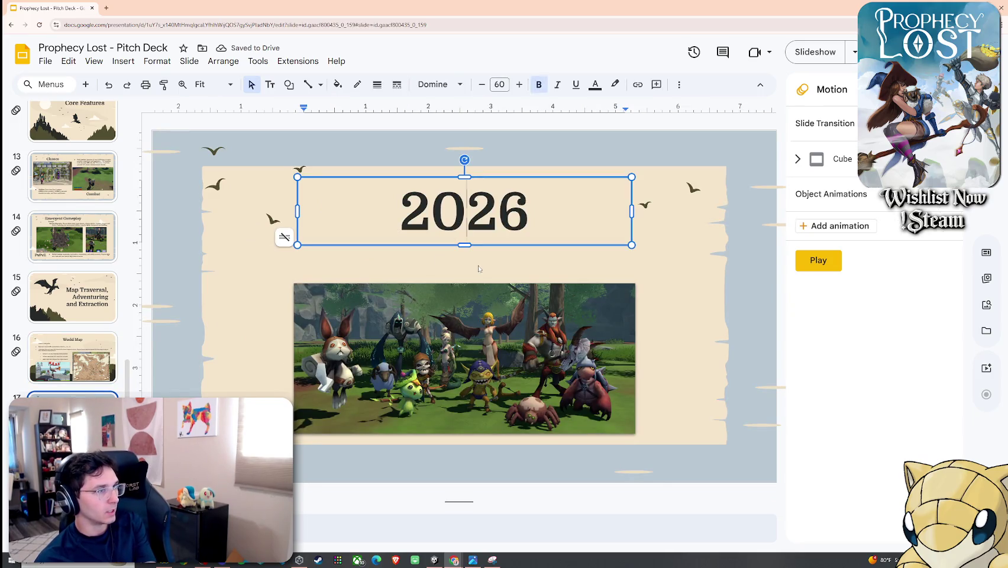
double_click(452, 229)
click(539, 234)
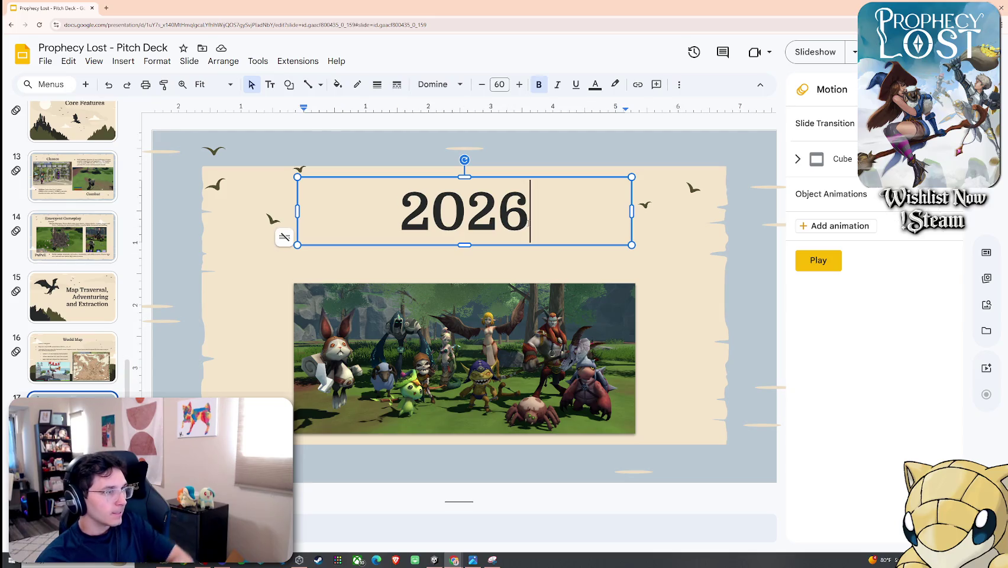
key(Return)
text(Steam NextFest OCTOBER)
key(BackSpace)
key(BackSpace)
key(BackSpace)
key(BackSpace)
key(BackSpace)
text(O)
key(BackSpace)
text(OCTOBER)
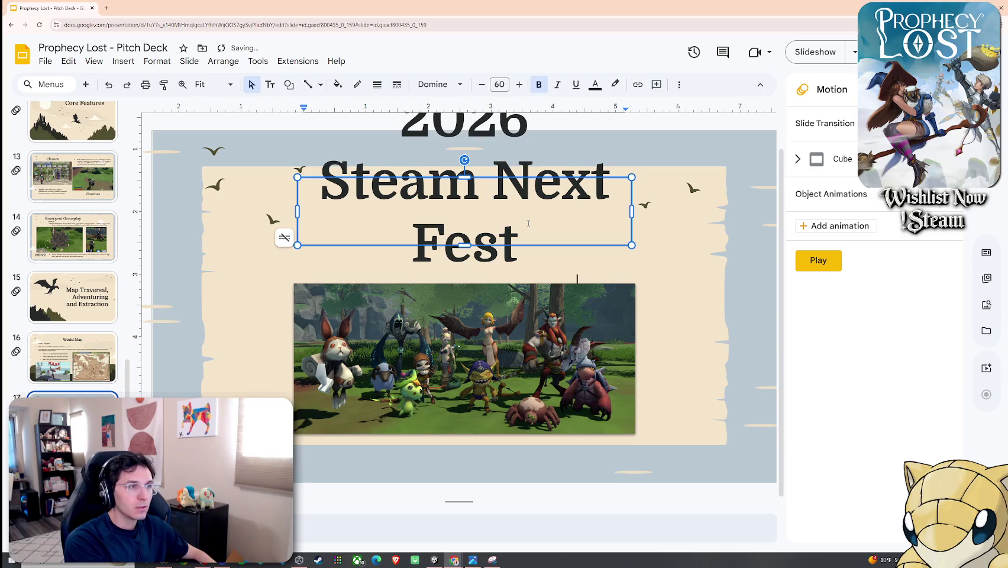
Step: Shrink the title text and widen its box on both sides so Steam Next Fest fits
key(ctrl+a)
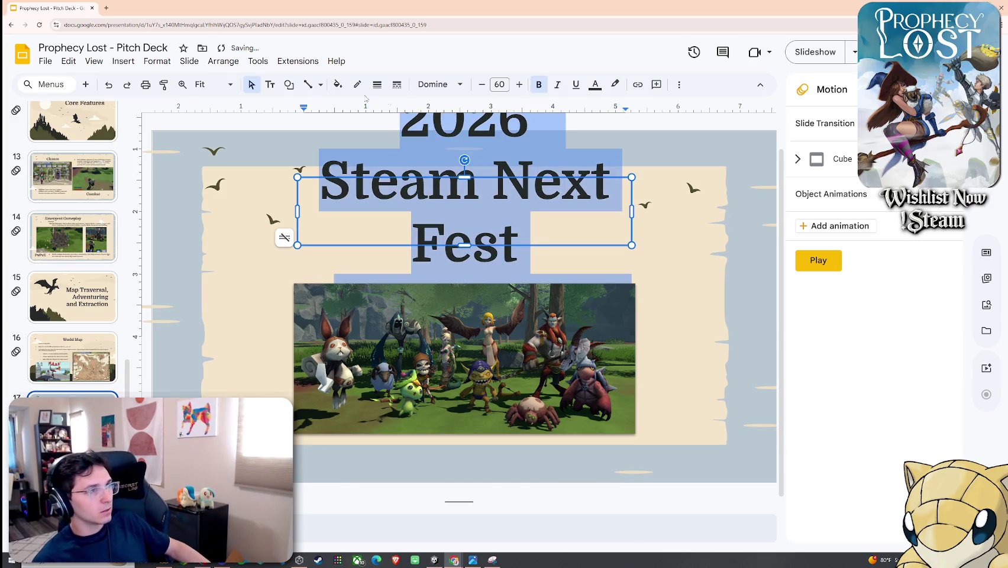
triple_click(483, 84)
double_click(483, 84)
double_click(482, 84)
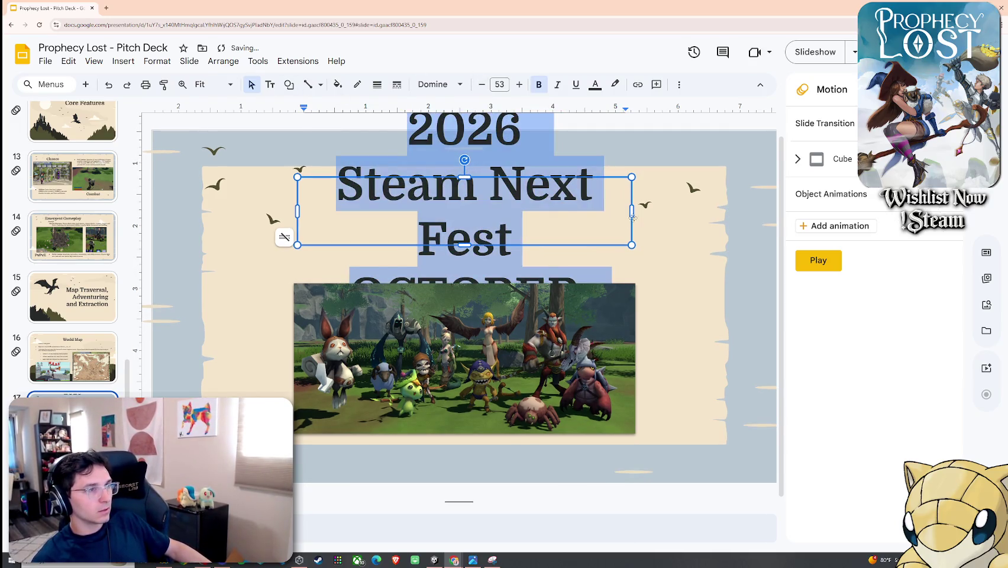
drag(632, 213, 740, 234)
click(685, 200)
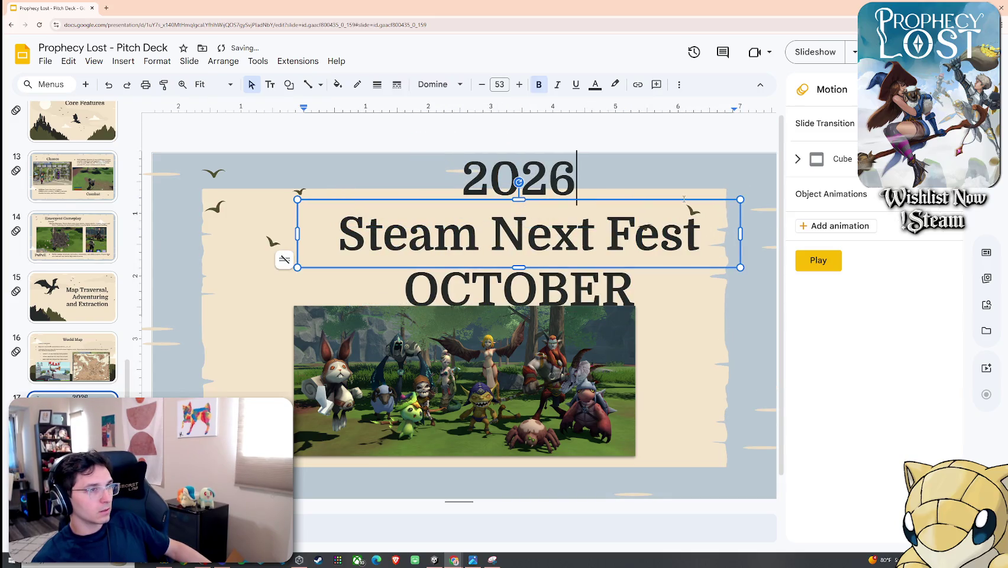
drag(297, 233, 204, 233)
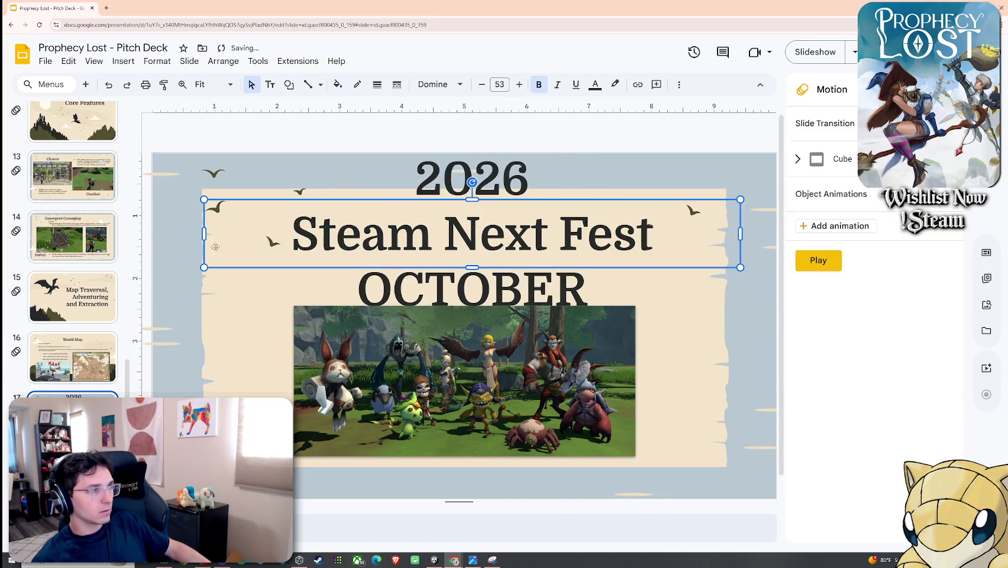
Step: Reduce the whole title's font size to 46
click(632, 354)
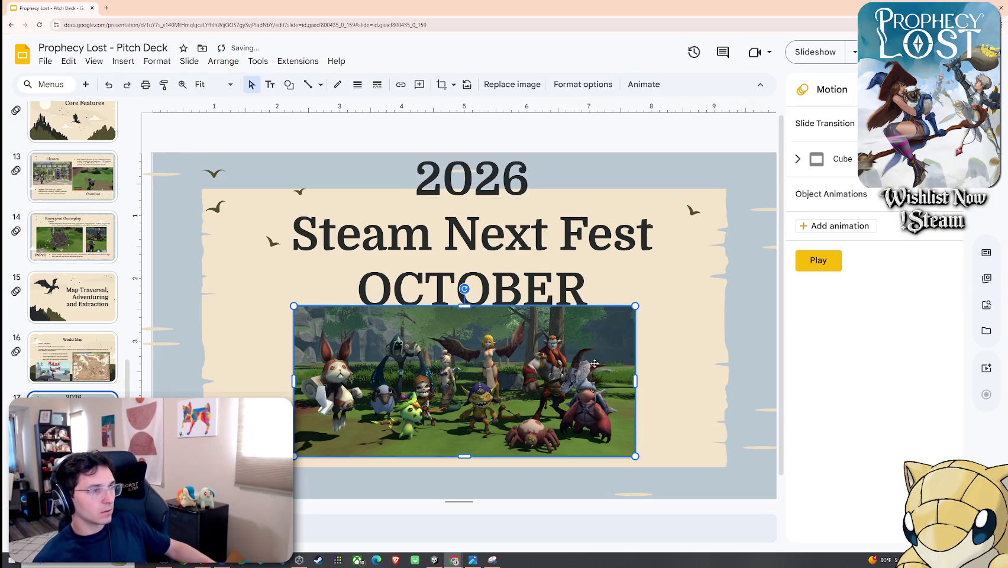
click(505, 236)
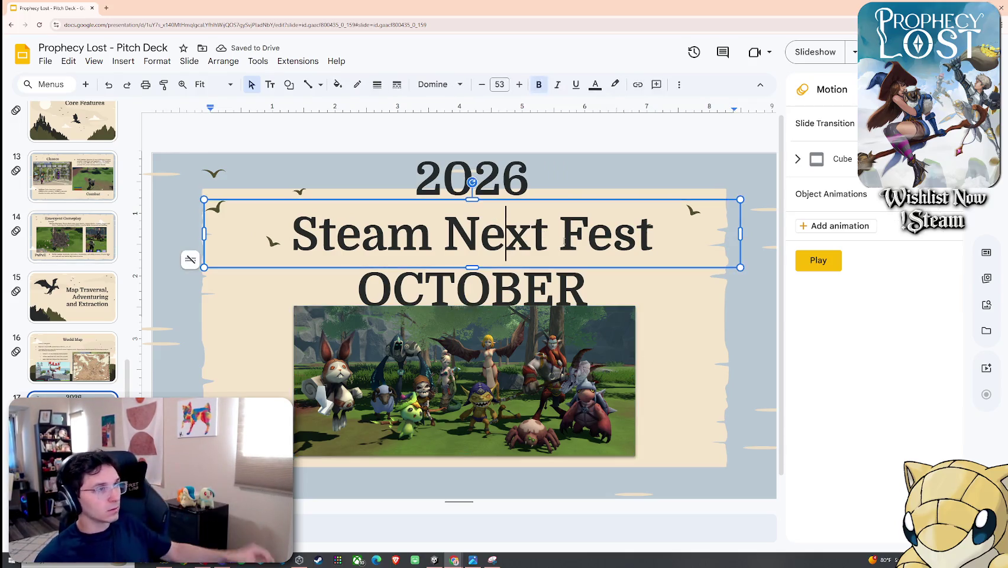
key(ctrl+a)
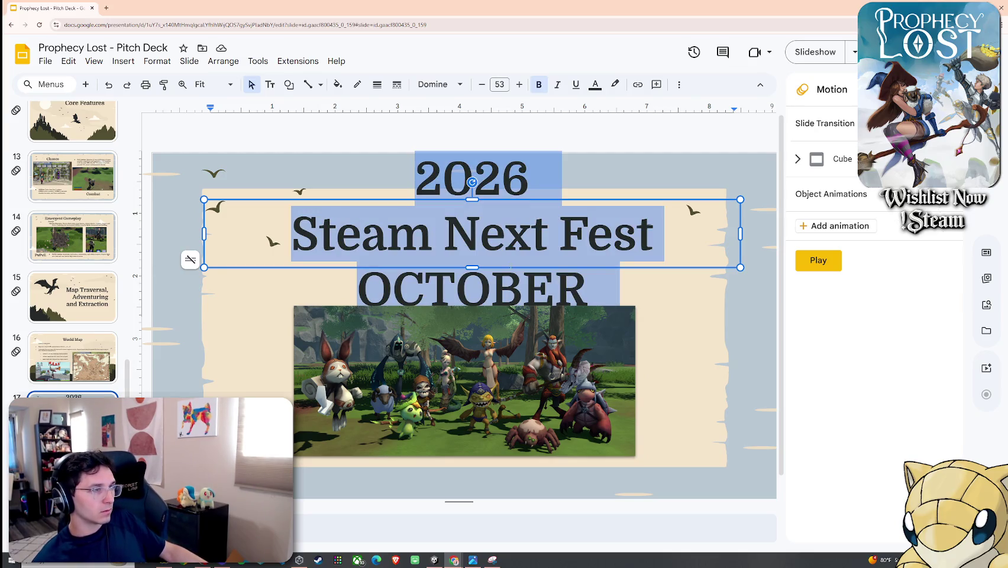
click(482, 84)
click(482, 84)
click(482, 84)
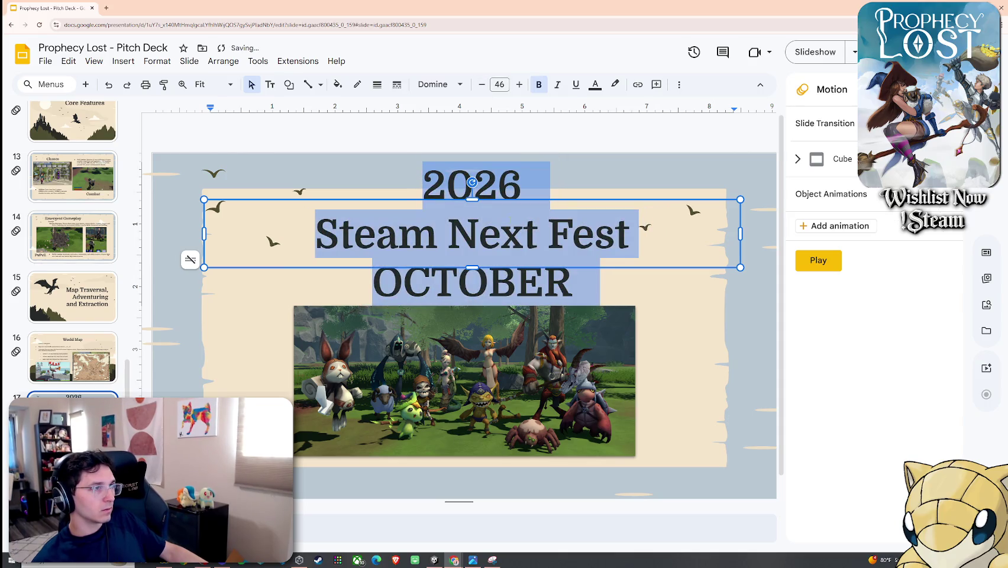
Step: Join 2026 onto the Steam Next Fest line and nudge the title box down slightly
click(320, 234)
key(ctrl+shift+l)
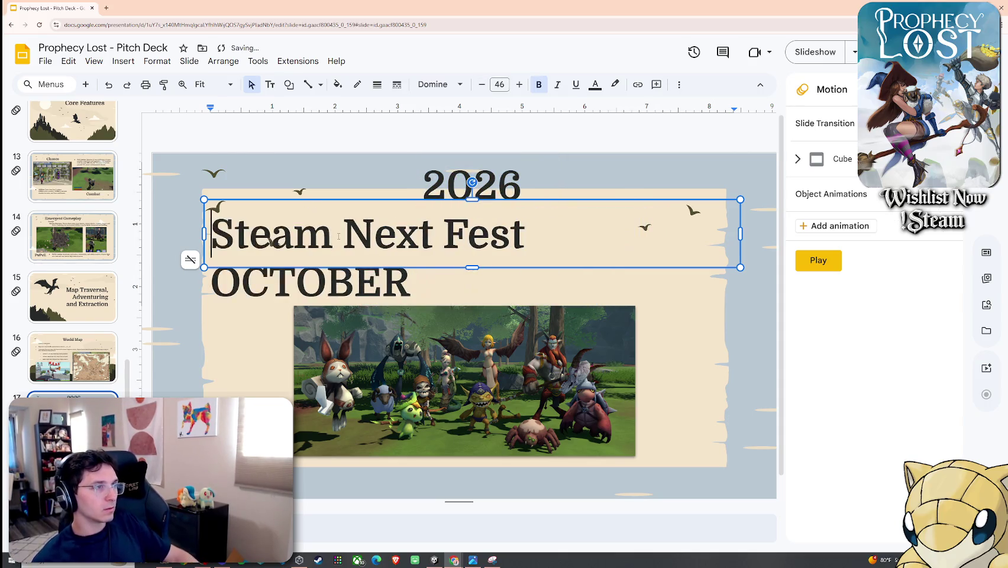
key(BackSpace)
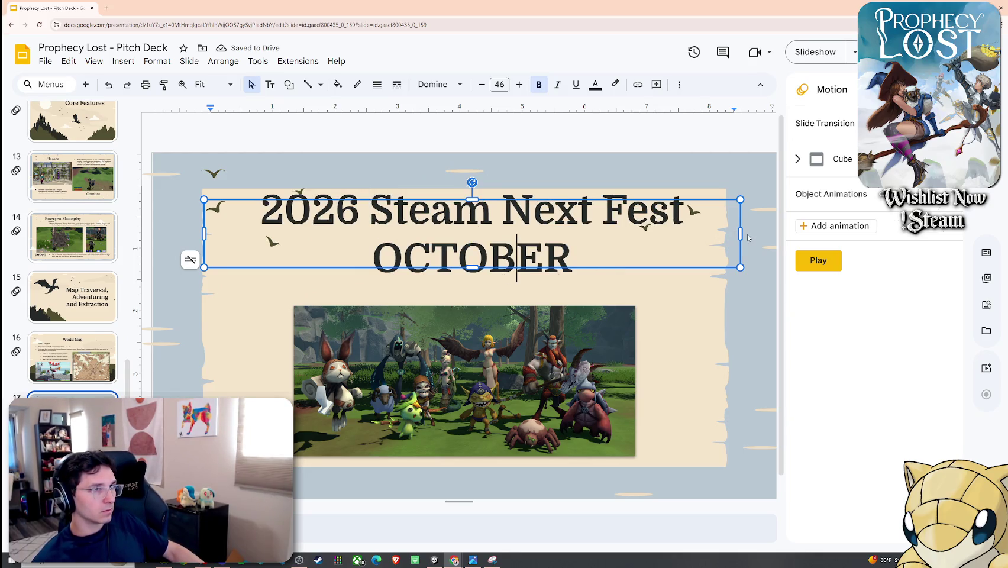
drag(705, 267, 704, 279)
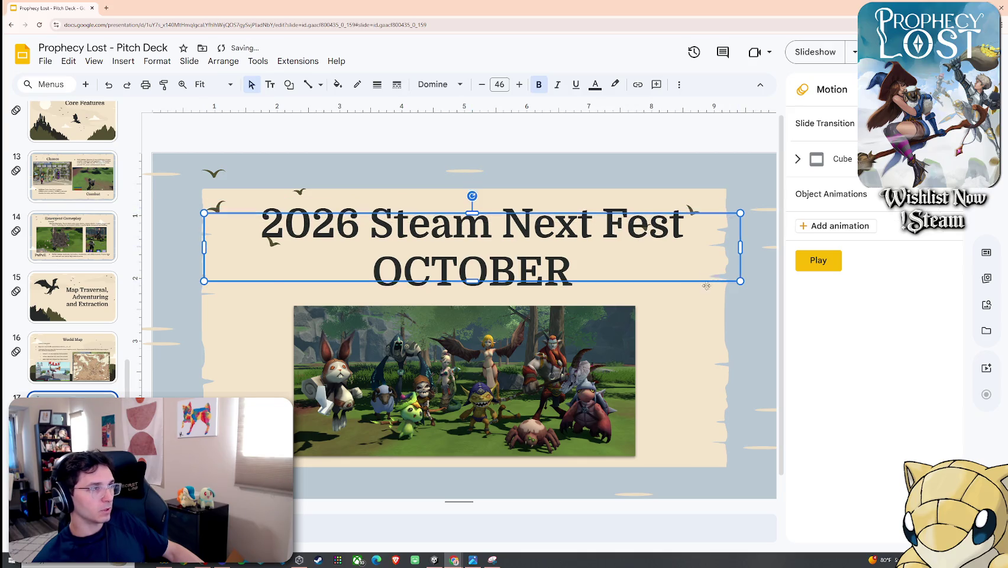
Step: Shift the character group image to the left
click(676, 336)
click(658, 277)
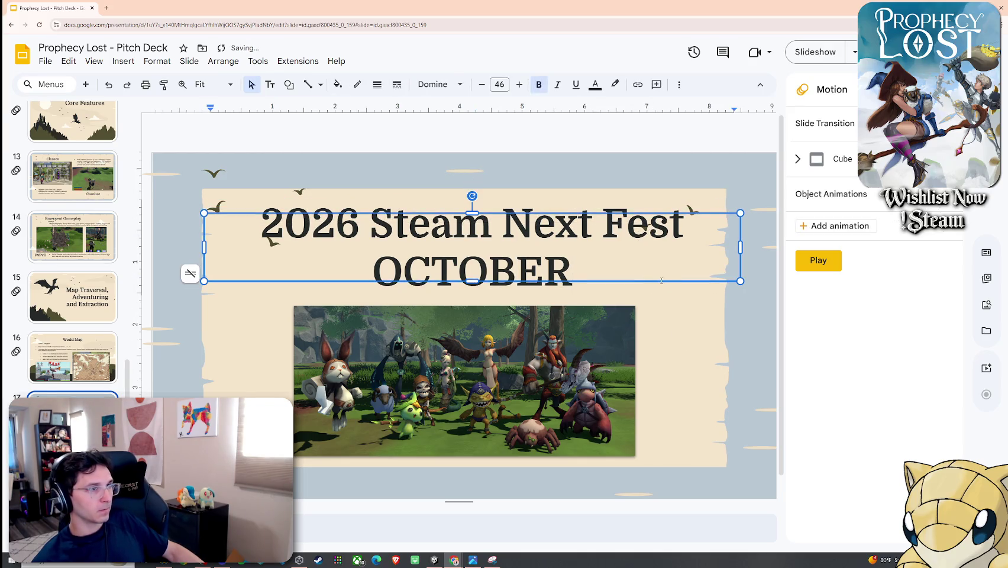
click(661, 291)
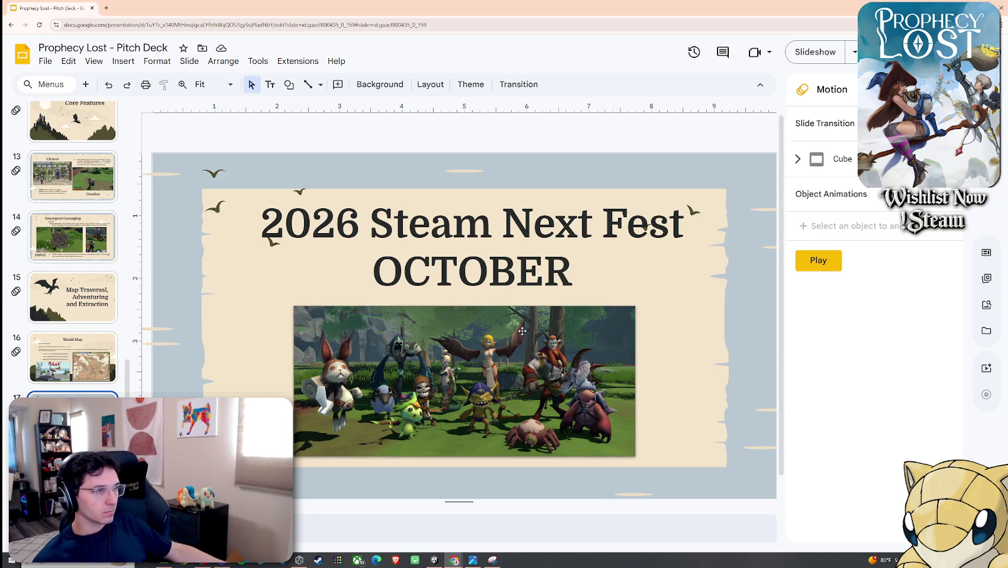
drag(506, 336, 425, 339)
click(680, 327)
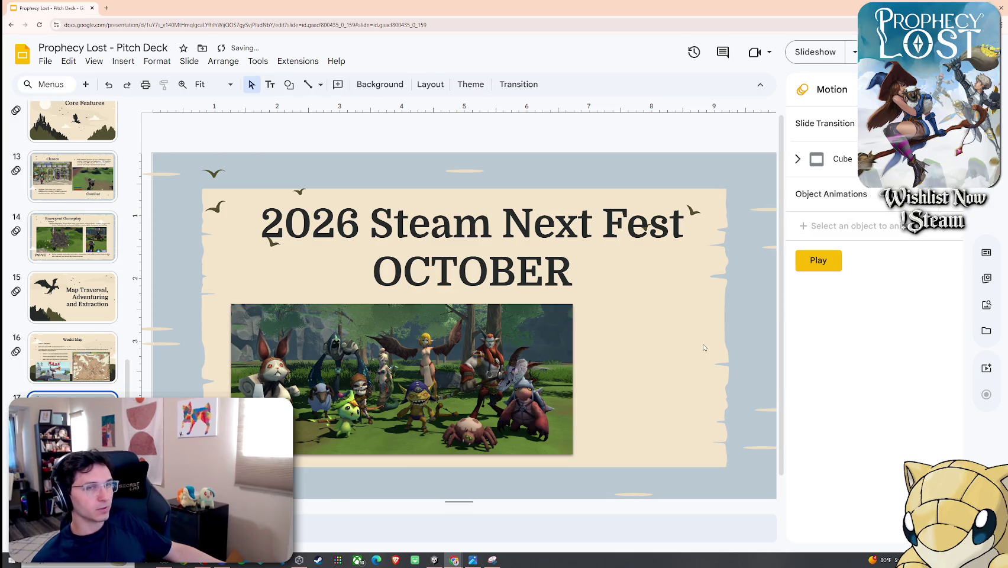
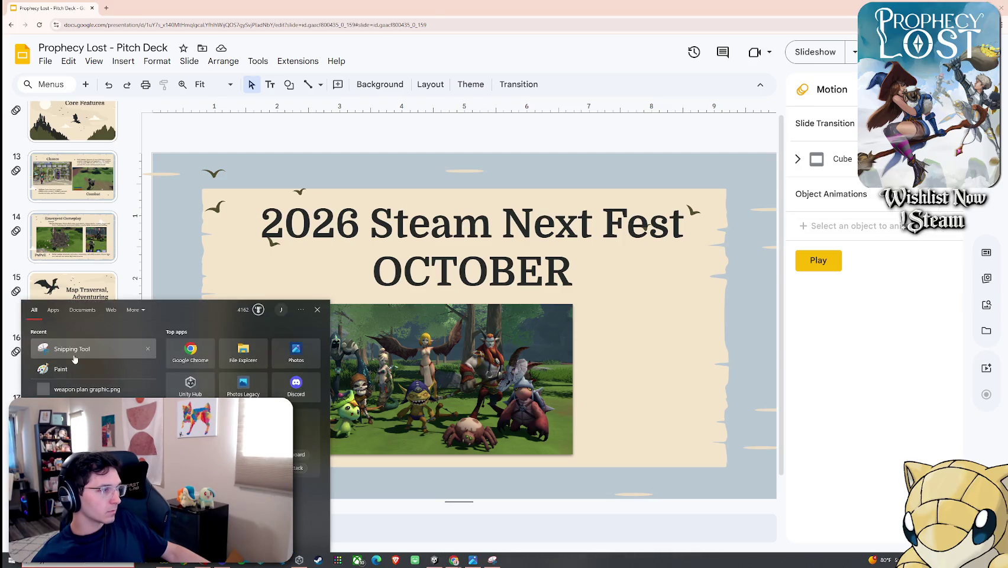
Step: Capture the Steam Next Fest banner with Snipping Tool and paste it onto the OCTOBER slide
click(74, 359)
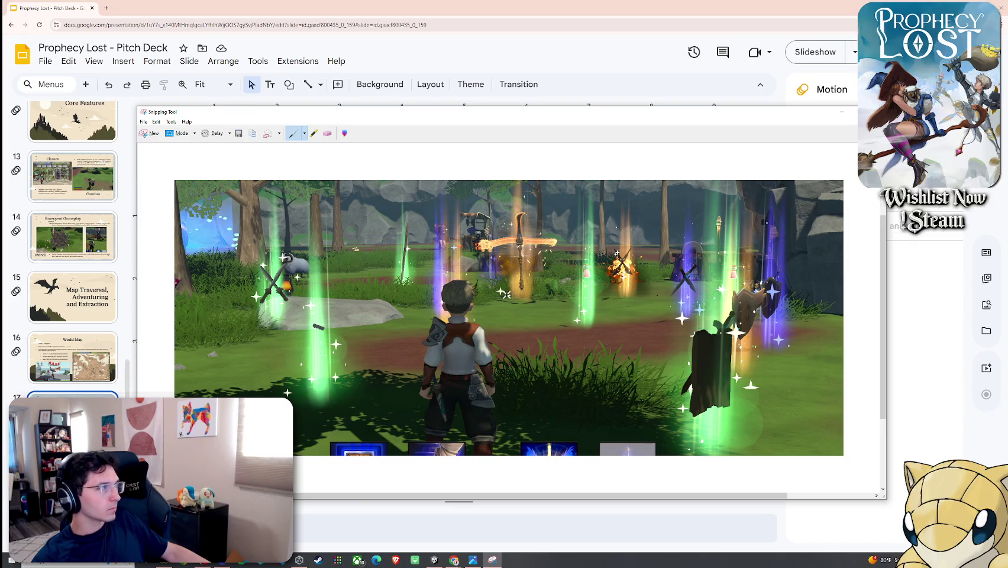
click(150, 134)
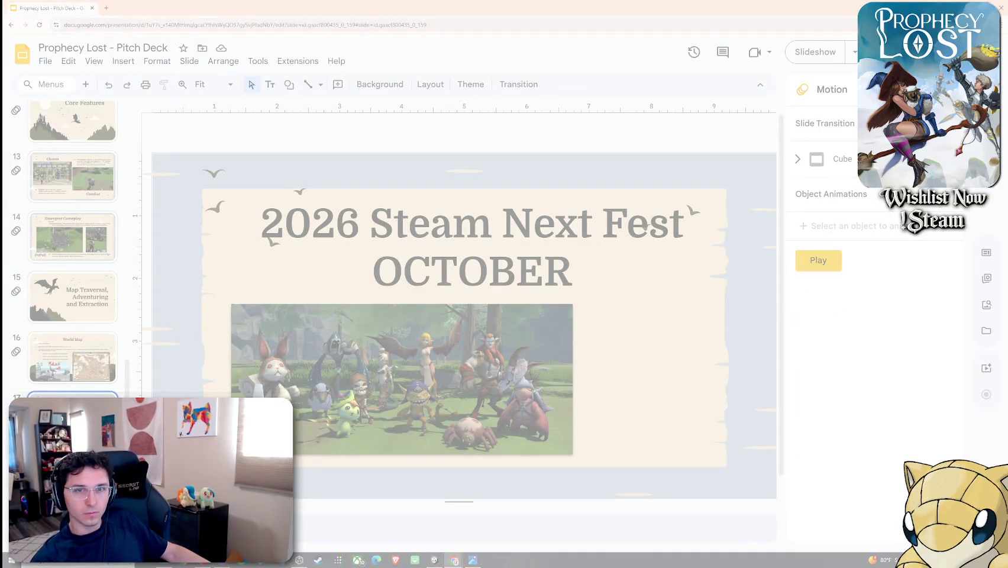
key(Escape)
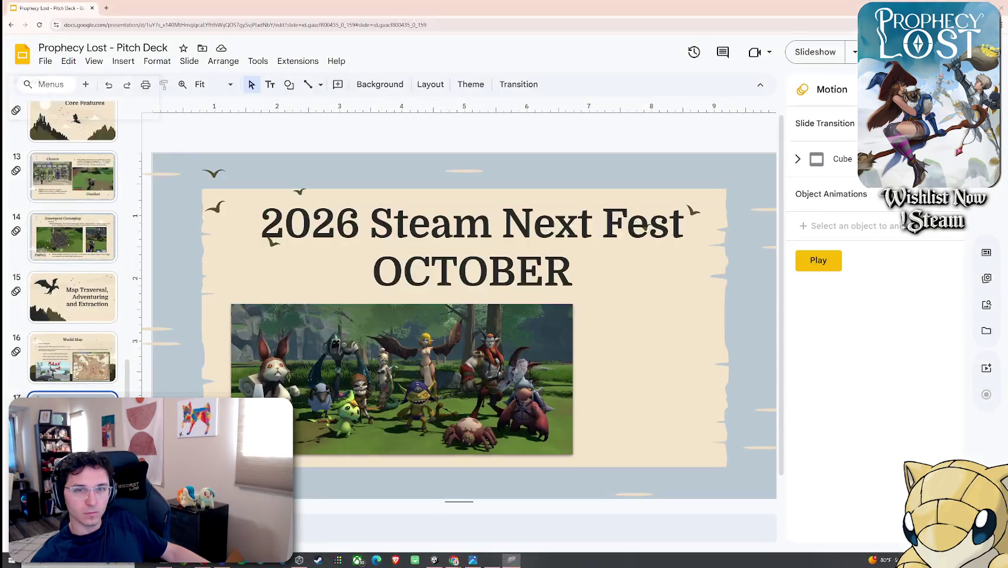
click(471, 278)
click(471, 298)
key(ctrl+v)
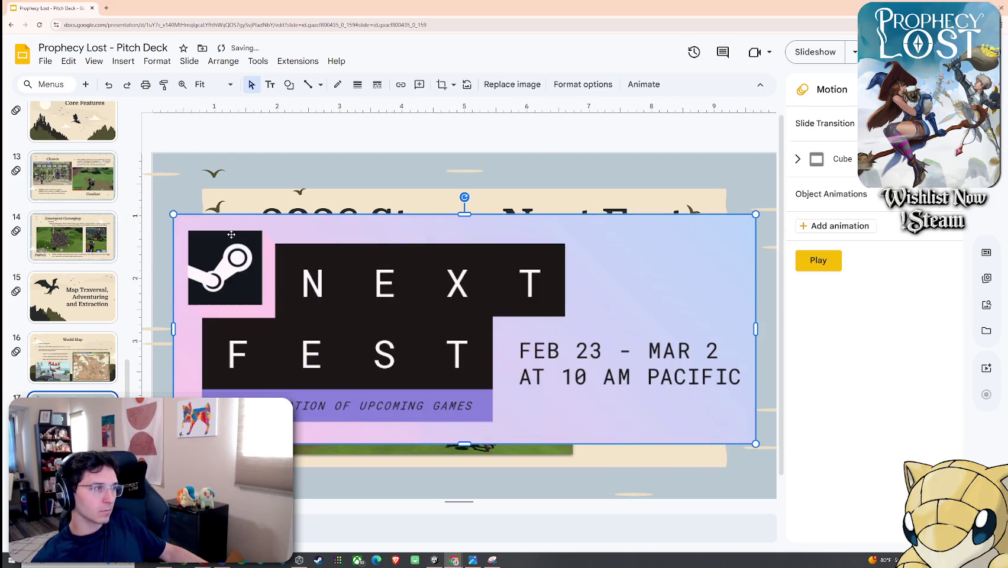
Step: Shrink the banner, move it onto the character screenshot, and bring the screenshot to front
drag(173, 214, 542, 345)
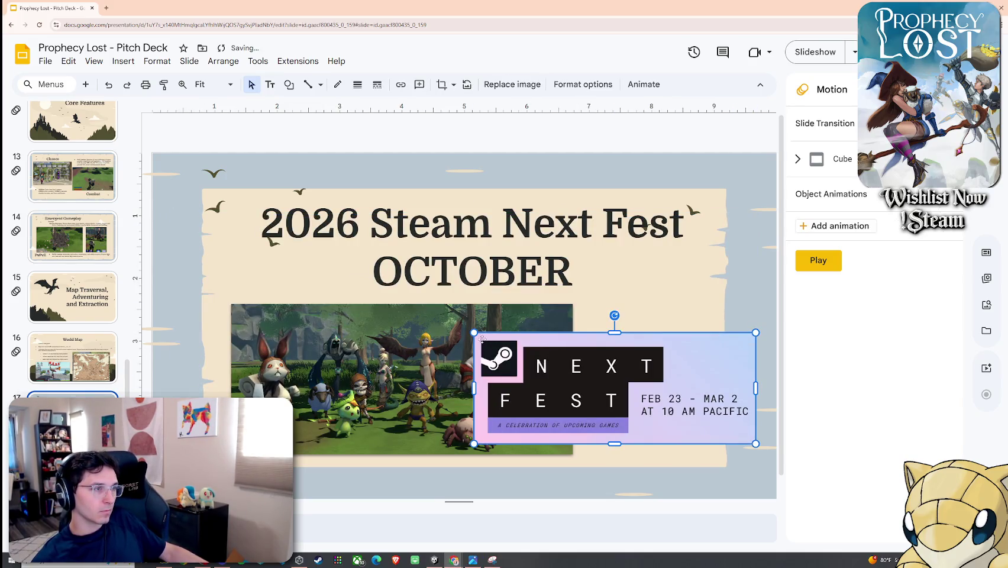
drag(477, 336, 233, 327)
click(514, 376)
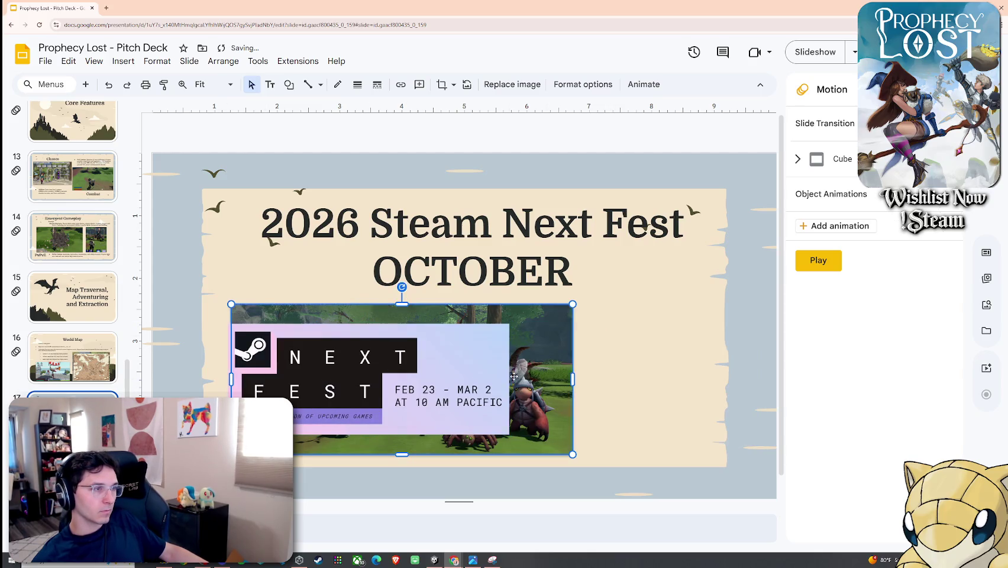
right_click(543, 354)
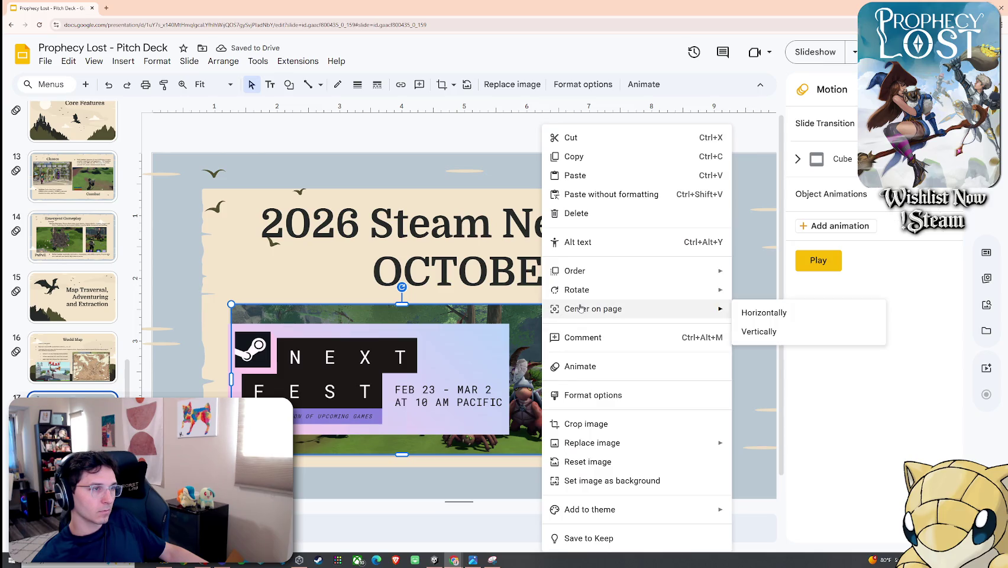
mouse_move(575, 271)
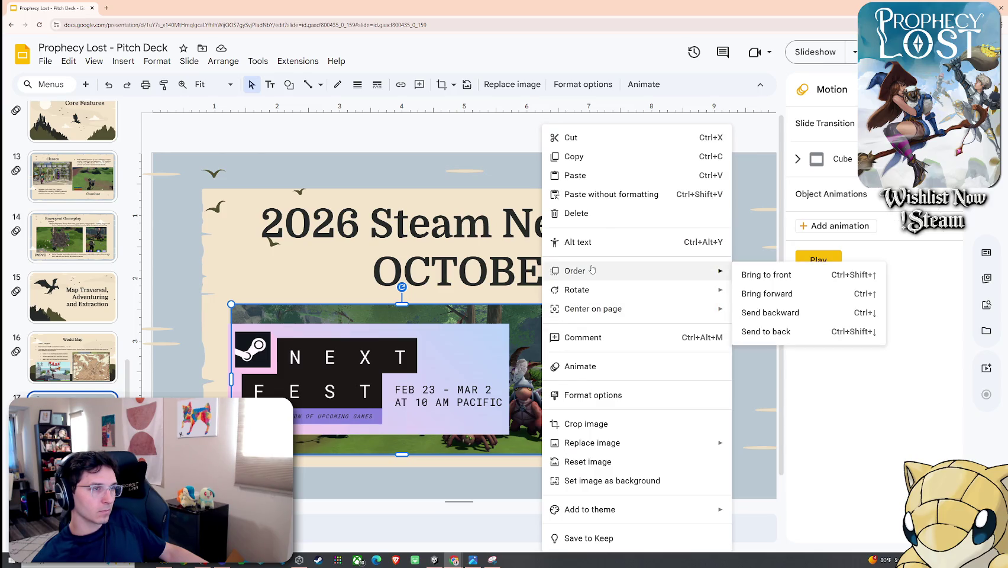
click(769, 272)
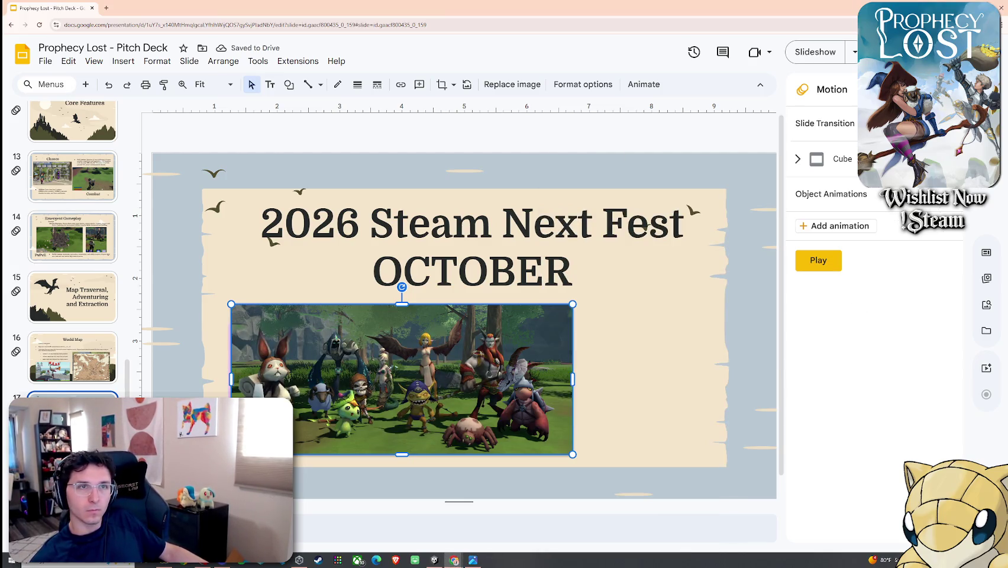
Step: Place the banner at the slide's left and shrink the screenshot, shifting it right
drag(459, 380, 577, 381)
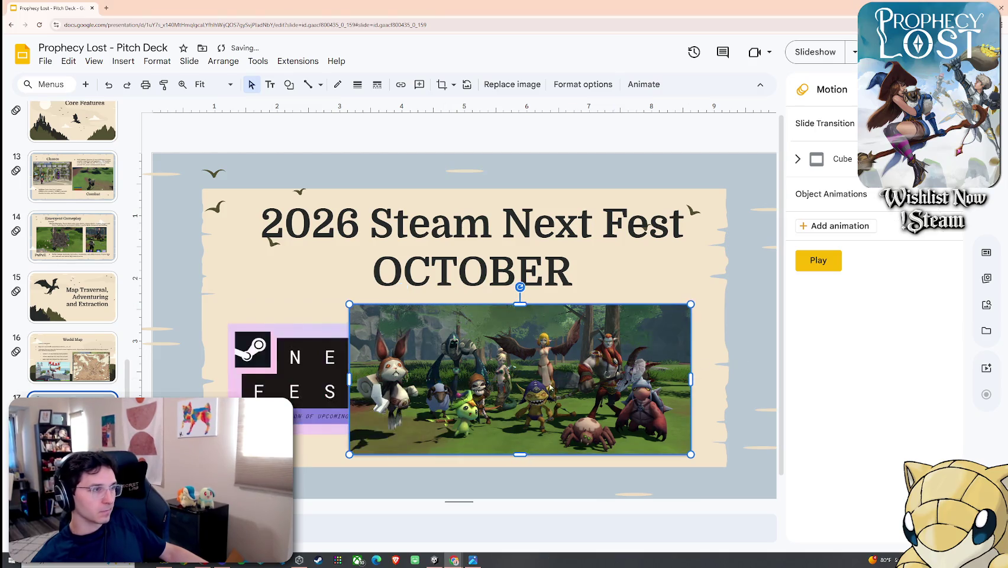
drag(336, 376, 327, 343)
drag(505, 358, 529, 363)
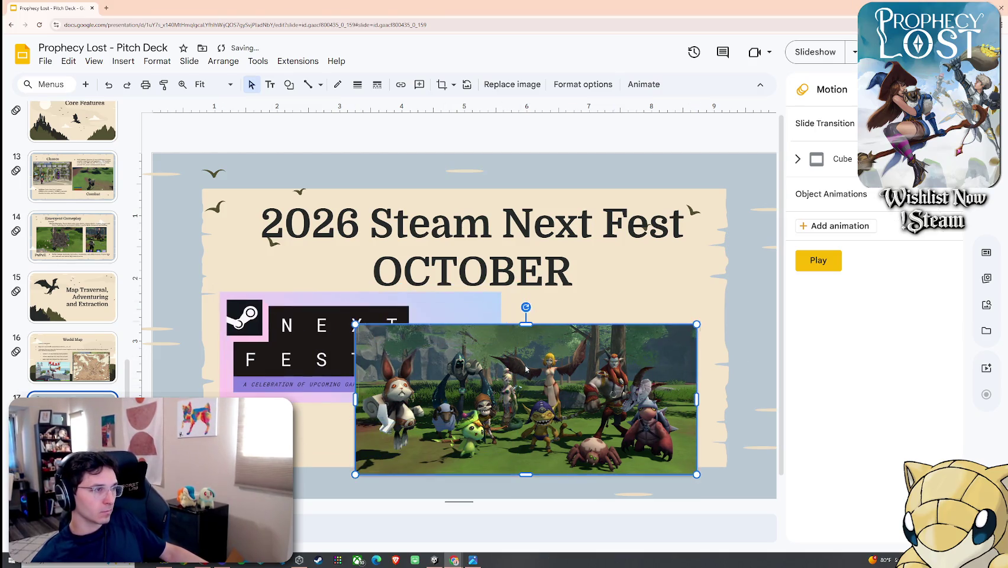
drag(715, 459, 666, 440)
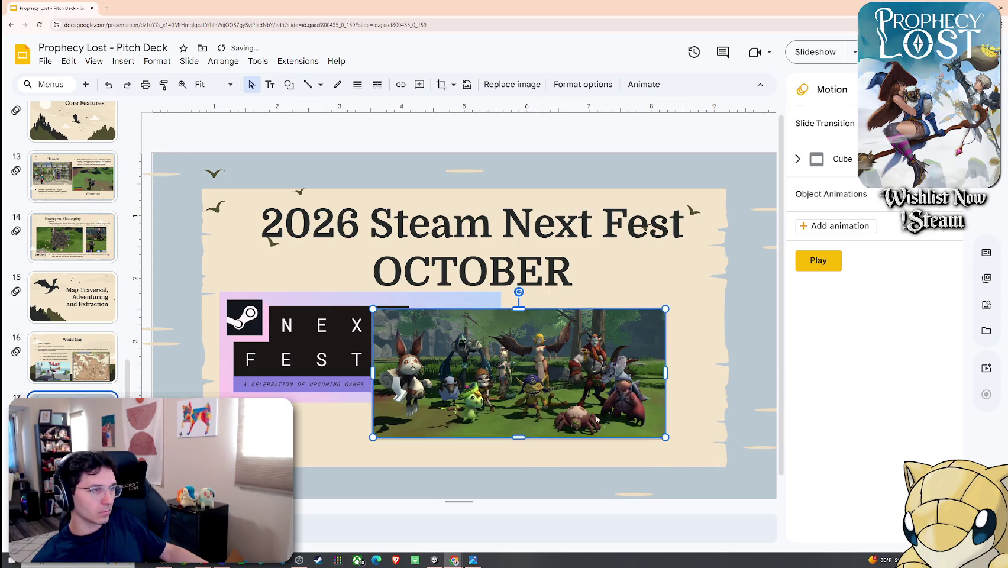
drag(519, 374, 557, 387)
Step: Turn on a drop shadow for the Next Fest banner in Format options
click(157, 61)
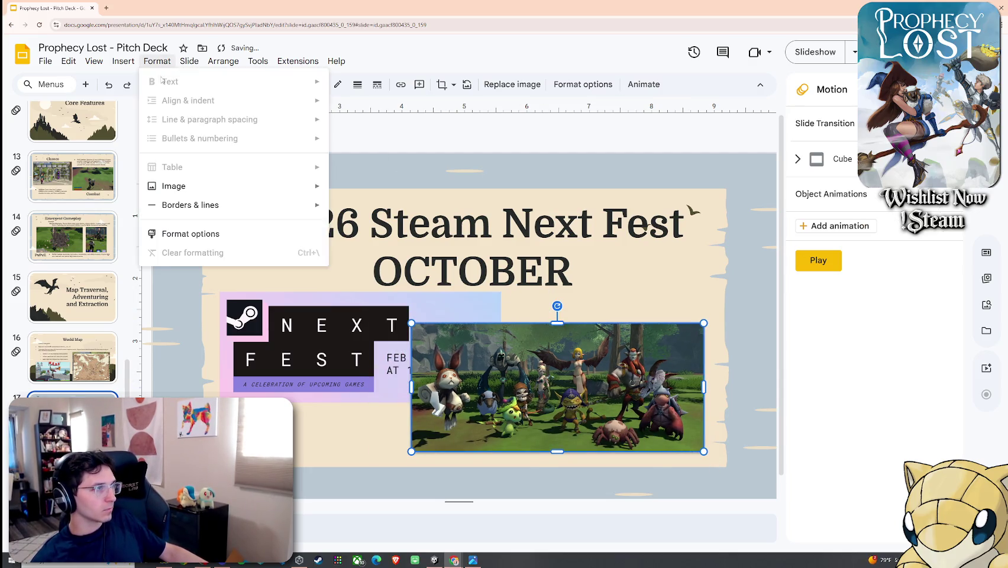
click(190, 232)
click(384, 293)
click(948, 267)
key(Escape)
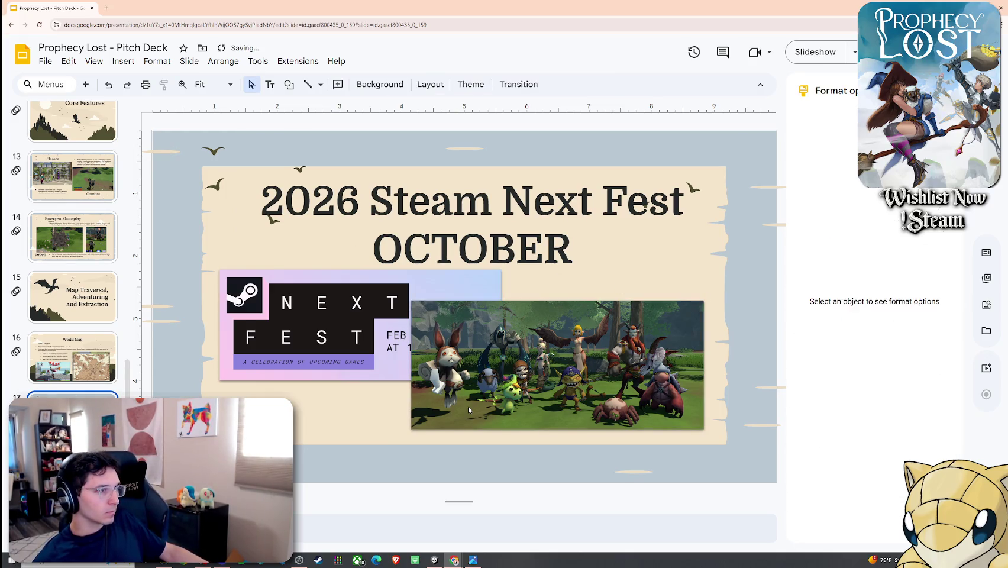
Step: Shrink the banner slightly and reposition the screenshot so it partly overlaps it
drag(478, 404, 455, 423)
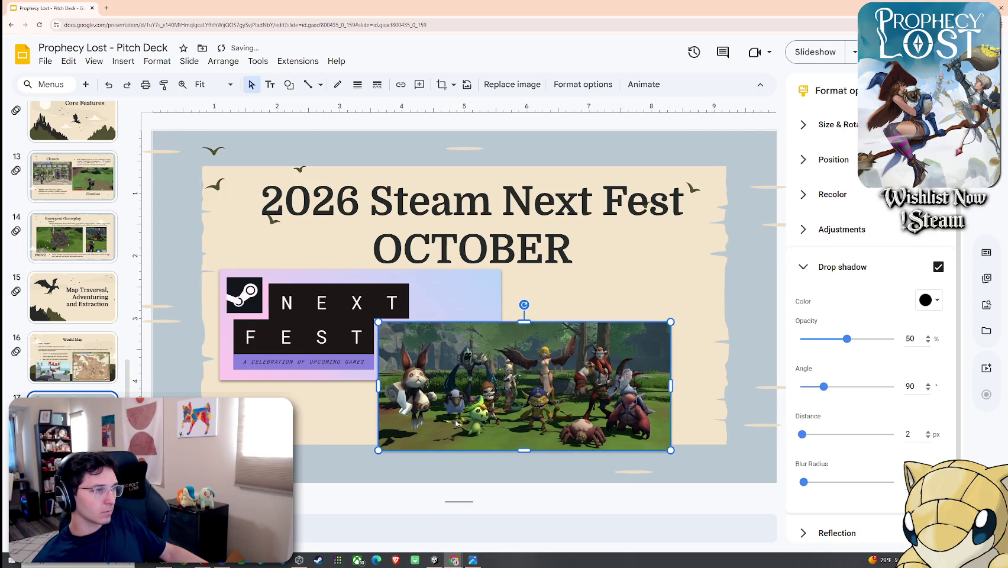
click(349, 349)
drag(499, 383, 455, 368)
drag(542, 396, 513, 386)
Step: Move OCTOBER out of the title into its own one-line text box right of the banner
click(508, 255)
double_click(507, 252)
click(508, 251)
double_click(508, 251)
key(ctrl+c)
key(BackSpace)
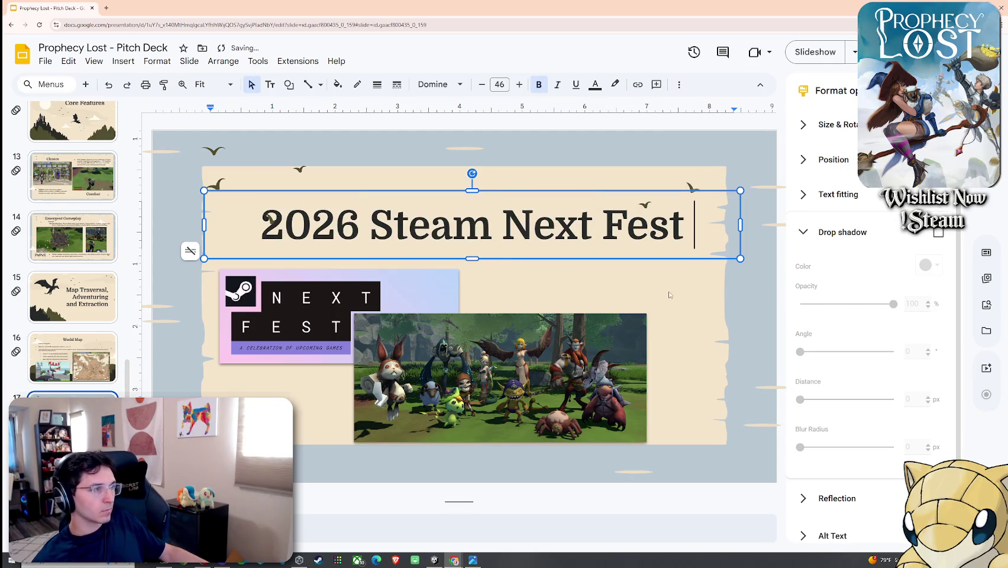
click(701, 299)
key(ctrl+v)
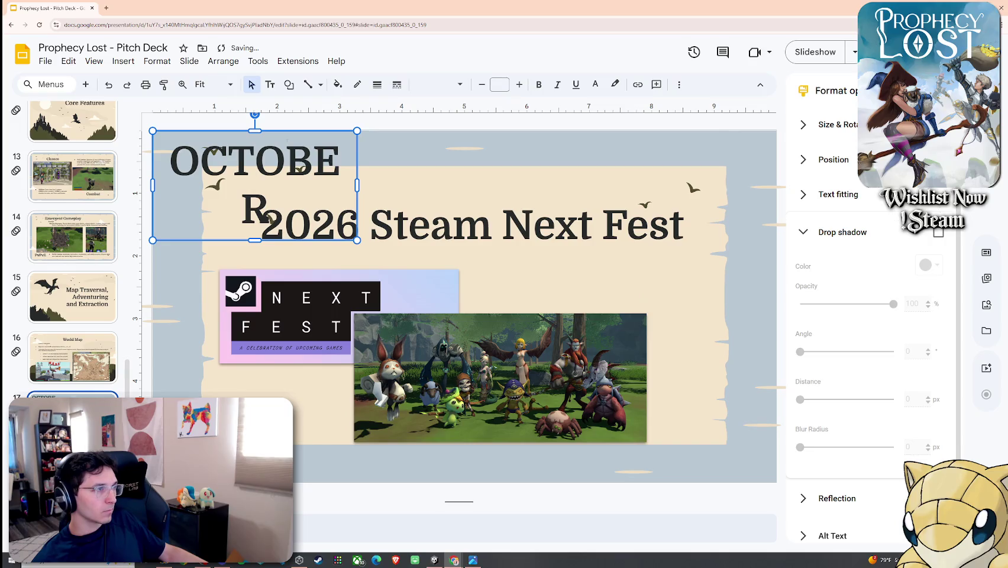
drag(357, 185, 458, 178)
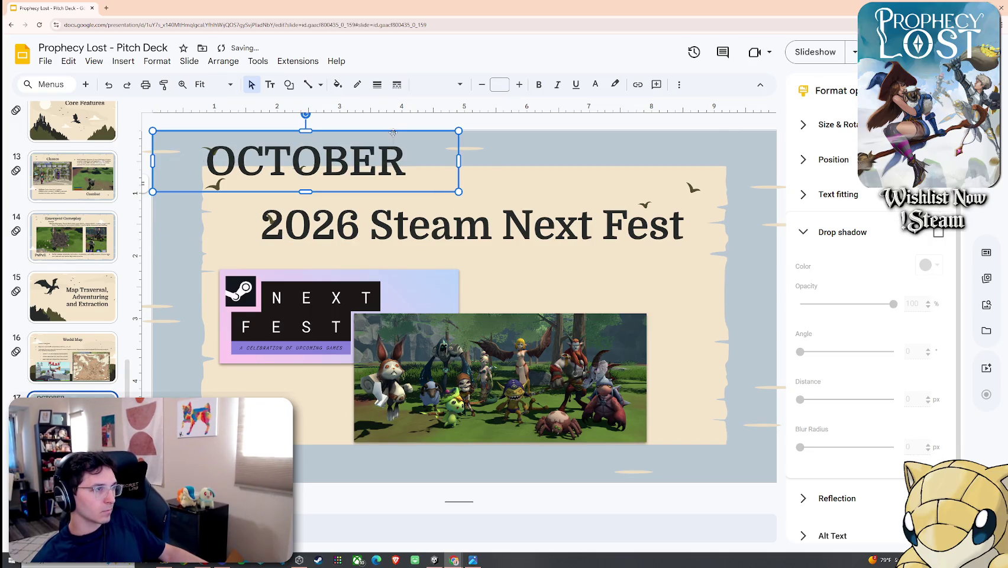
drag(393, 132, 679, 254)
Step: Select the screenshot, banner, OCTOBER and title together and shift them slightly up
click(408, 322)
shift+click(404, 298)
shift+click(666, 268)
shift+click(619, 217)
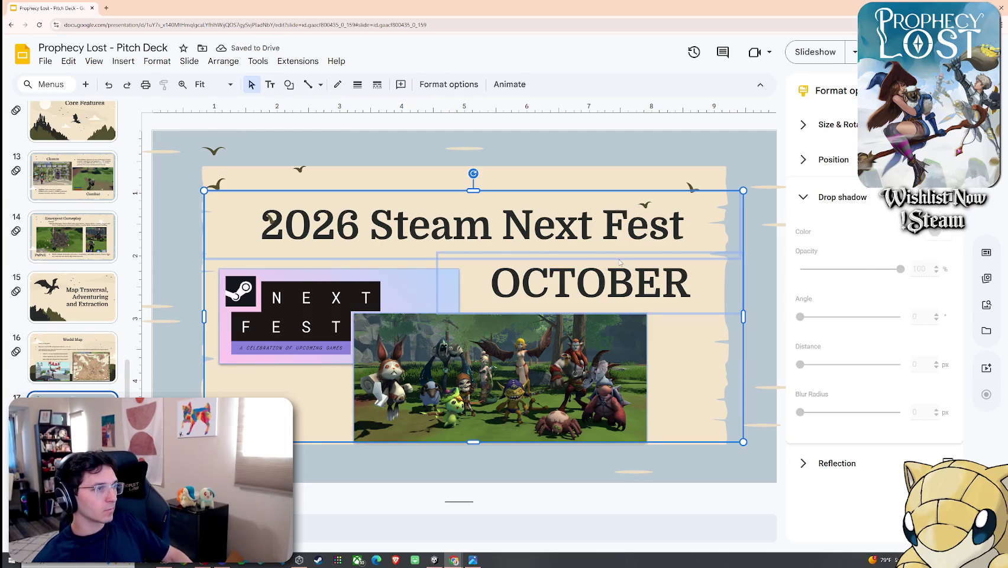
drag(620, 262, 613, 260)
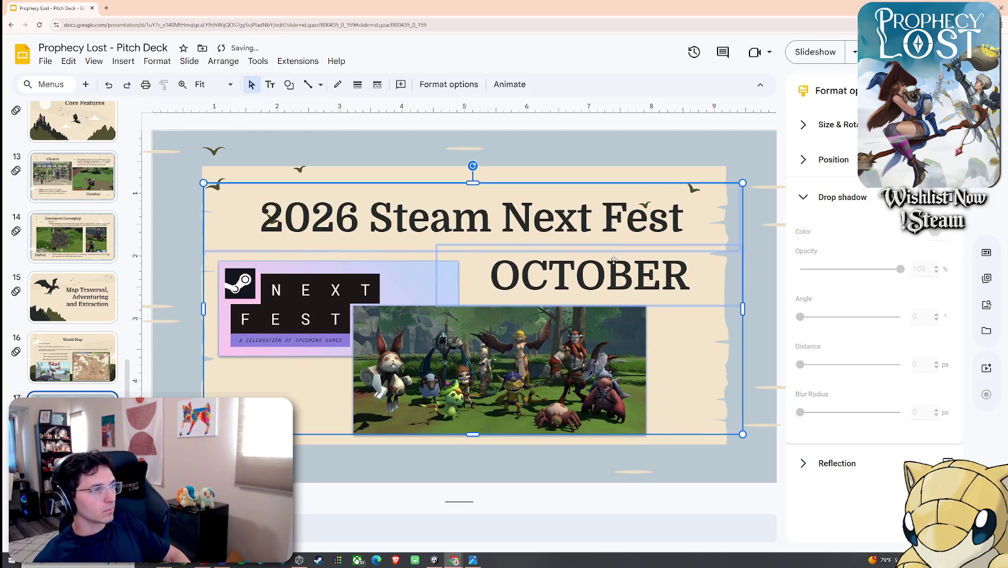
drag(614, 260, 621, 266)
click(767, 319)
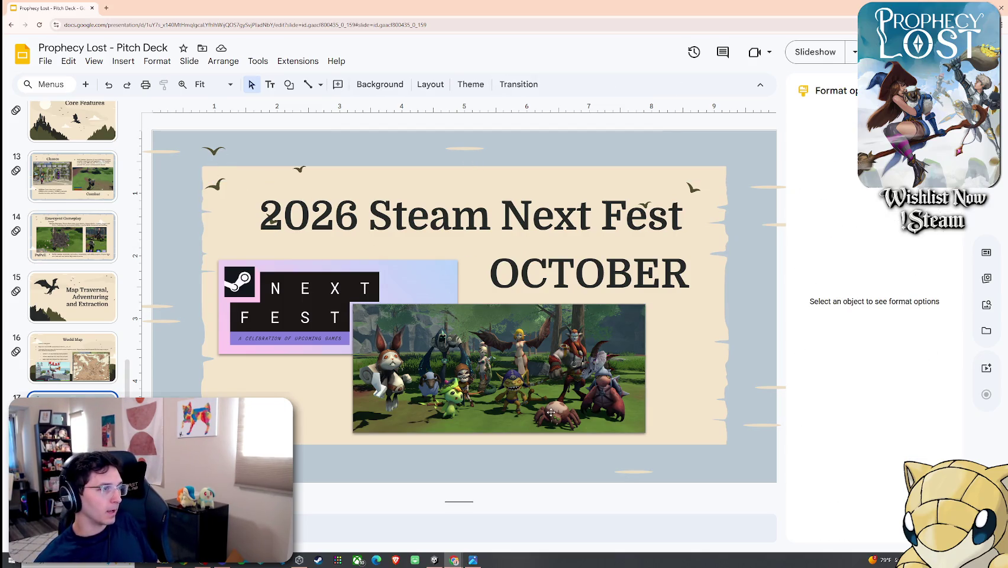
Step: Nudge the title, OCTOBER, banner and screenshot two steps right with the arrow key
click(524, 377)
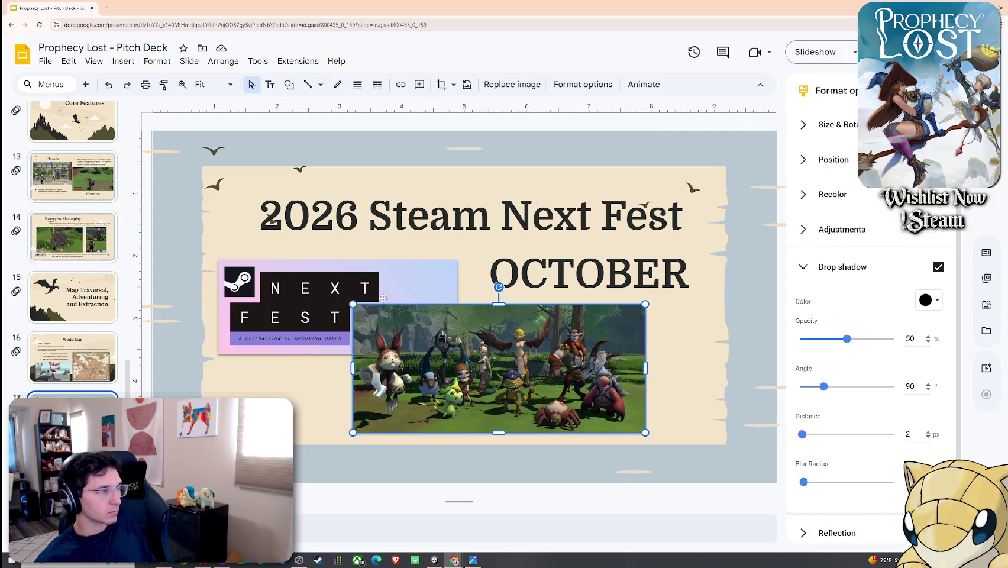
shift+click(682, 251)
key(Right)
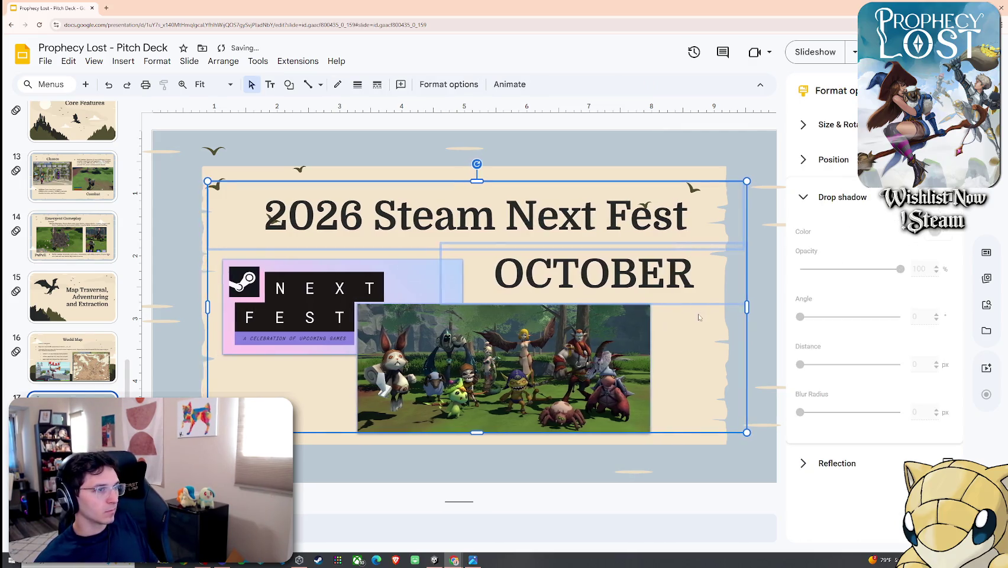
key(Right)
key(Right)
key(Right)
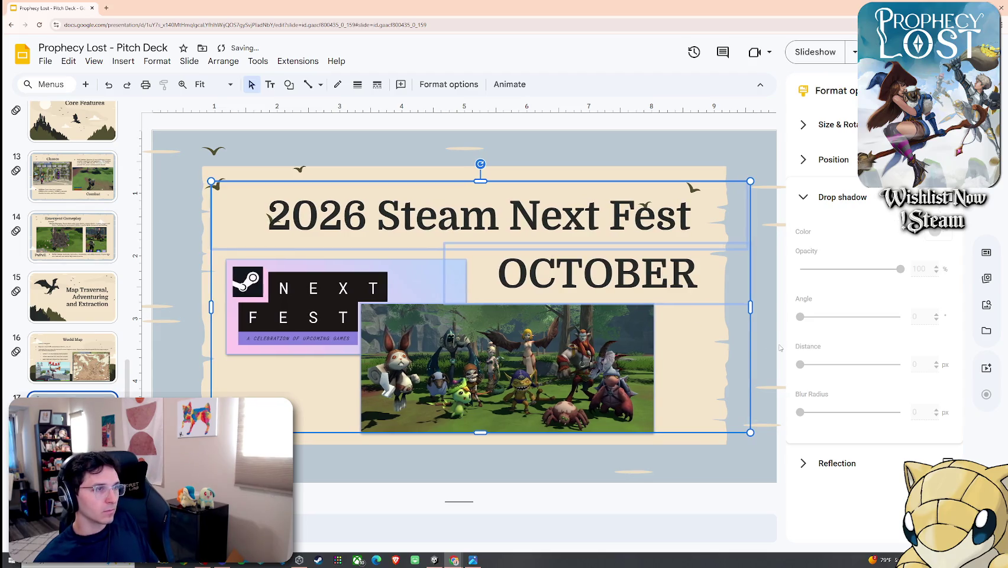
click(646, 186)
Step: Select all the title text, then reselect the grouped elements and clear the selection
click(533, 199)
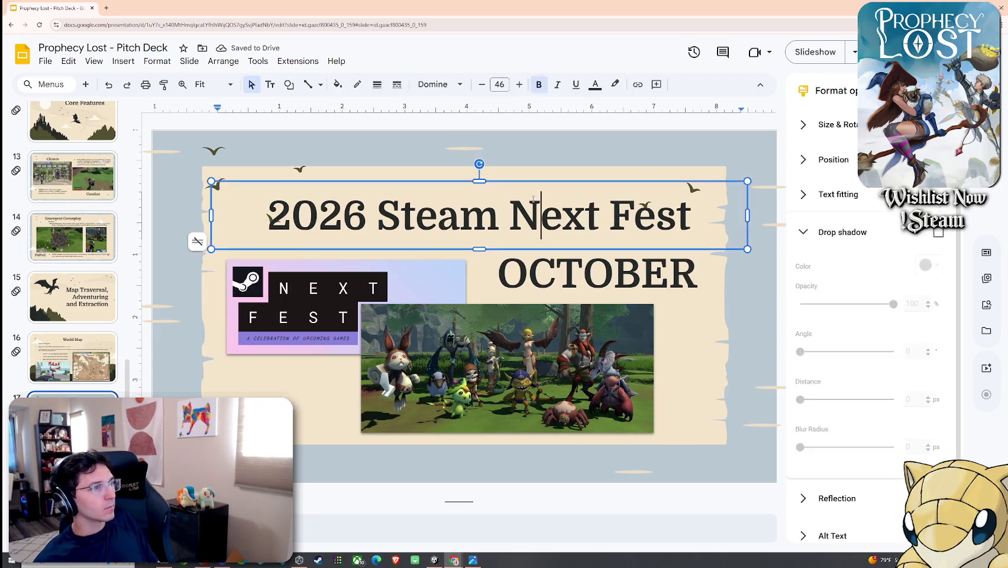
key(ctrl+a)
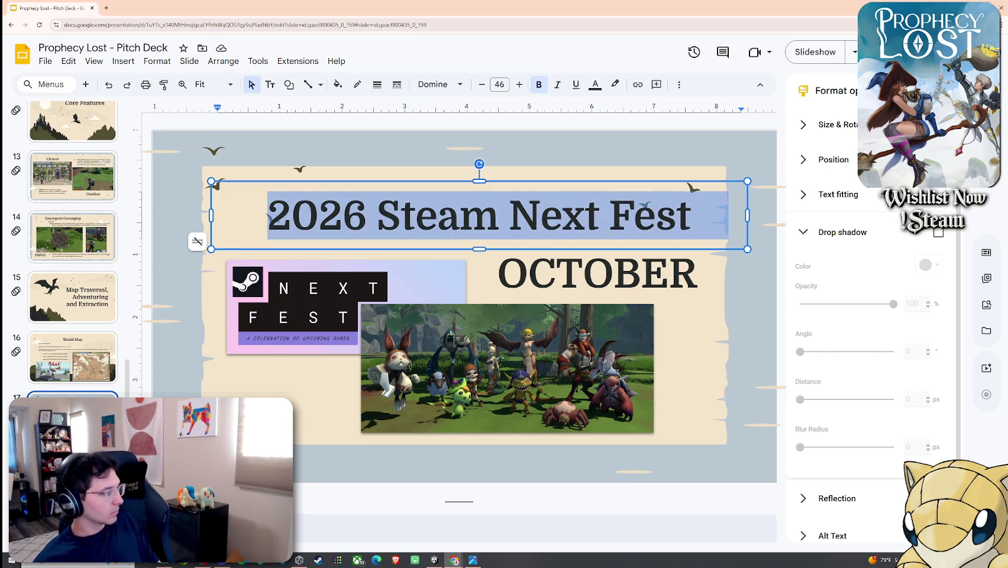
click(770, 170)
click(709, 218)
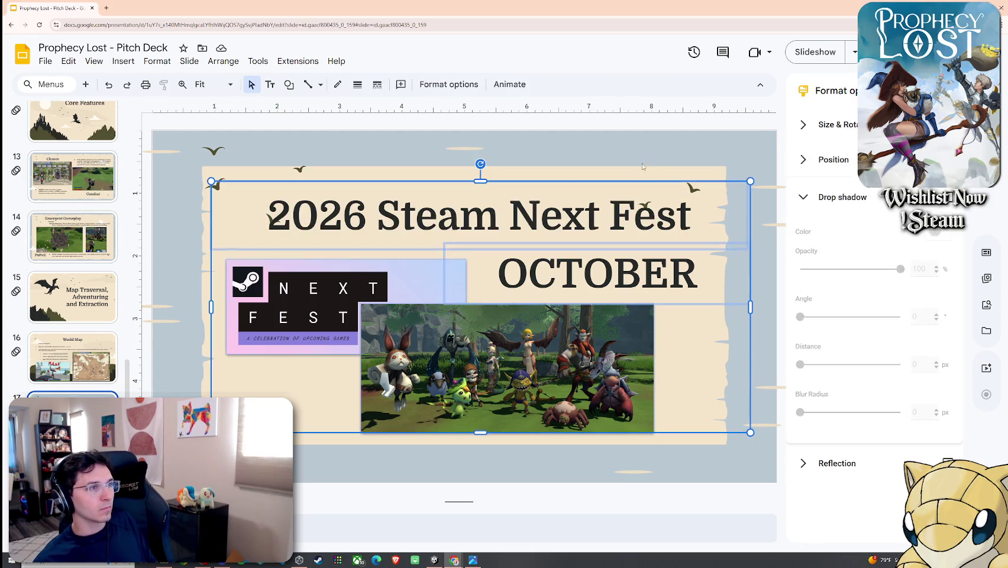
click(751, 234)
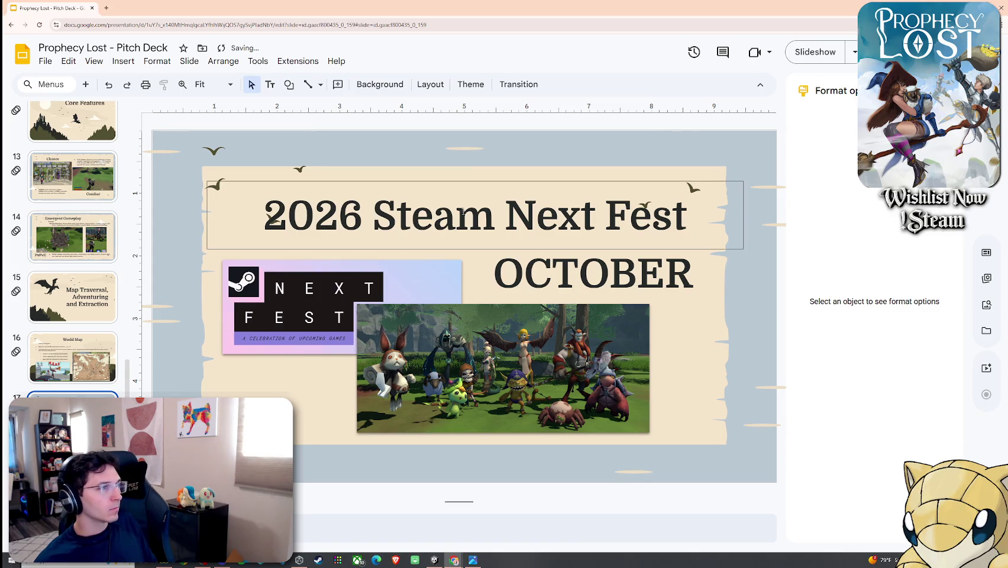
click(391, 85)
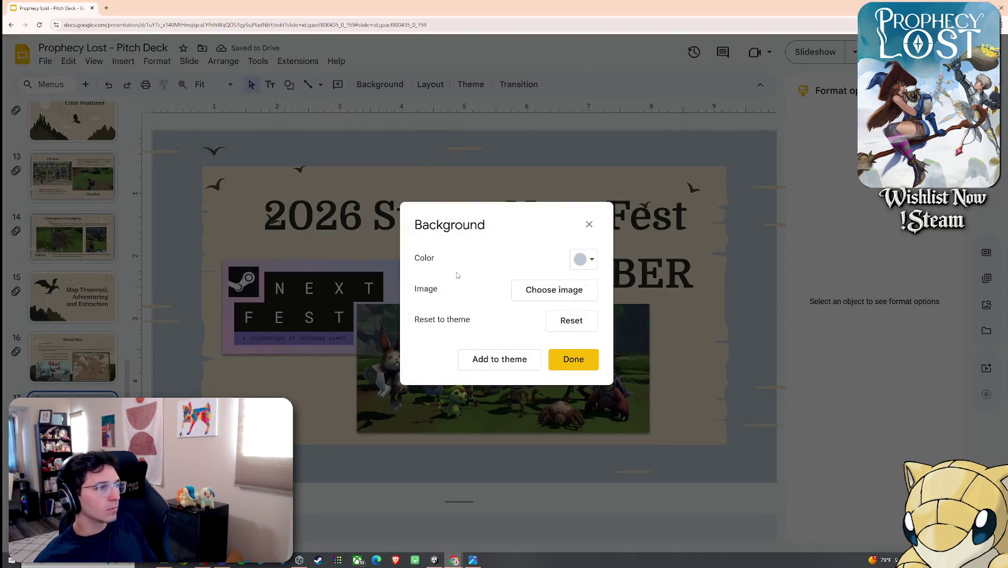
click(574, 361)
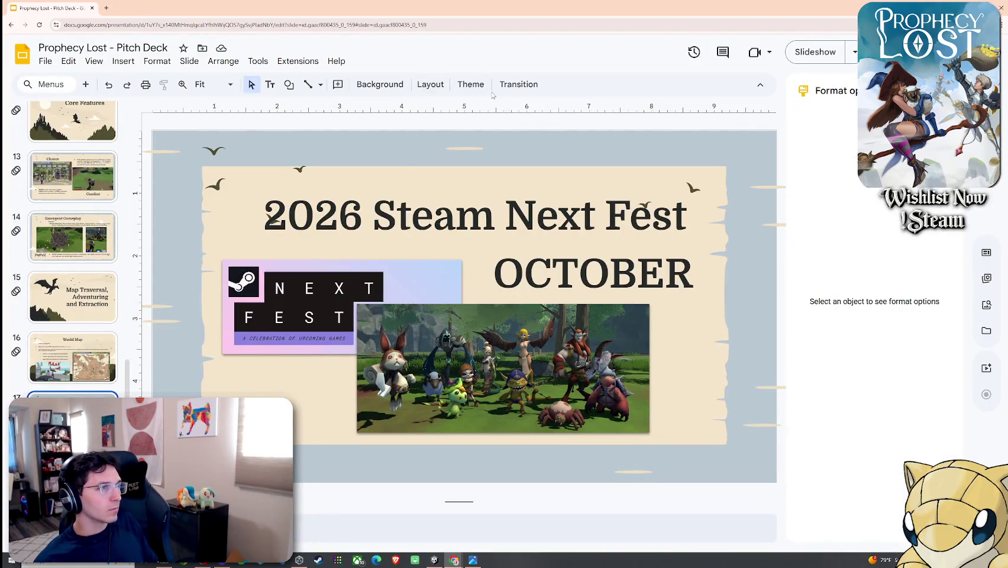
click(472, 90)
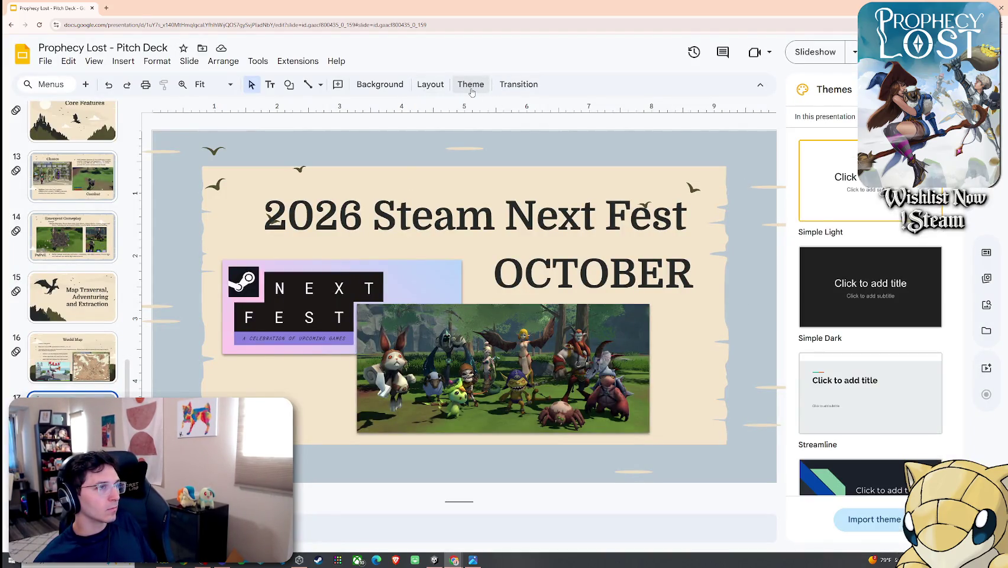
right_click(300, 170)
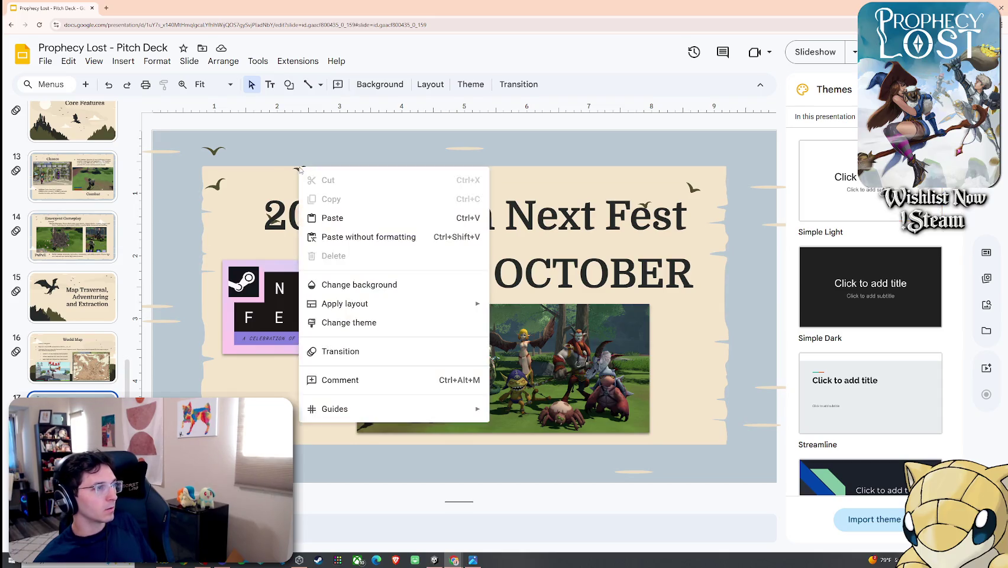
click(358, 285)
click(527, 290)
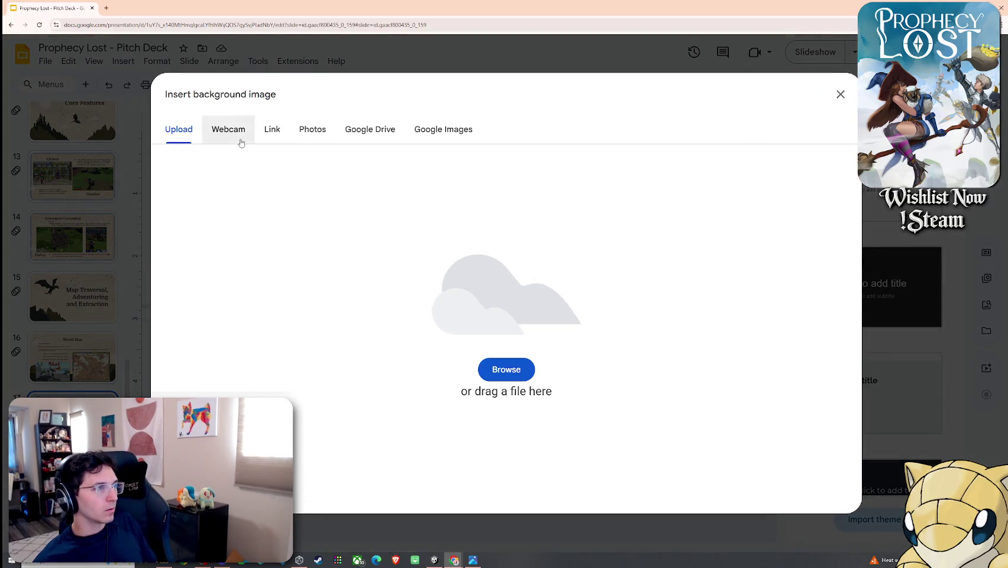
click(313, 131)
click(467, 145)
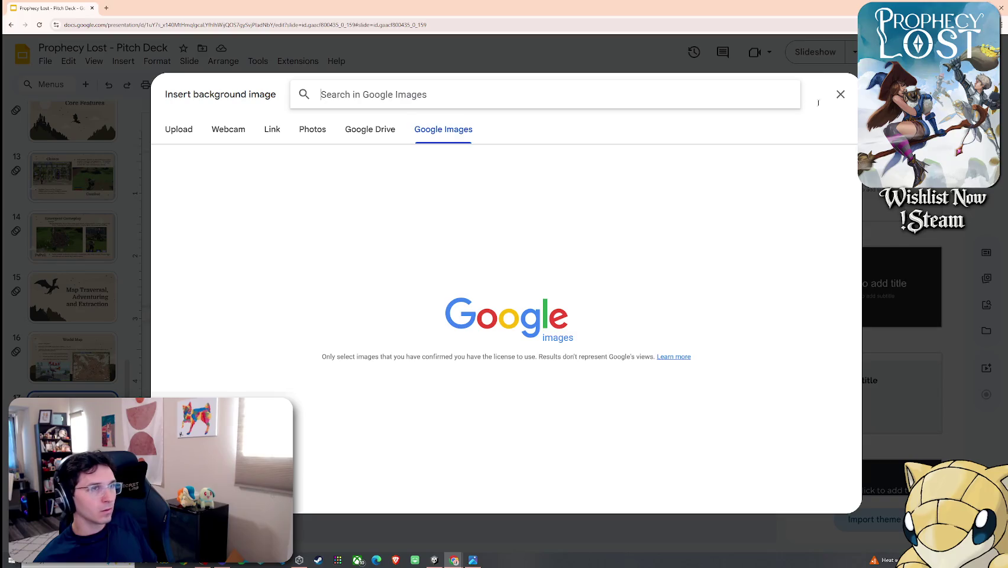
click(841, 95)
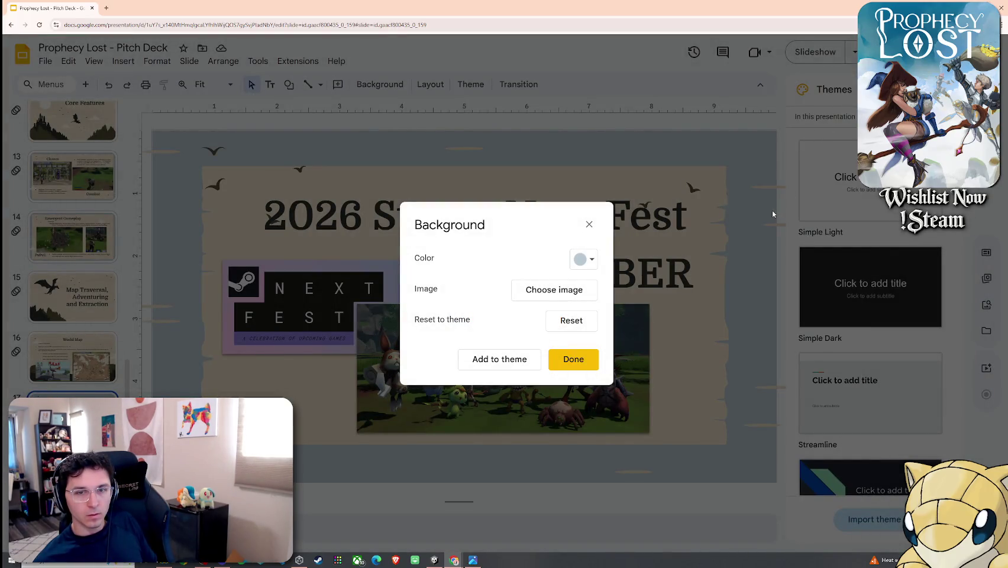
key(Escape)
click(739, 184)
click(747, 175)
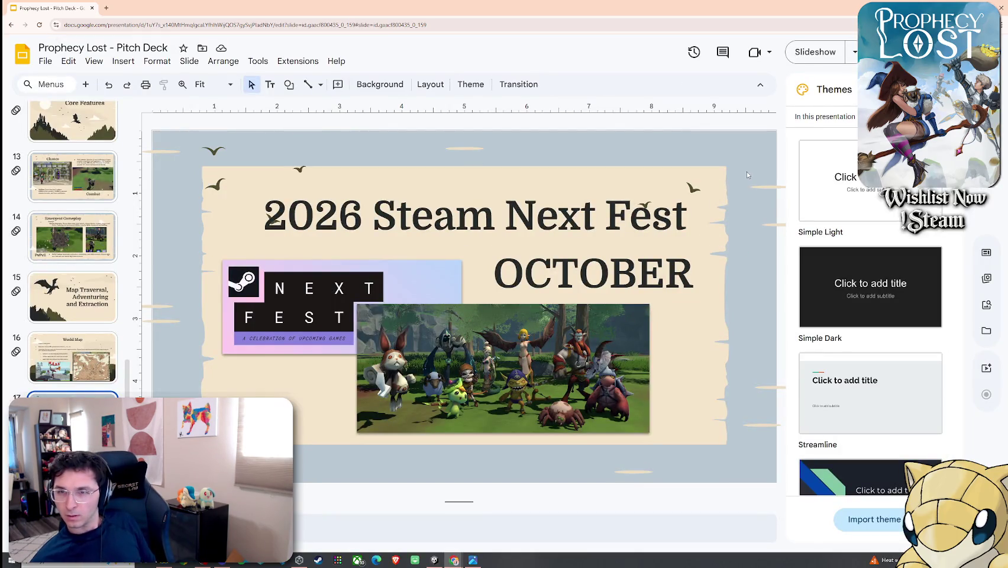
key(ctrl+a)
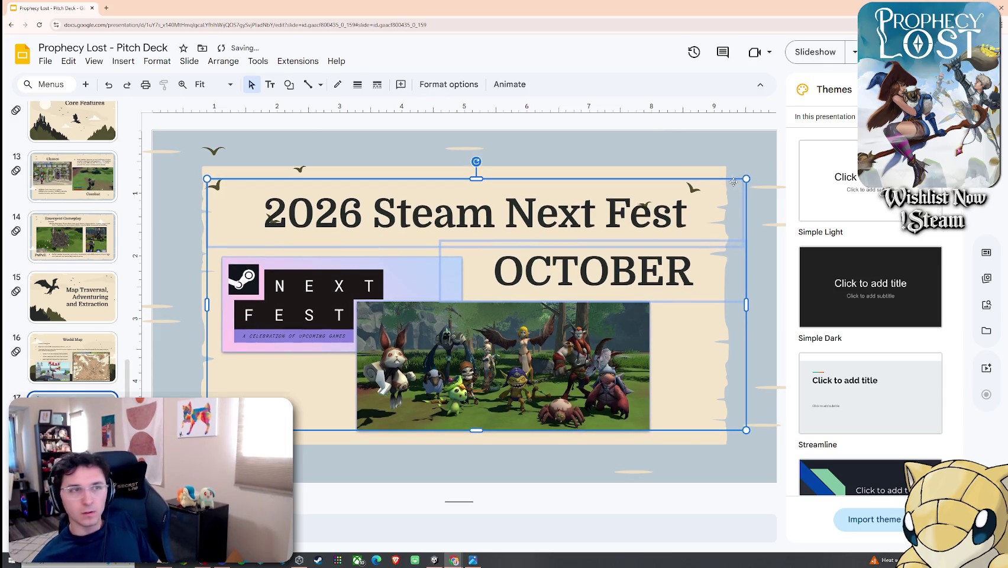
Step: Give the '2026 Steam Next Fest' title a drop shadow via Format options
click(755, 164)
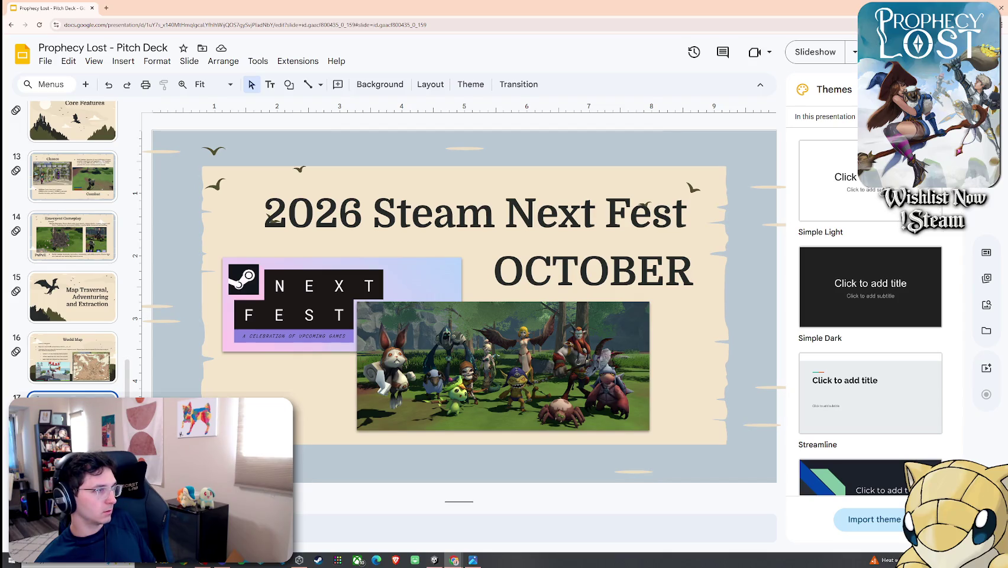
click(353, 229)
triple_click(354, 231)
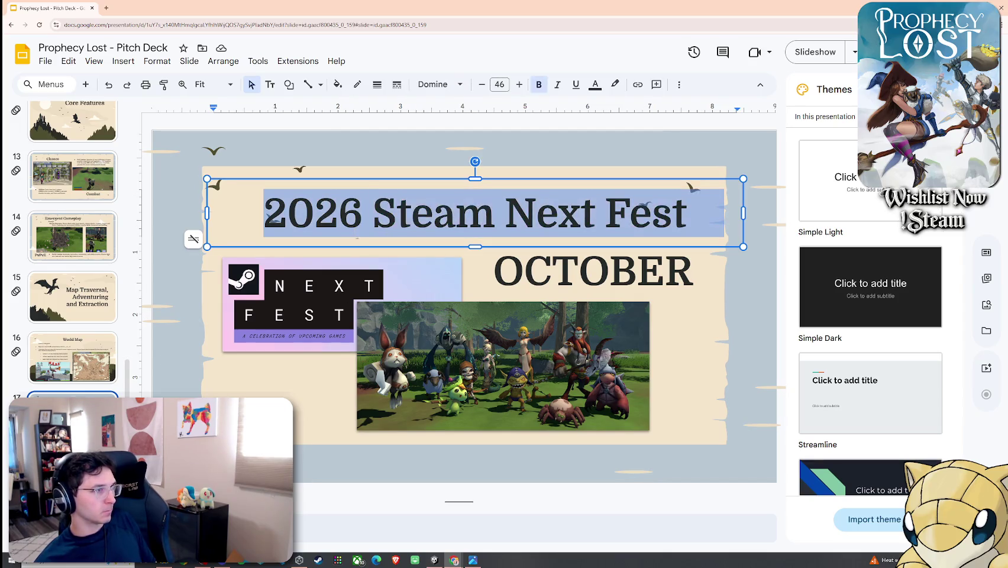
click(158, 61)
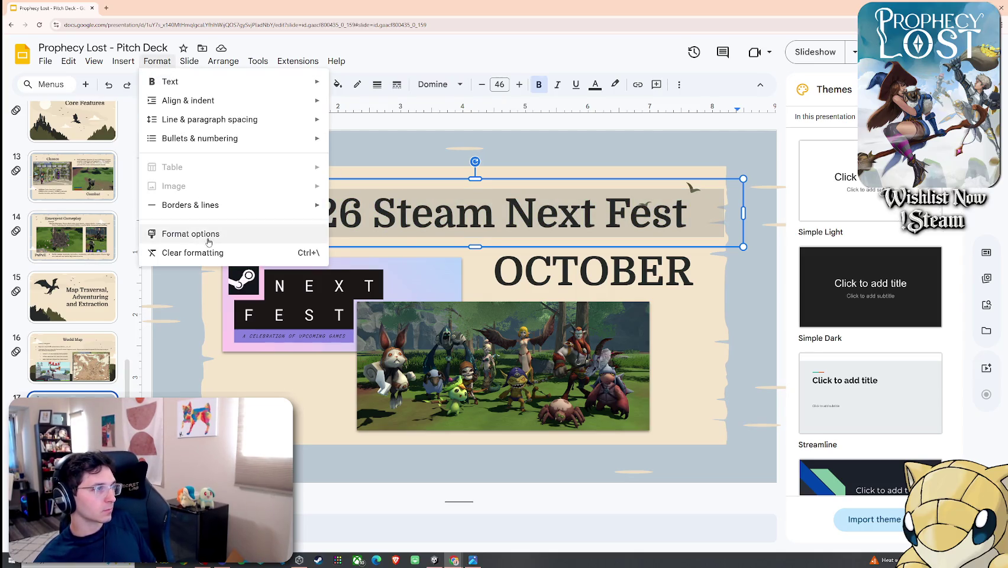
click(190, 232)
click(939, 233)
click(655, 212)
Step: Select the title and OCTOBER boxes together and move them slightly left and up
click(592, 278)
click(673, 213)
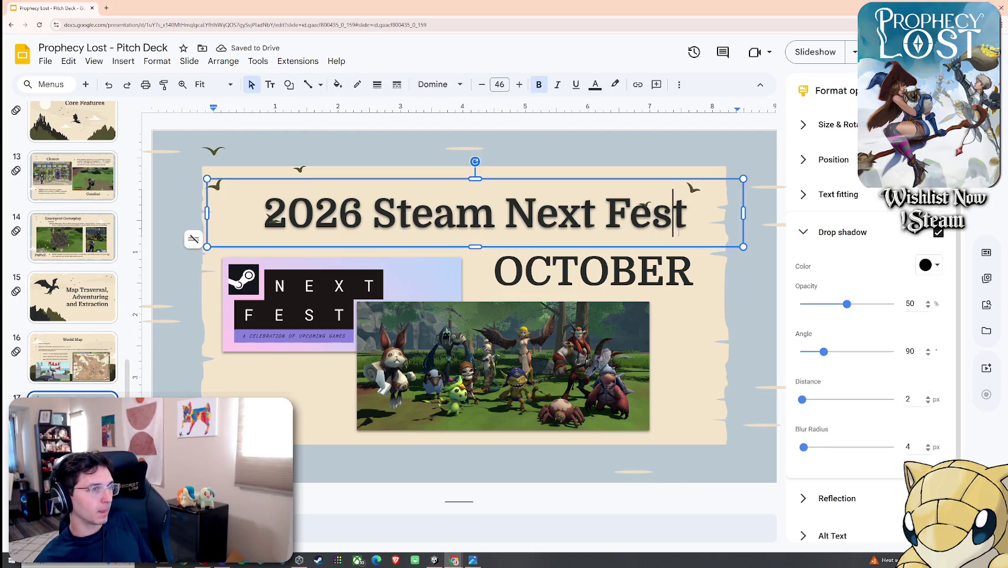
click(710, 260)
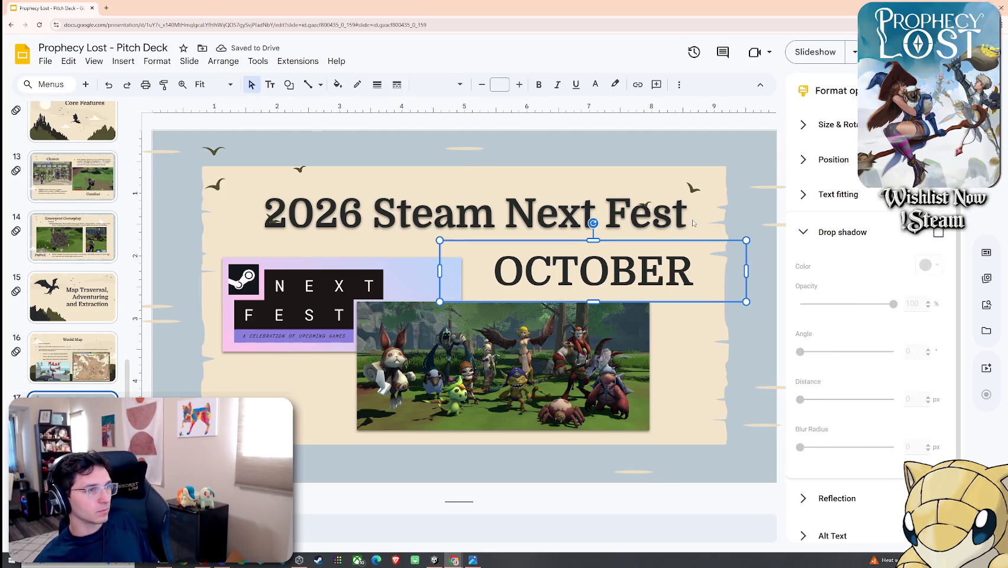
shift+click(744, 218)
key(Escape)
click(673, 213)
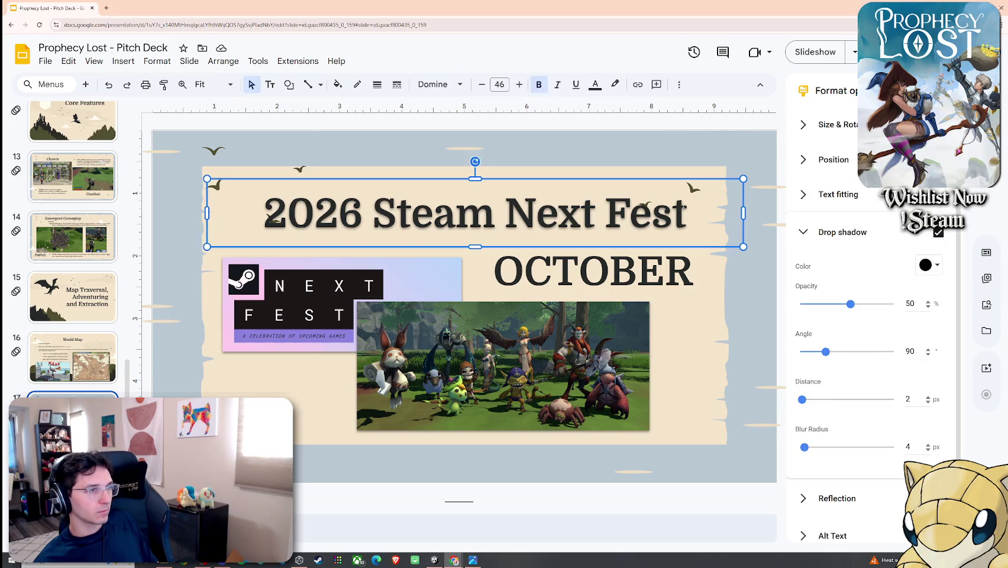
shift+click(685, 272)
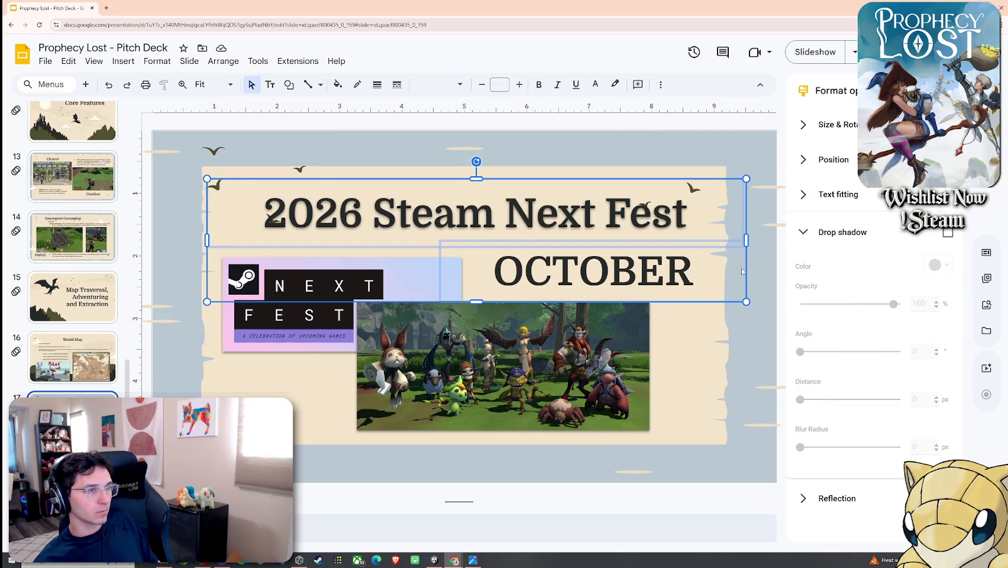
drag(727, 304, 715, 299)
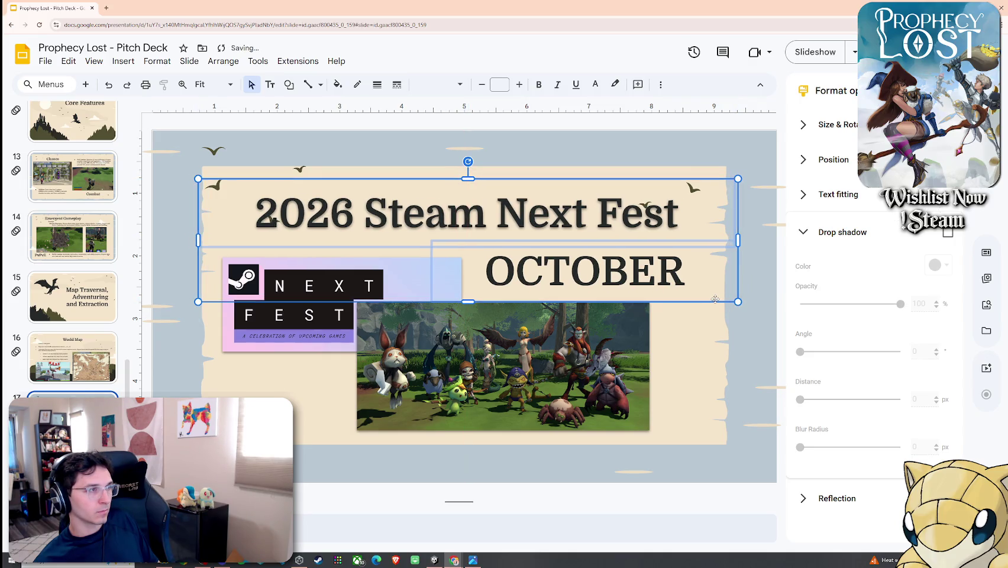
click(730, 332)
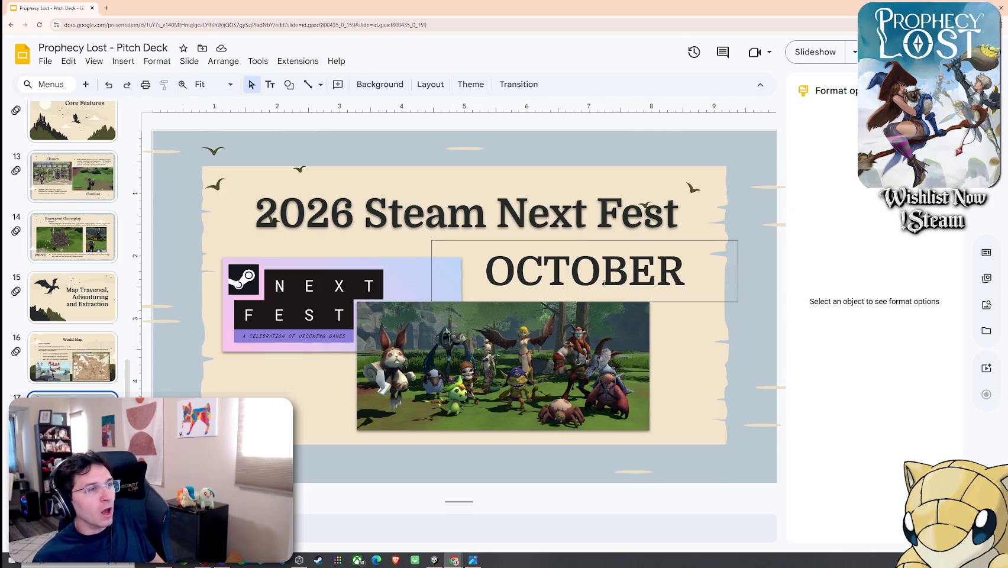
Step: Turn on a drop shadow for the OCTOBER text
double_click(586, 271)
click(938, 233)
key(Escape)
key(Escape)
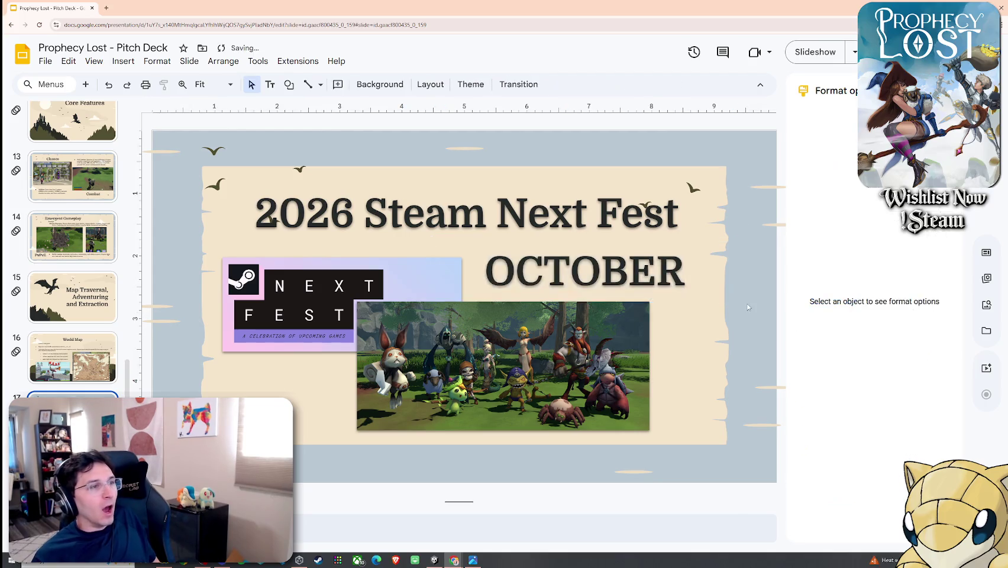
Step: Browse back through the filmstrip to the Anti Gear Fear Design slide
click(71, 355)
click(73, 303)
click(78, 251)
scroll(79, 251, up, 1)
scroll(78, 251, up, 1)
scroll(78, 251, up, 1)
scroll(78, 251, up, 1)
click(83, 303)
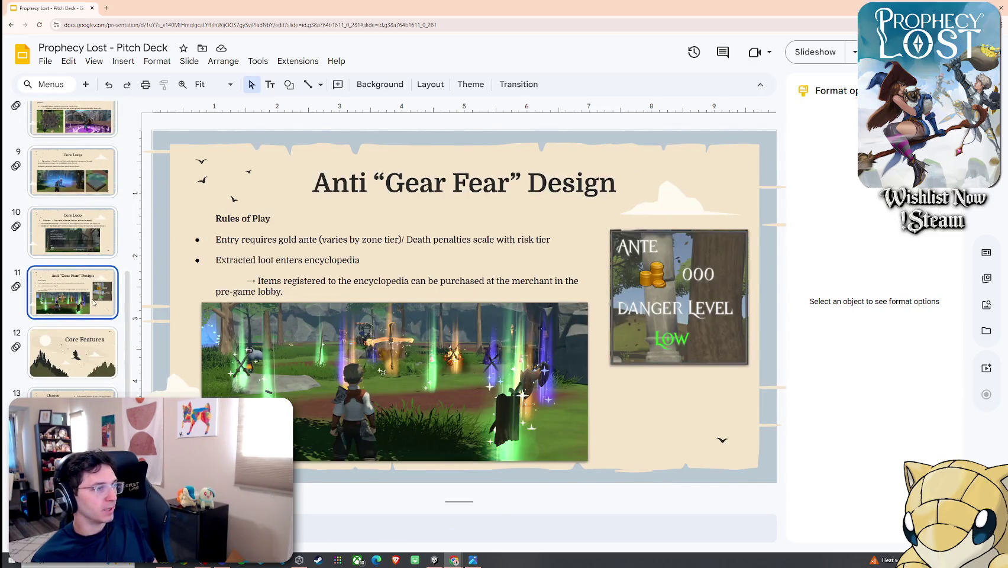
Step: Scroll to the top and display the Prophecy Lost title slide, with the Insert menu showing
scroll(89, 266, up, 3)
scroll(85, 225, up, 3)
scroll(83, 190, up, 2)
click(81, 162)
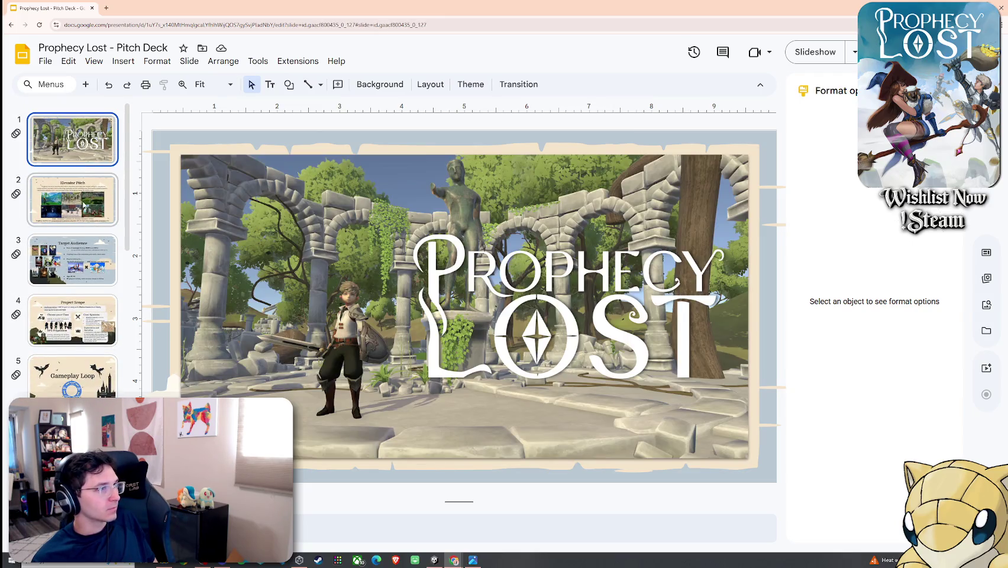
click(83, 201)
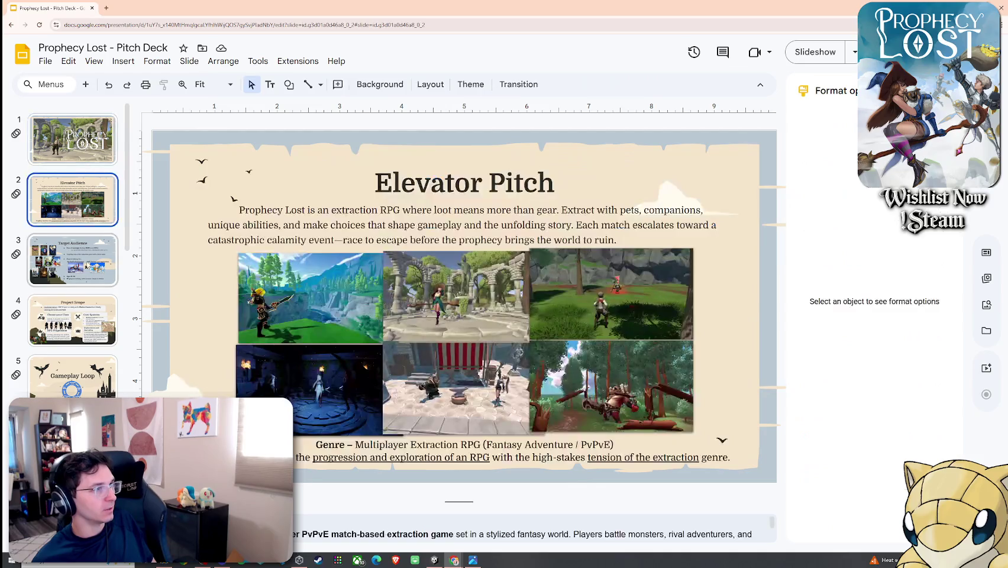
click(87, 163)
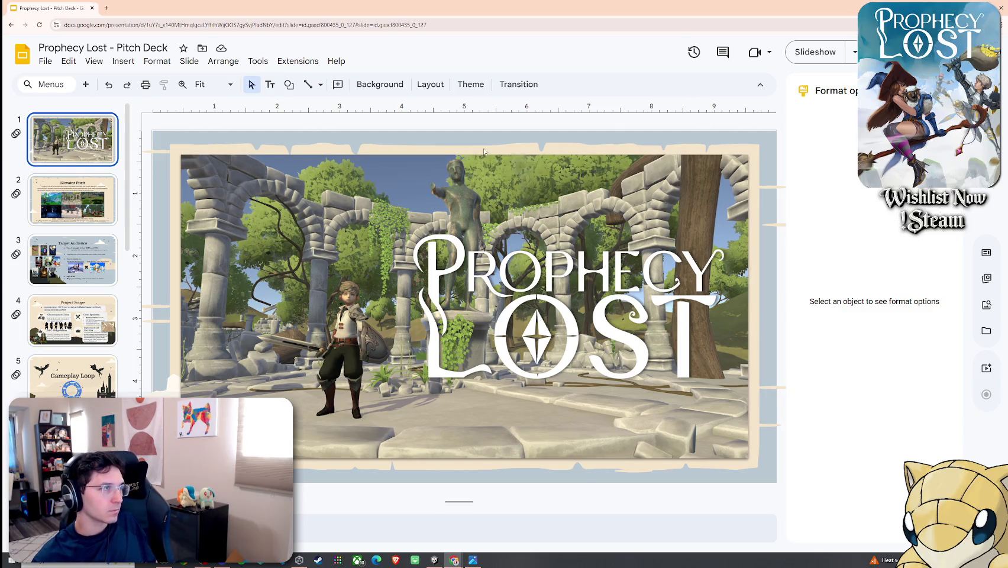
click(123, 61)
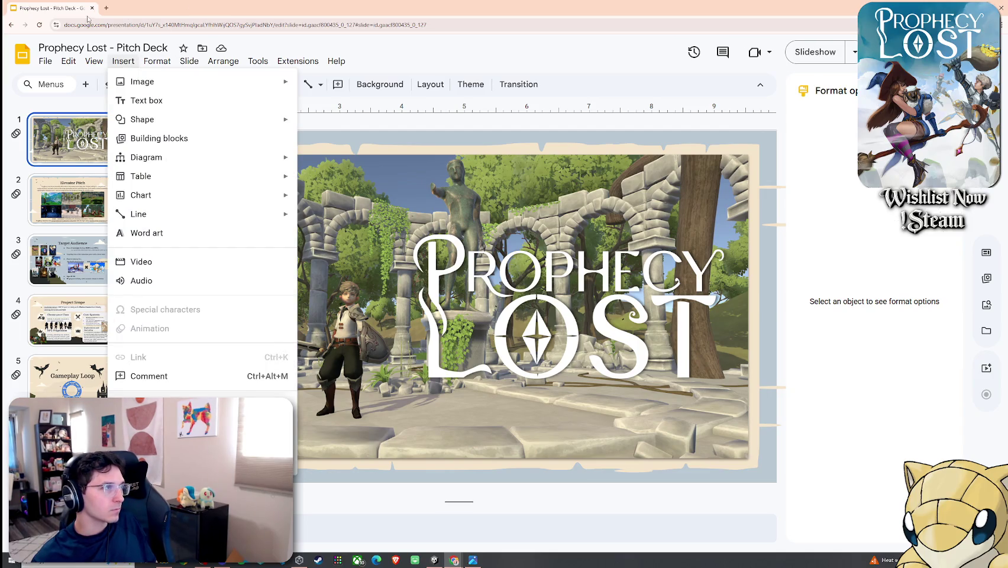
key(Escape)
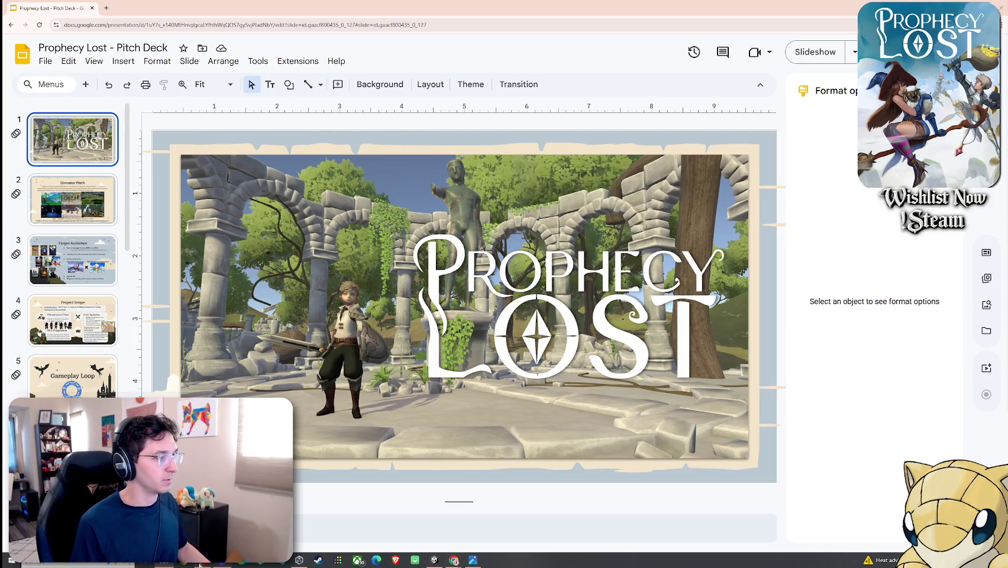
key(super)
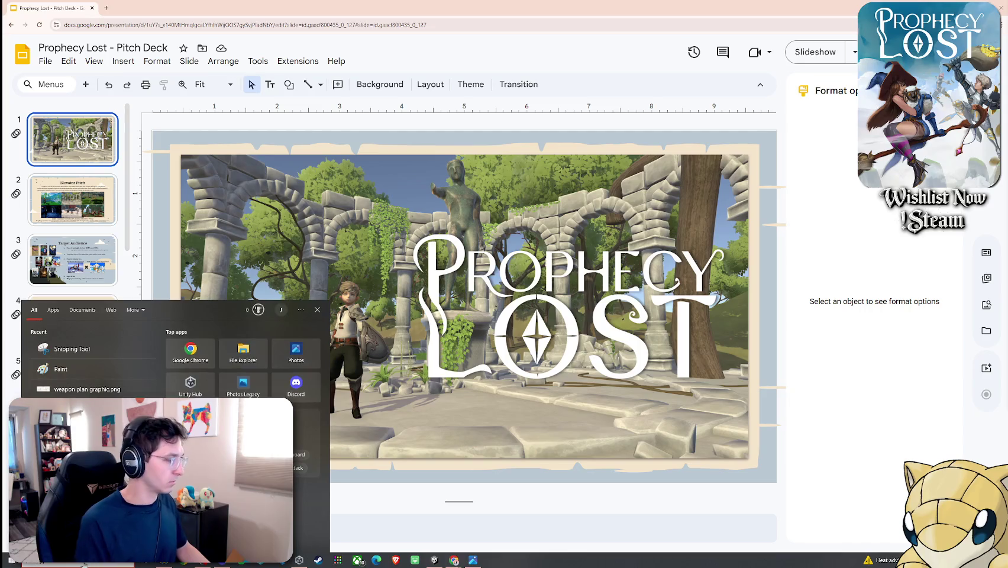
text(openshot)
key(Return)
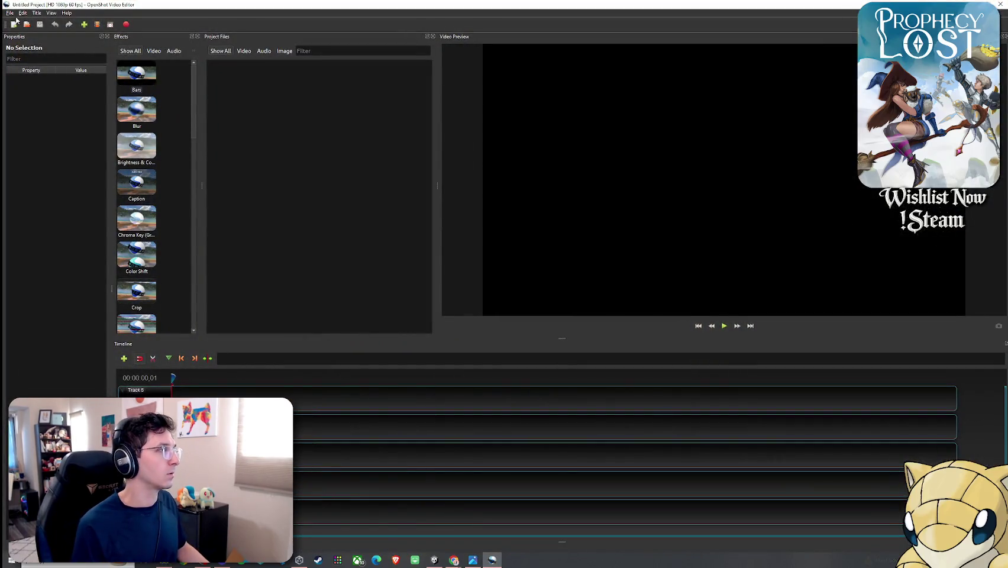
click(10, 12)
mouse_move(31, 96)
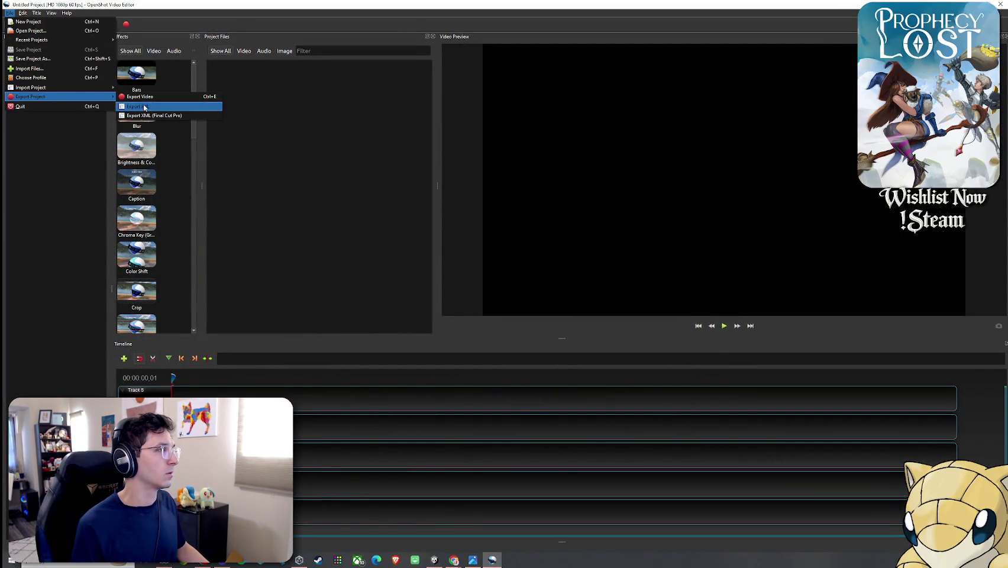
click(201, 106)
click(600, 184)
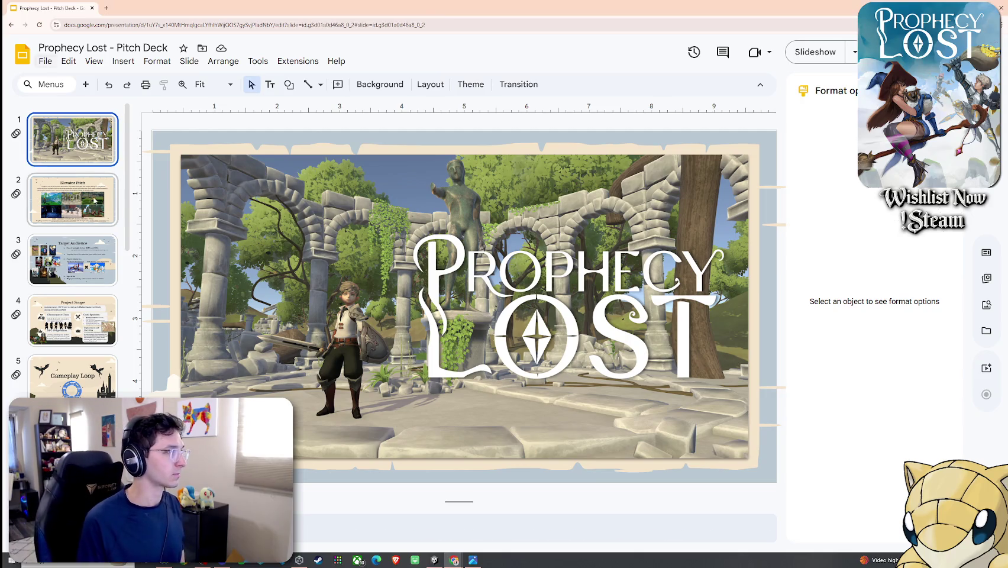
Step: Browse through the early slides and settle on the Anti Gear Fear Design slide
click(65, 201)
click(74, 260)
click(83, 320)
click(89, 376)
scroll(88, 376, down, 3)
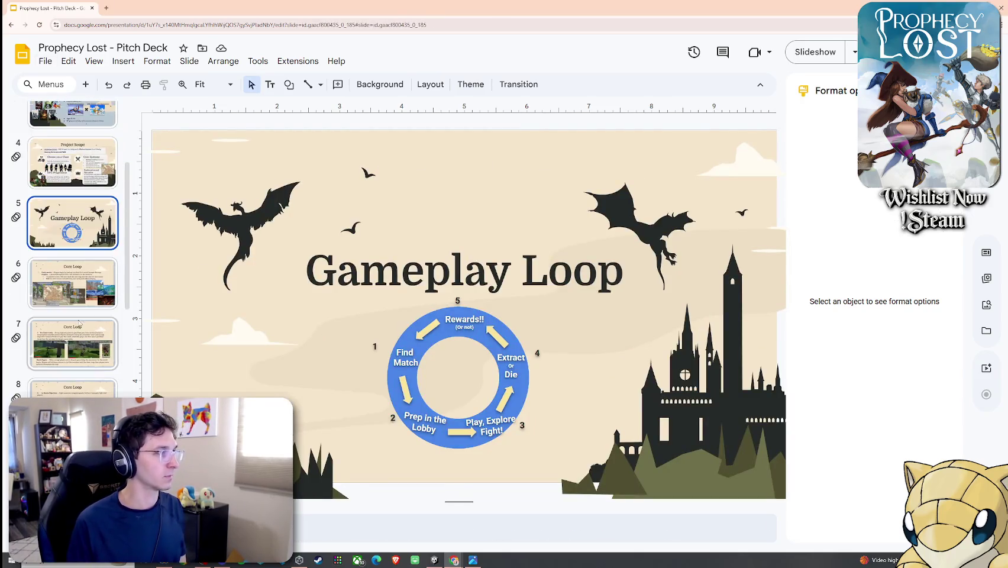
key(Down)
key(Down)
key(Down)
key(Down)
key(Down)
click(78, 315)
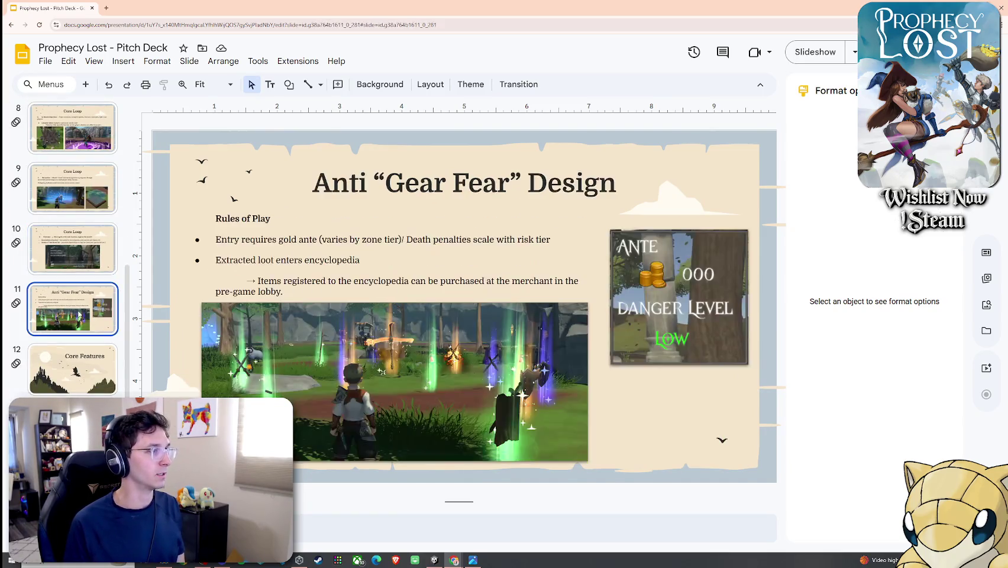
click(79, 235)
click(96, 298)
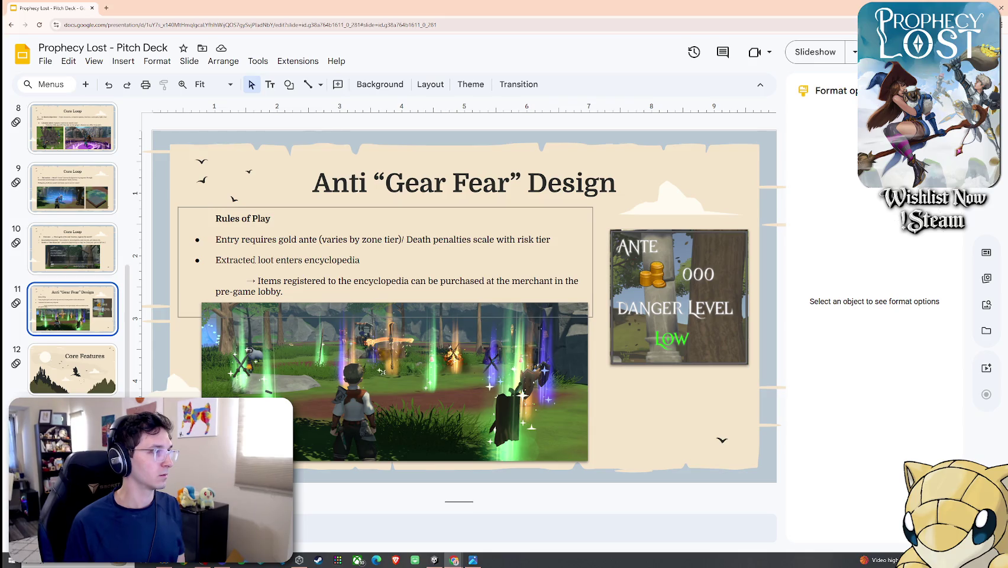
Step: Nudge the Rules of Play text box slightly up and advance to Core Features
click(289, 260)
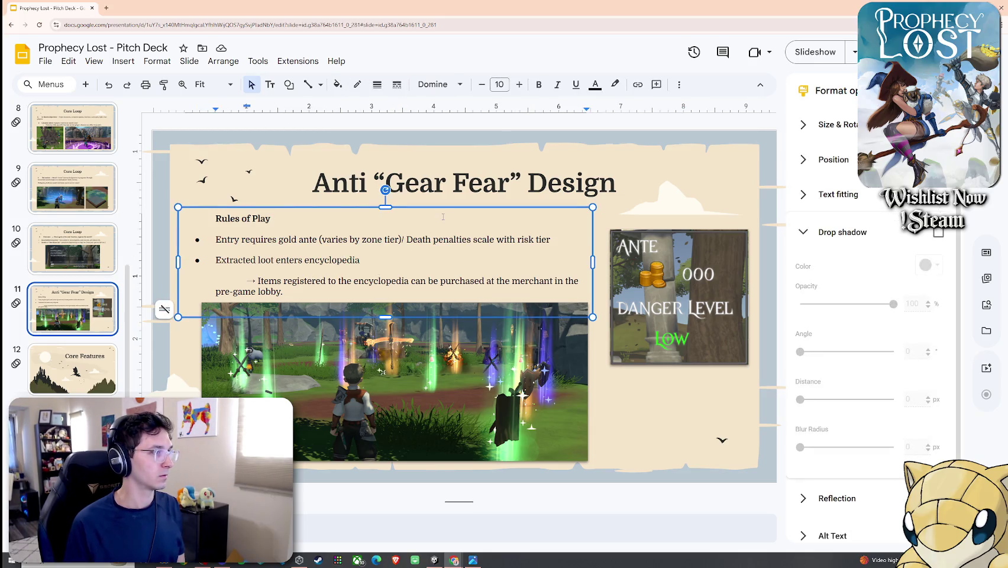
drag(442, 210, 448, 202)
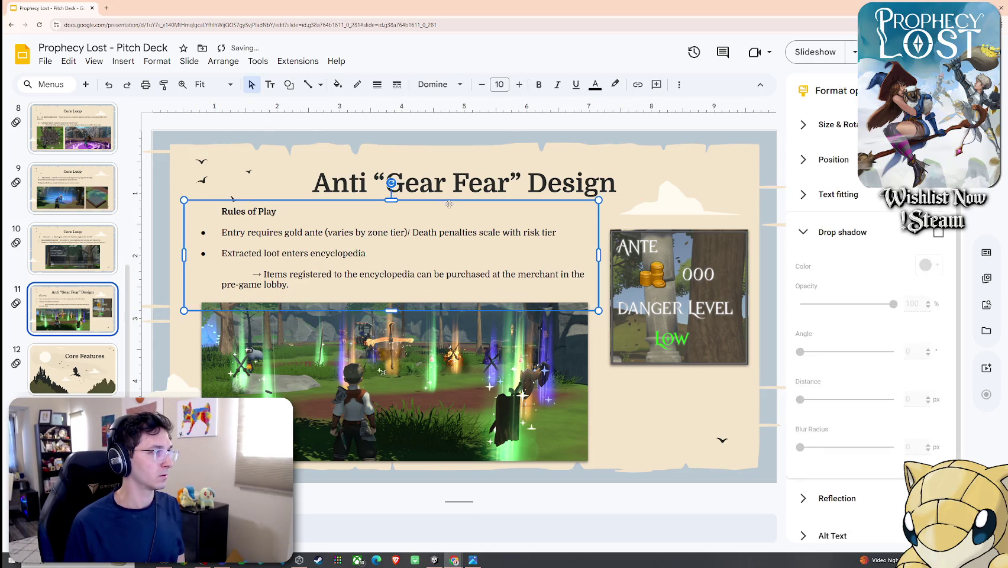
click(597, 390)
click(341, 291)
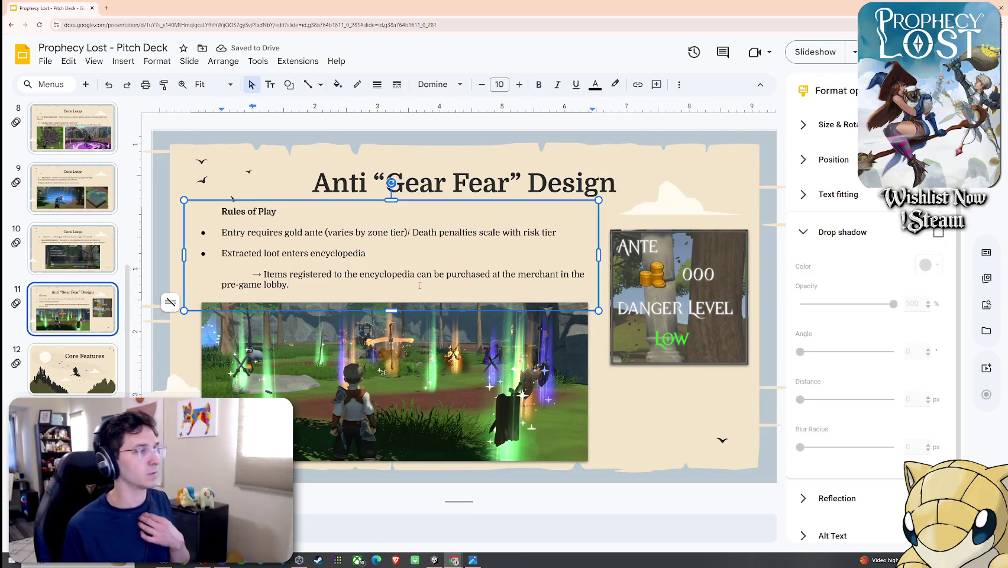
key(Page_Down)
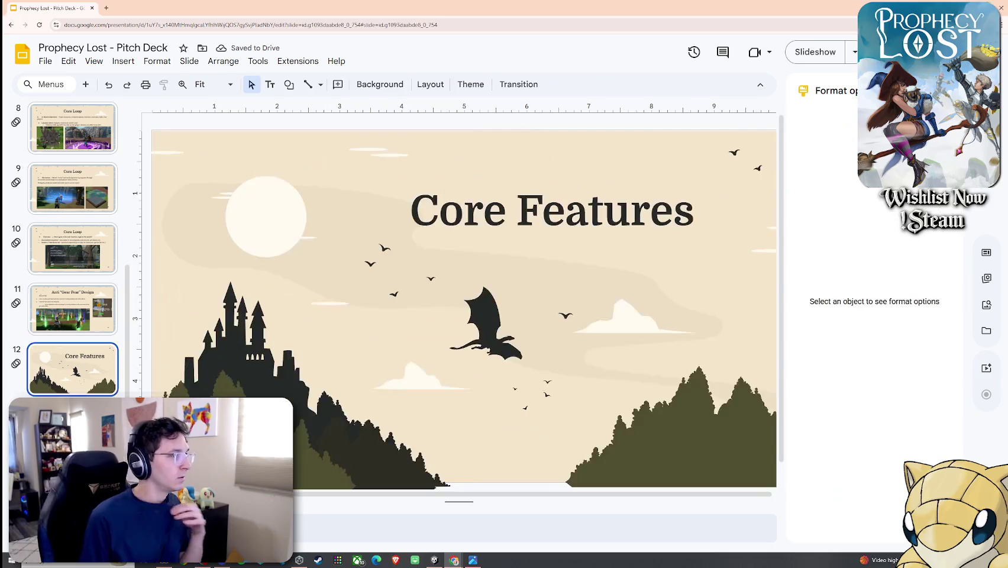
Step: Drag the Core Features thumbnail above the Anti "Gear Fear" Design slide in the filmstrip
key(Page_Down)
scroll(91, 337, down, 1)
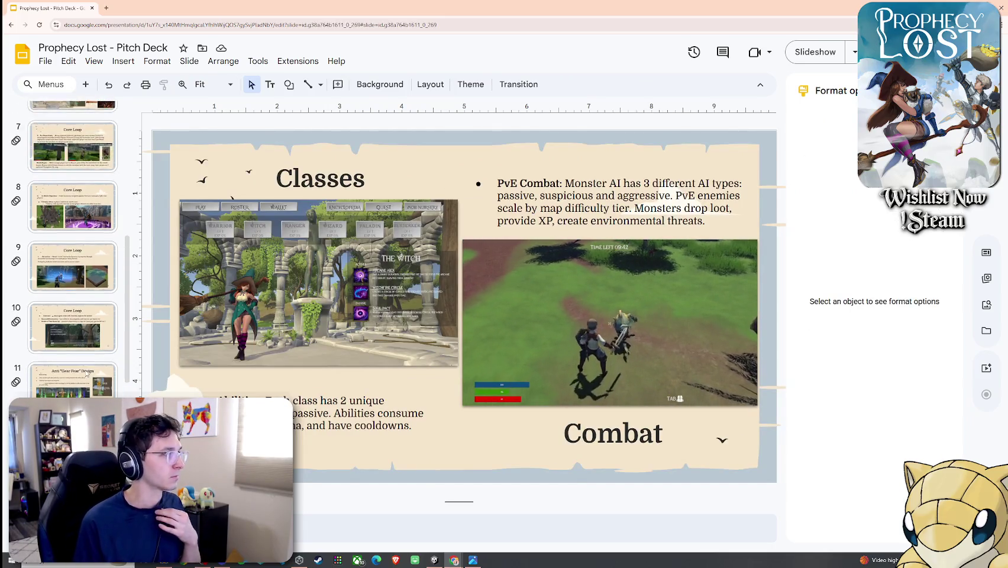
click(91, 337)
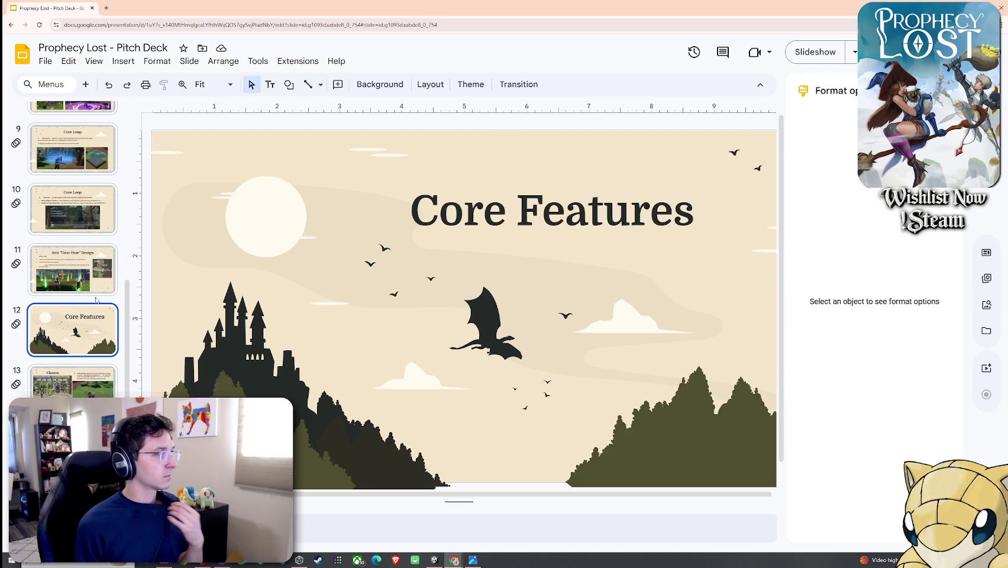
drag(95, 320, 95, 260)
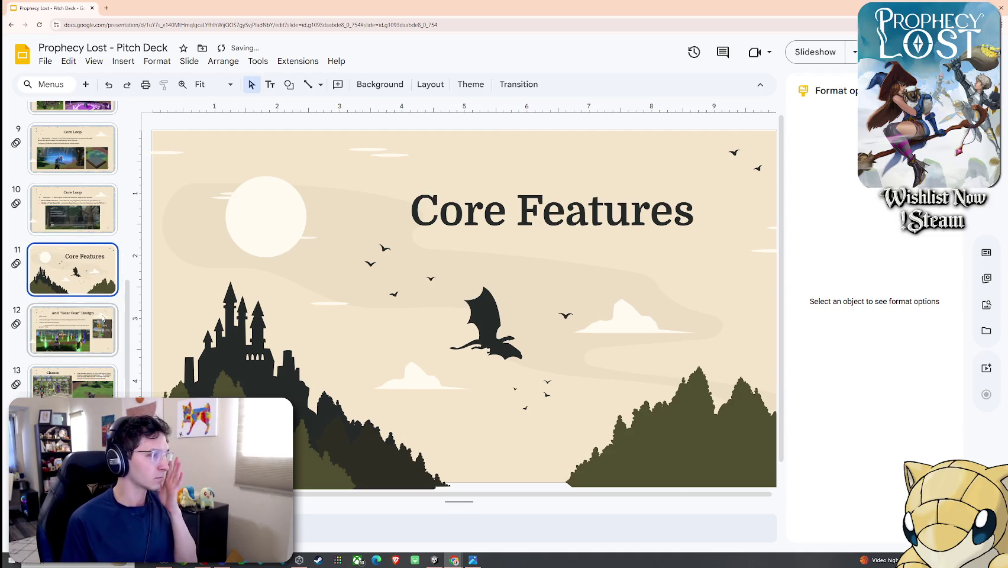
Step: Review the Anti Gear Fear, Classes and Emergent Gameplay slides, then return to Core Features
click(104, 333)
click(87, 390)
scroll(83, 331, down, 2)
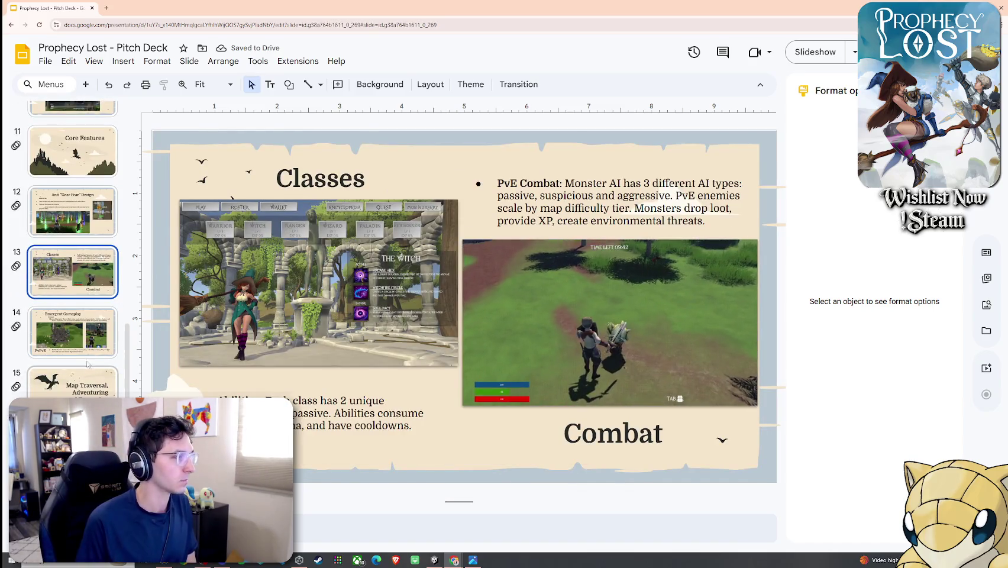
click(80, 345)
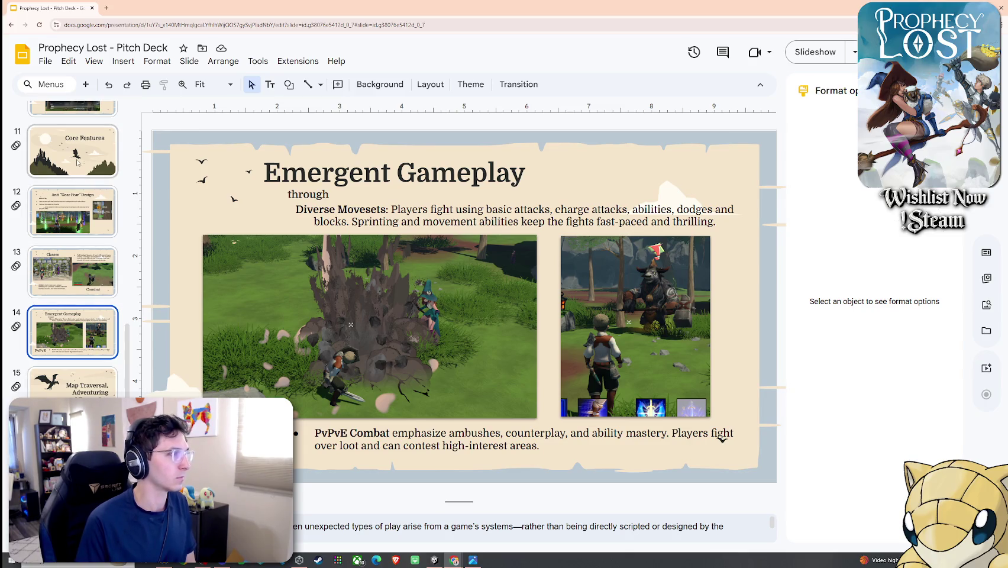
scroll(77, 170, up, 1)
click(85, 230)
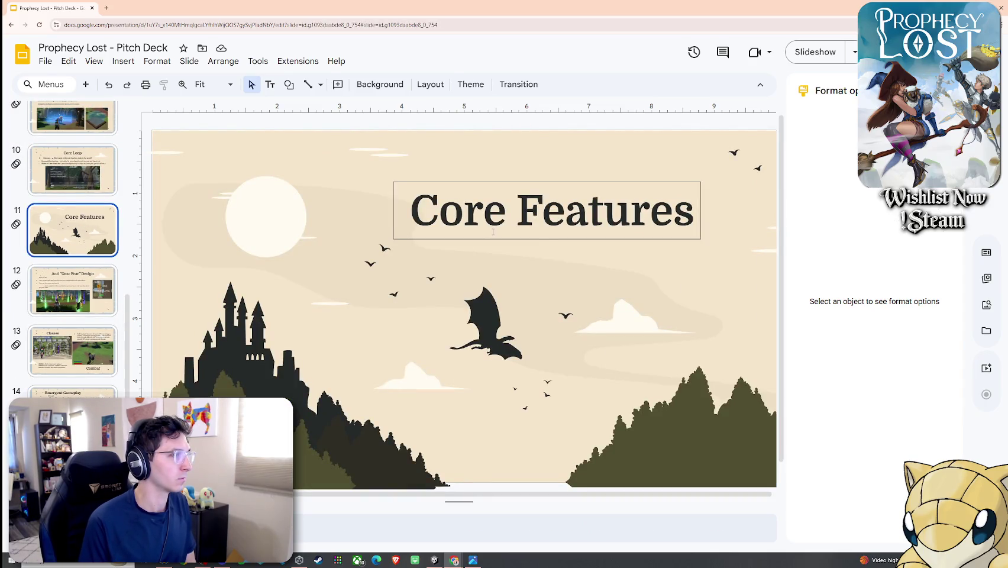
Step: Start retyping the Core Features title, undo it back to 'Core Features', and move on
triple_click(532, 210)
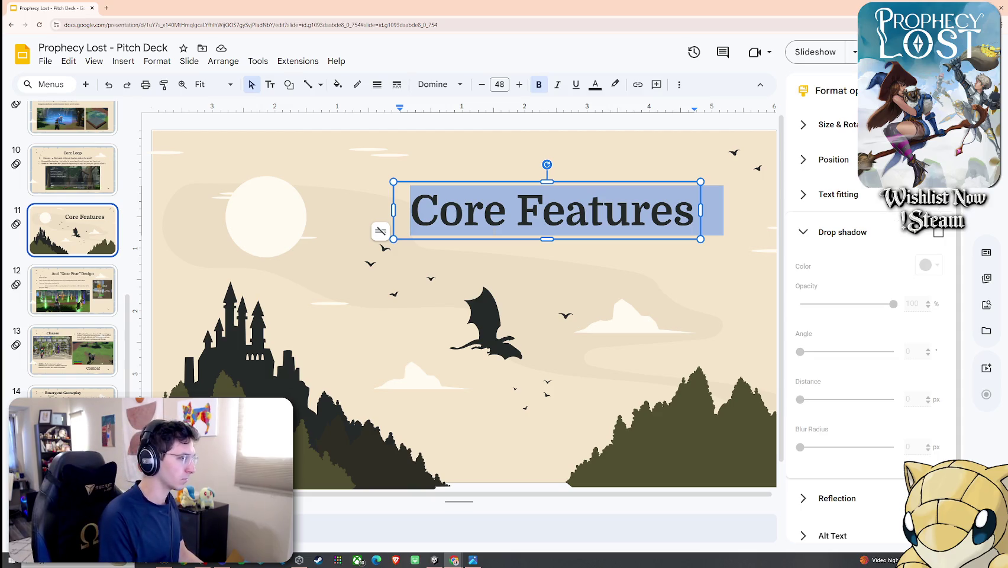
text(Desugb)
key(BackSpace)
key(BackSpace)
key(BackSpace)
text(ign)
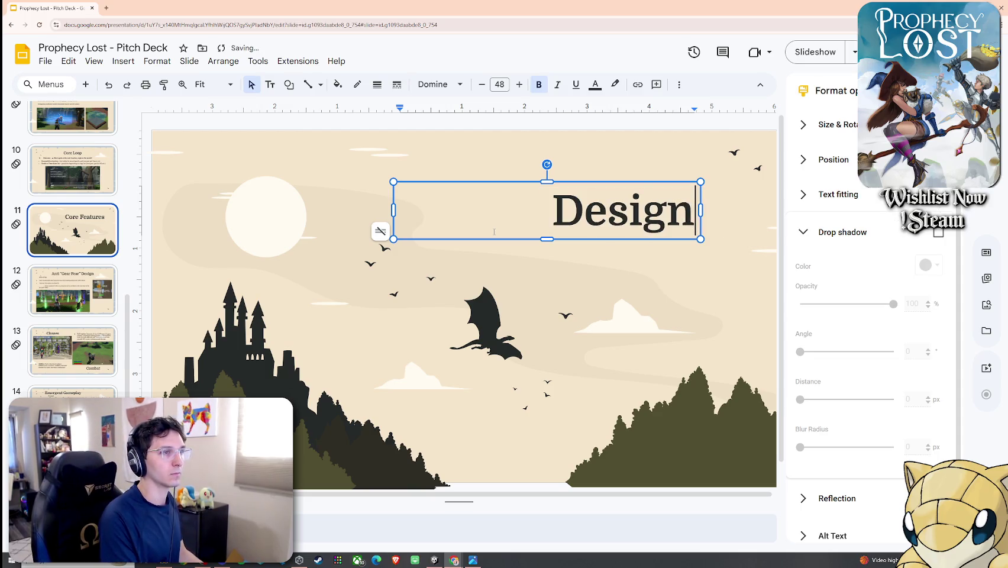
text( Pri)
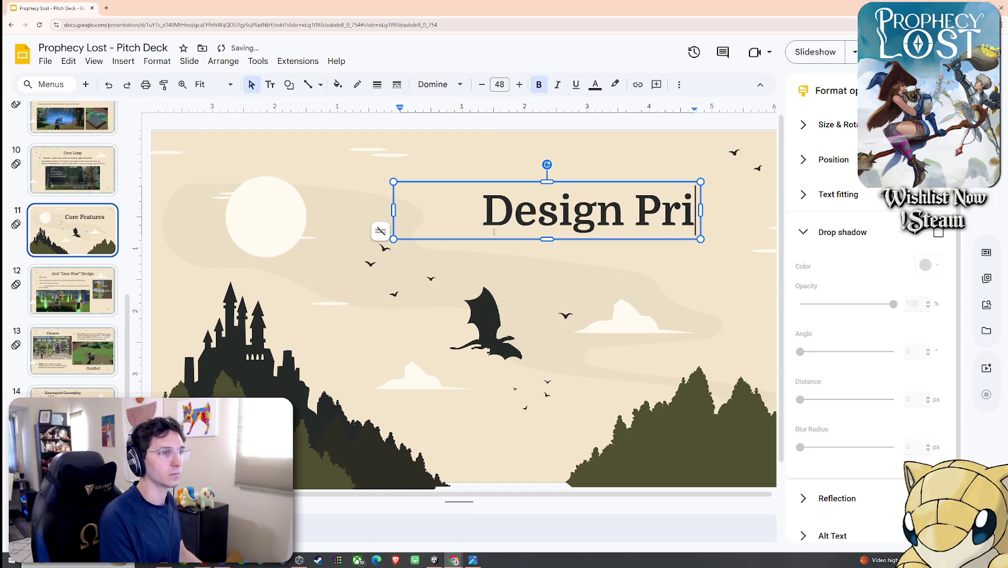
key(BackSpace)
key(BackSpace)
key(BackSpace)
key(BackSpace)
key(BackSpace)
key(BackSpace)
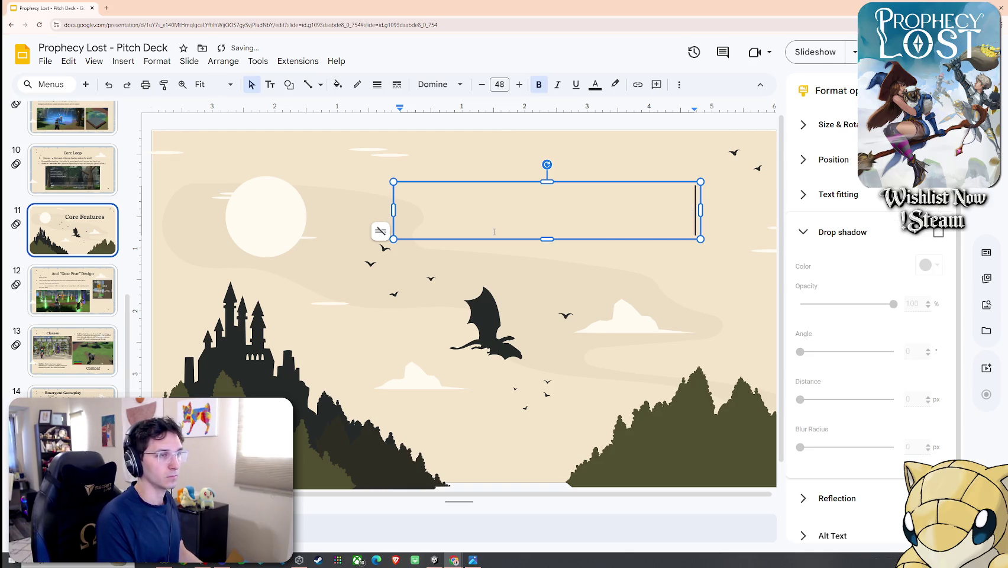
key(ctrl+z)
key(ctrl+z)
key(ctrl+z)
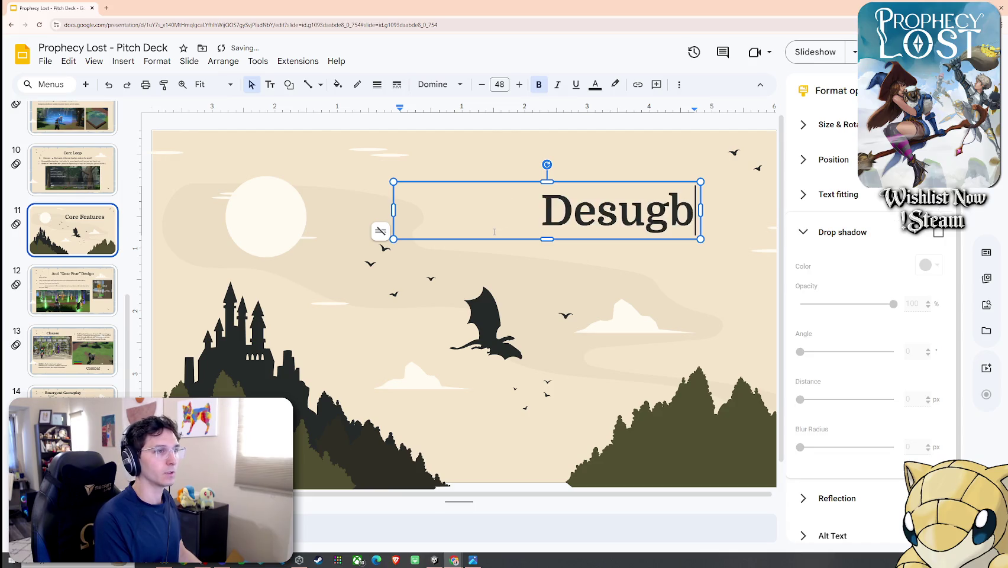
key(ctrl+z)
key(Page_Down)
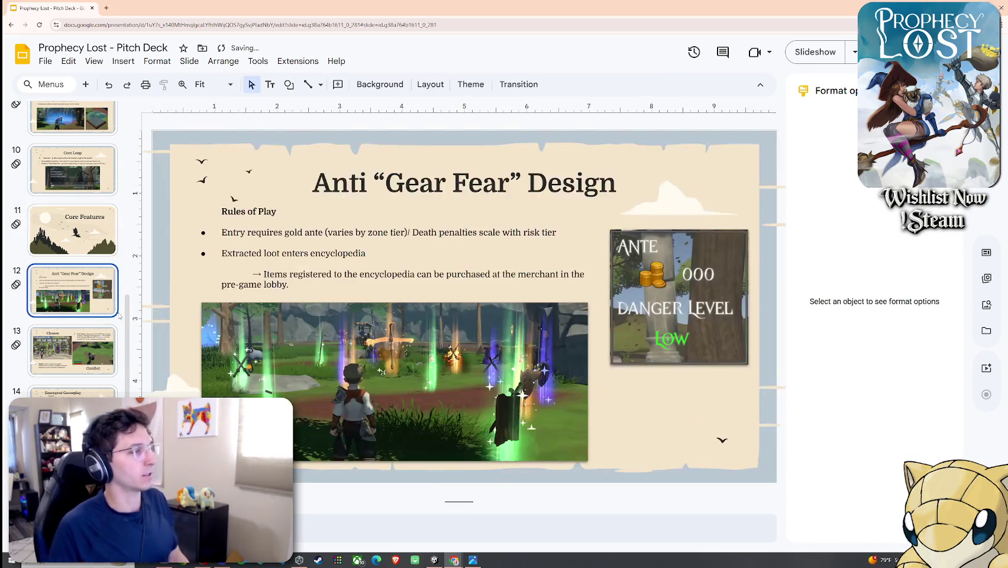
click(83, 243)
Step: Retitle the Emergent Gameplay slide 'Diverse Movesets' and change 'through' to 'enable'
click(83, 273)
click(91, 338)
click(95, 388)
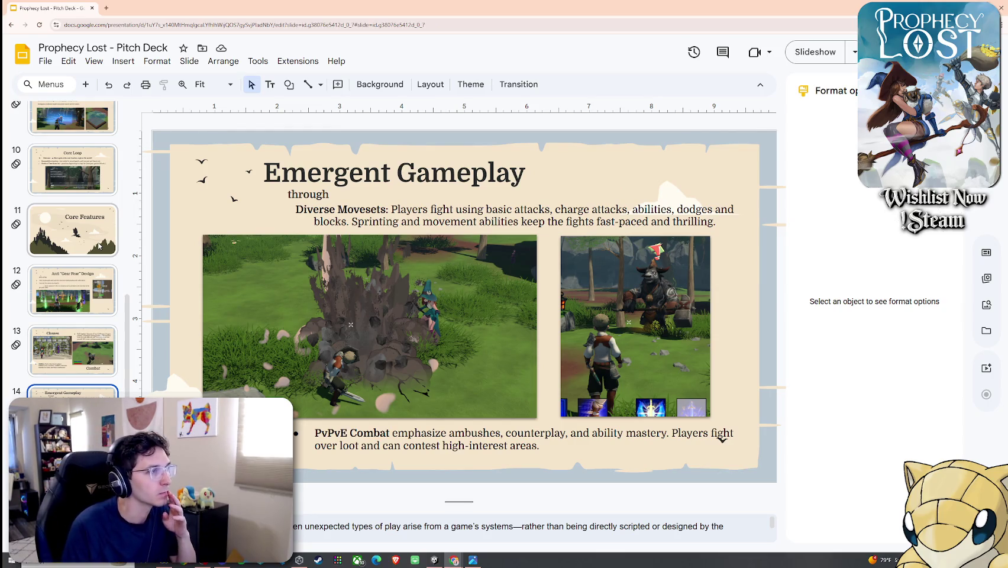
click(350, 204)
triple_click(349, 208)
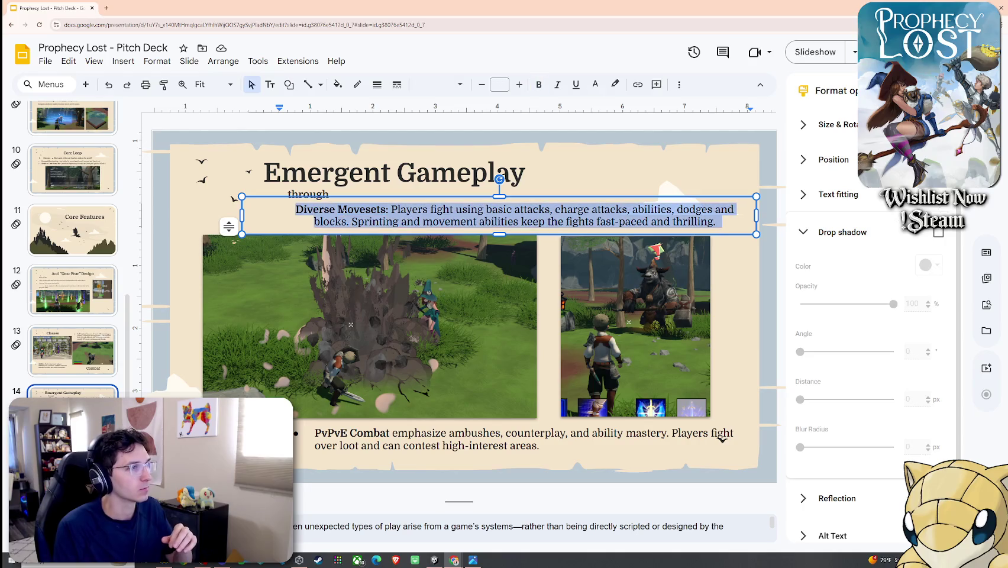
triple_click(349, 192)
text(Di)
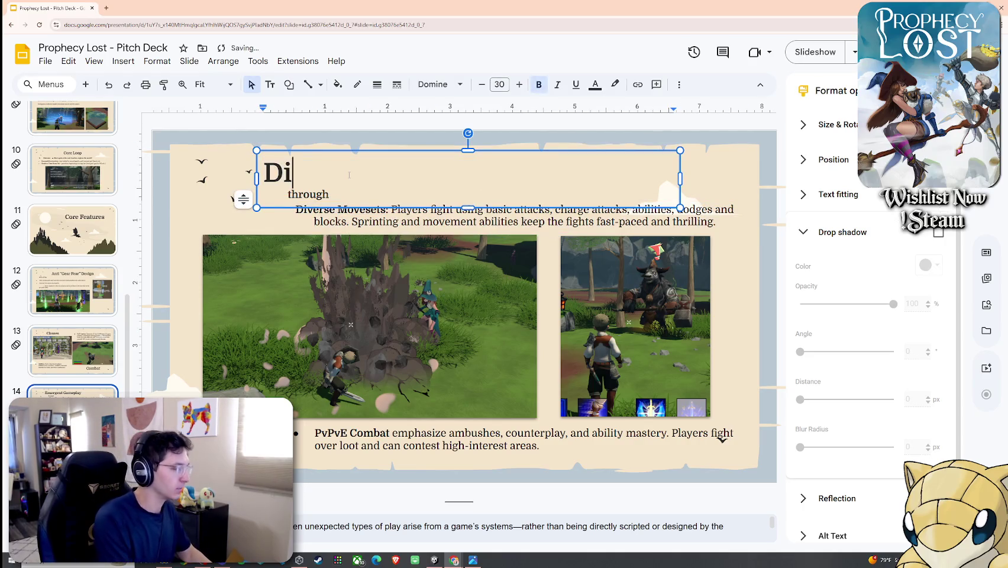
text(verese Movesets)
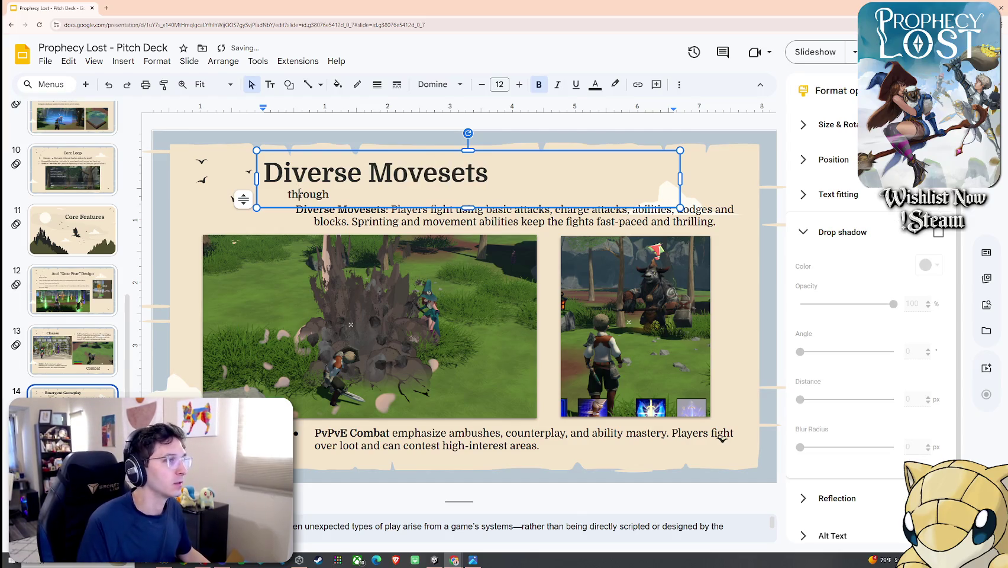
key(ctrl+BackSpace)
text(enable)
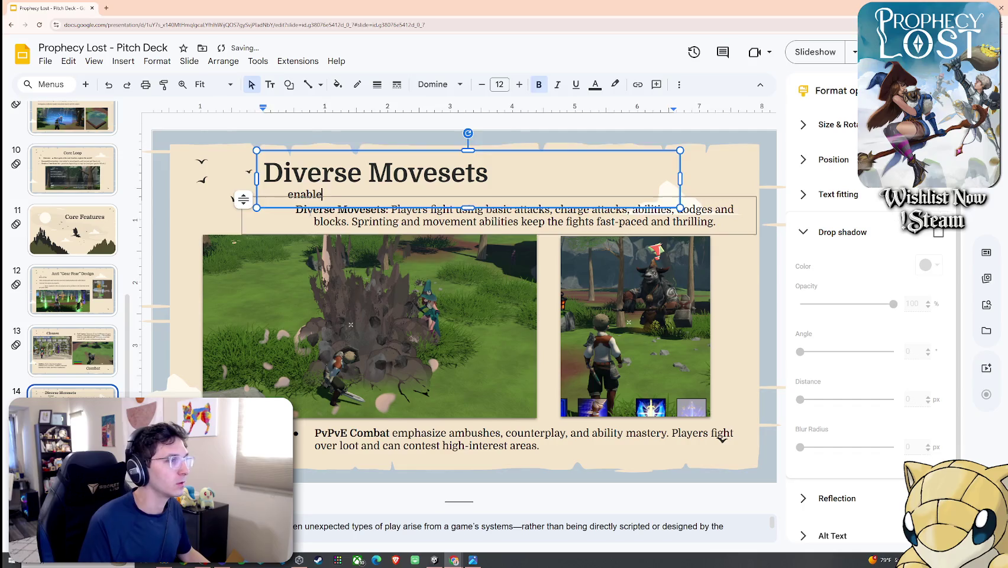
Step: Replace the bold body lead-in with 'EMERGENT GAMEPLAY –', keeping the dash after briefly trying a colon
click(373, 222)
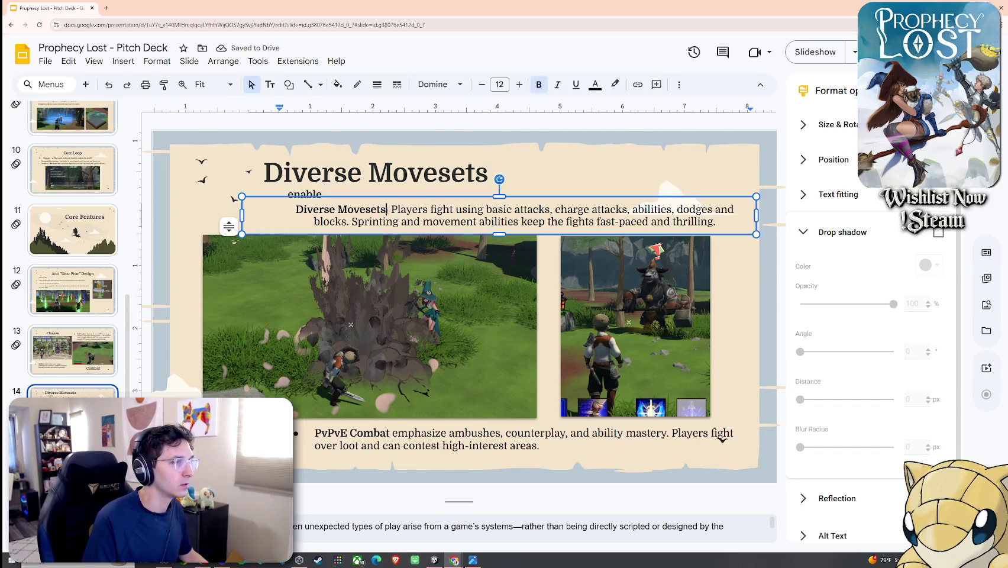
drag(388, 209, 323, 209)
text(EMERGENT GAMEPLAY)
text(--)
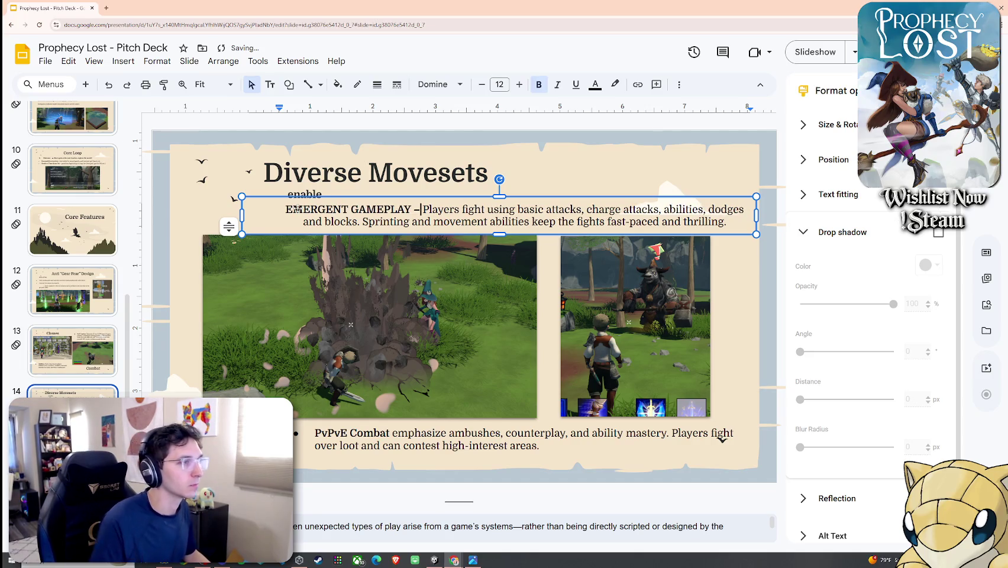
click(274, 235)
click(418, 205)
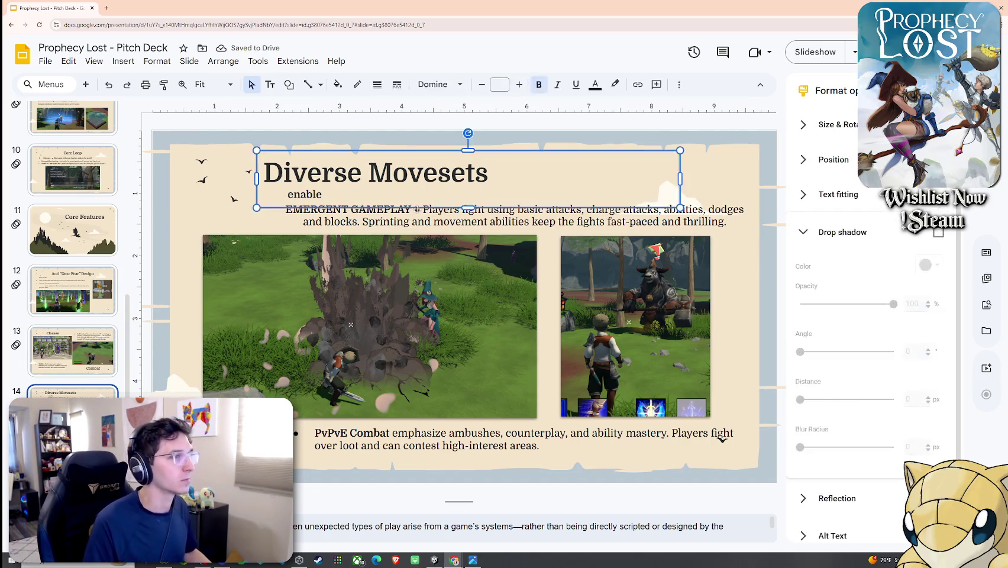
click(420, 209)
key(BackSpace)
key(BackSpace)
text(:)
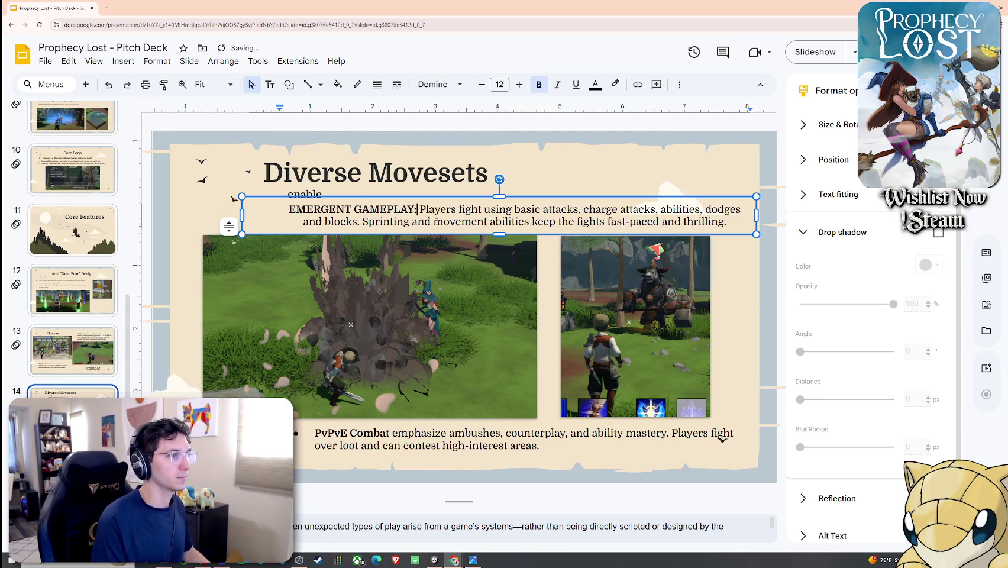
key(ctrl+z)
key(ctrl+z)
click(738, 288)
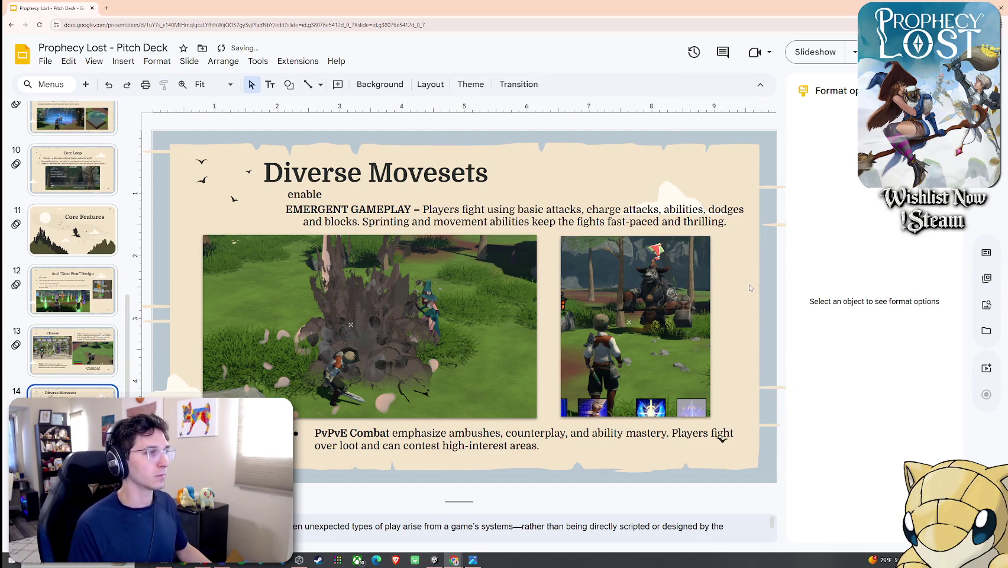
click(711, 222)
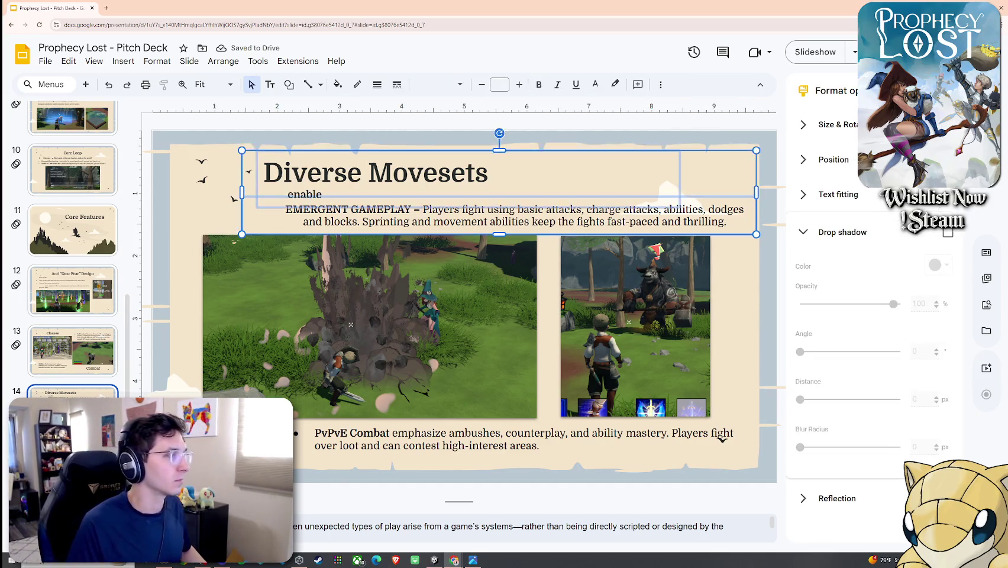
Step: Nudge the Diverse Movesets title slightly left and both gameplay images slightly right
drag(210, 139, 734, 255)
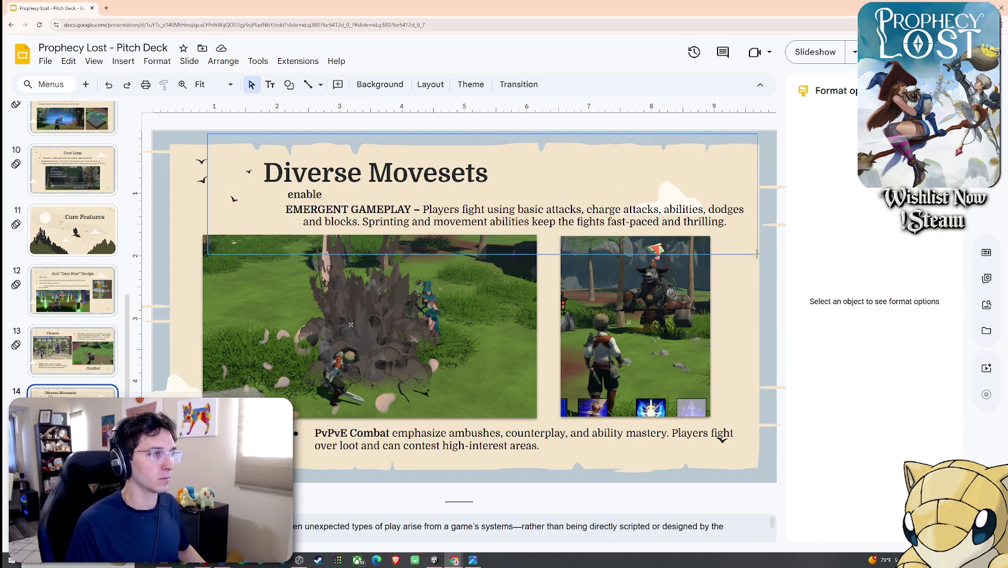
click(610, 231)
key(Left)
key(Left)
key(Left)
key(Left)
key(Left)
key(Left)
key(Left)
key(Left)
key(Left)
click(745, 296)
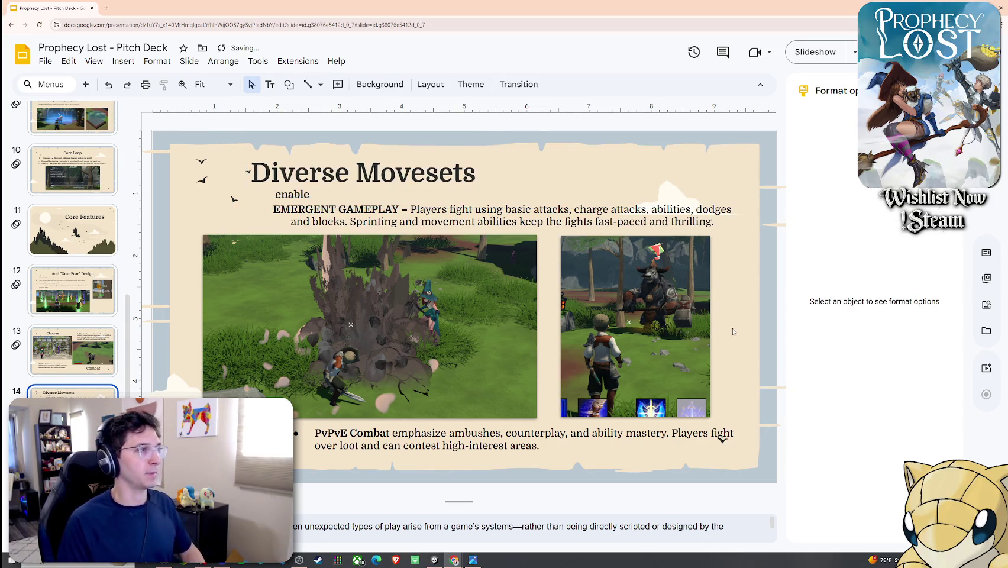
click(648, 321)
key(Right)
key(Right)
key(Right)
key(Right)
key(Right)
key(Right)
click(738, 326)
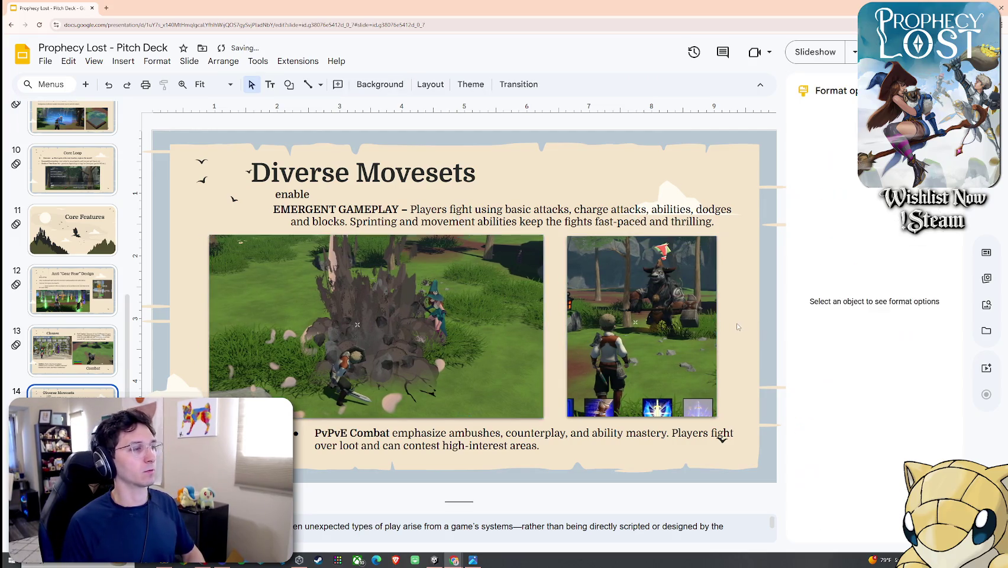
Step: Nudge the PvPvE Combat text right and down, then shift the Diverse Movesets title left
click(720, 432)
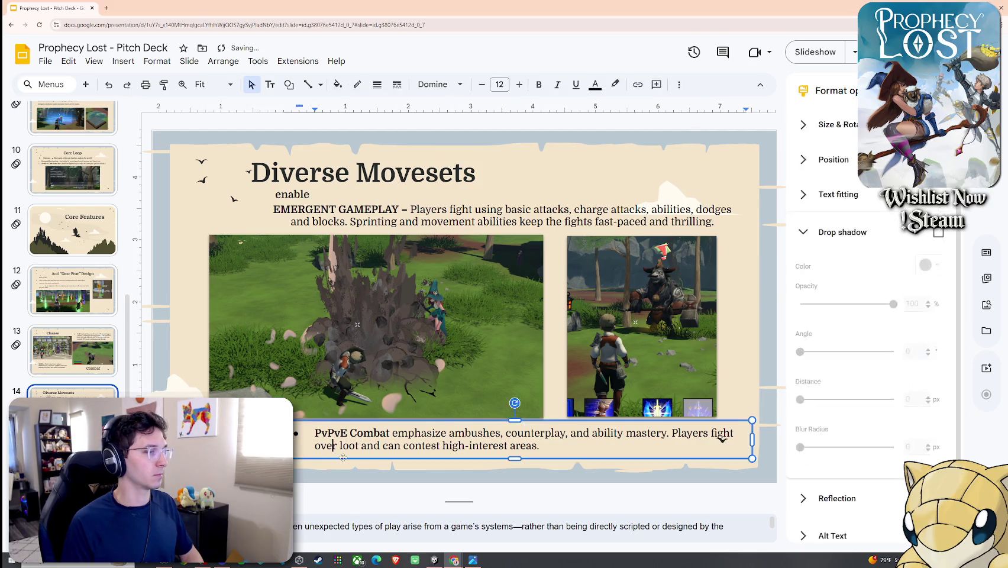
drag(720, 432, 726, 435)
click(354, 486)
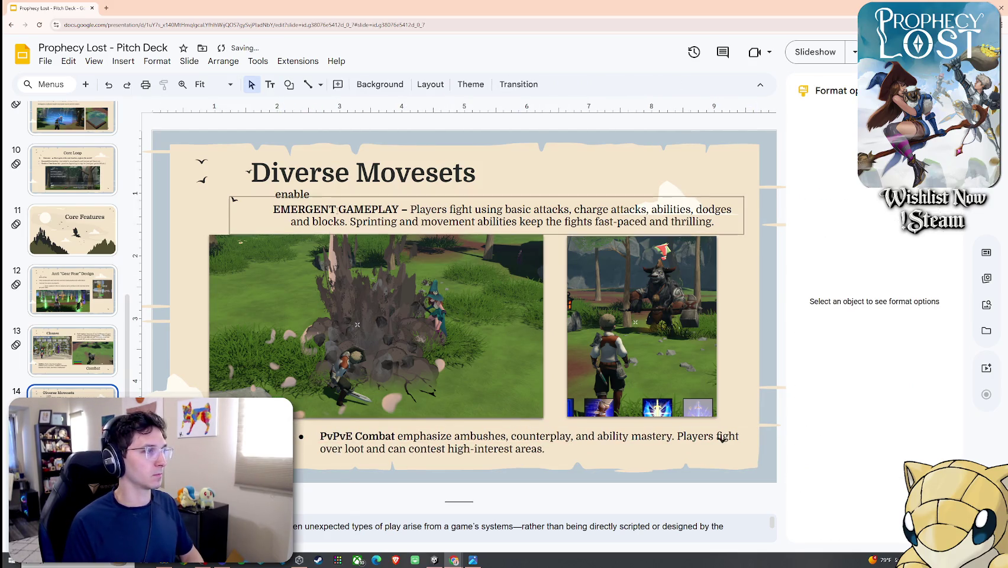
click(330, 207)
drag(316, 206, 291, 206)
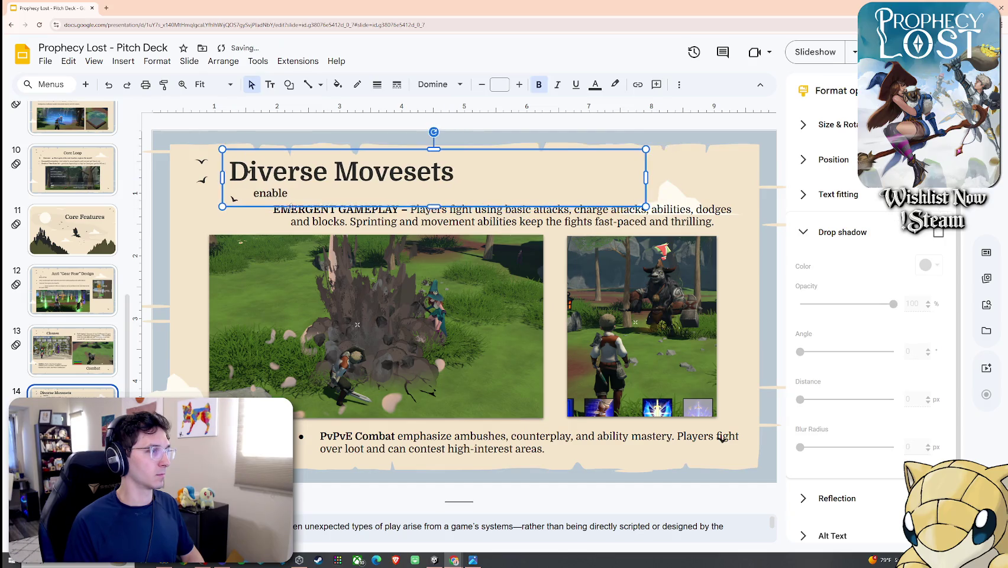
click(251, 227)
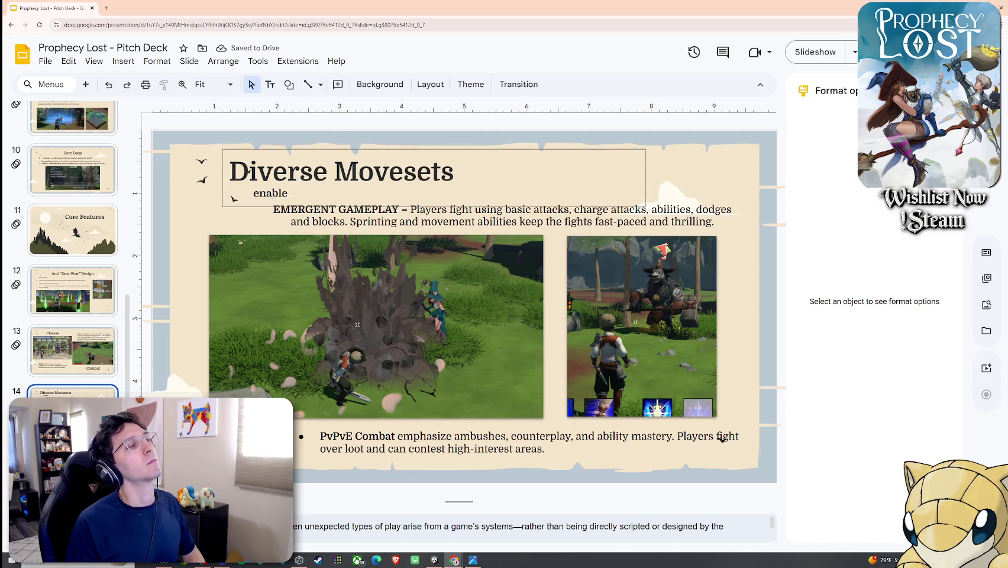
Step: Nudge the Diverse Movesets title slightly right and down to realign it
click(275, 196)
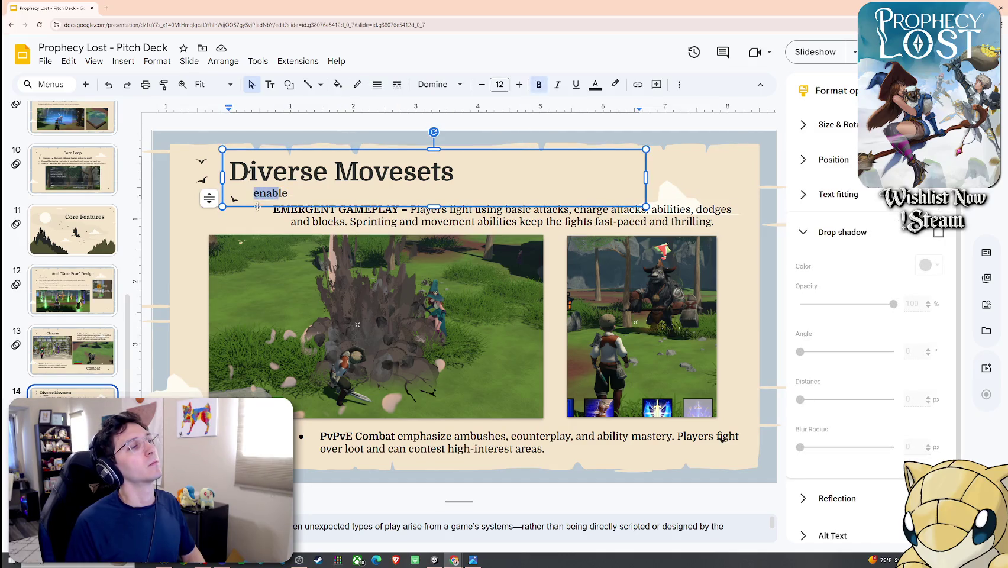
click(236, 222)
click(284, 205)
drag(307, 150, 310, 152)
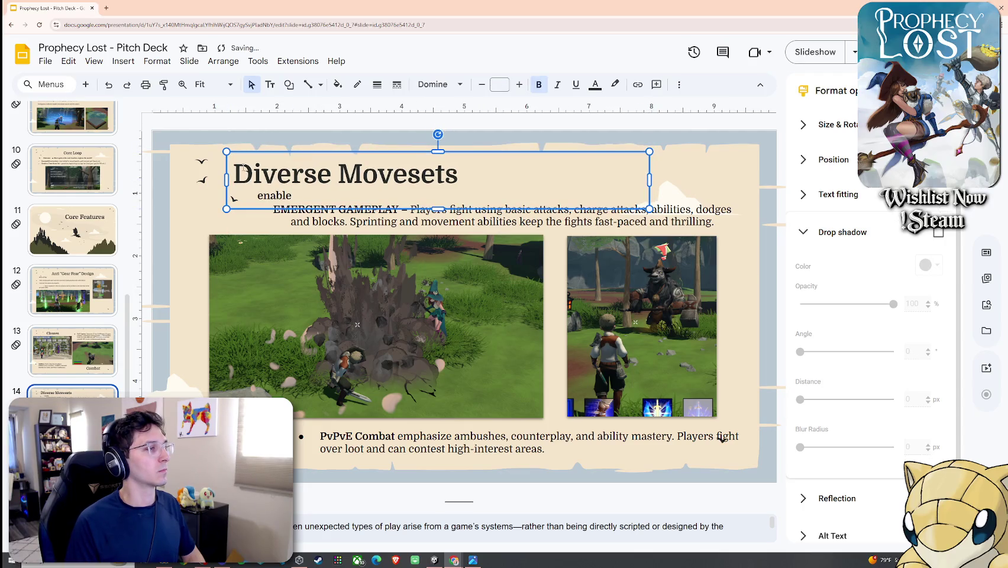
click(222, 230)
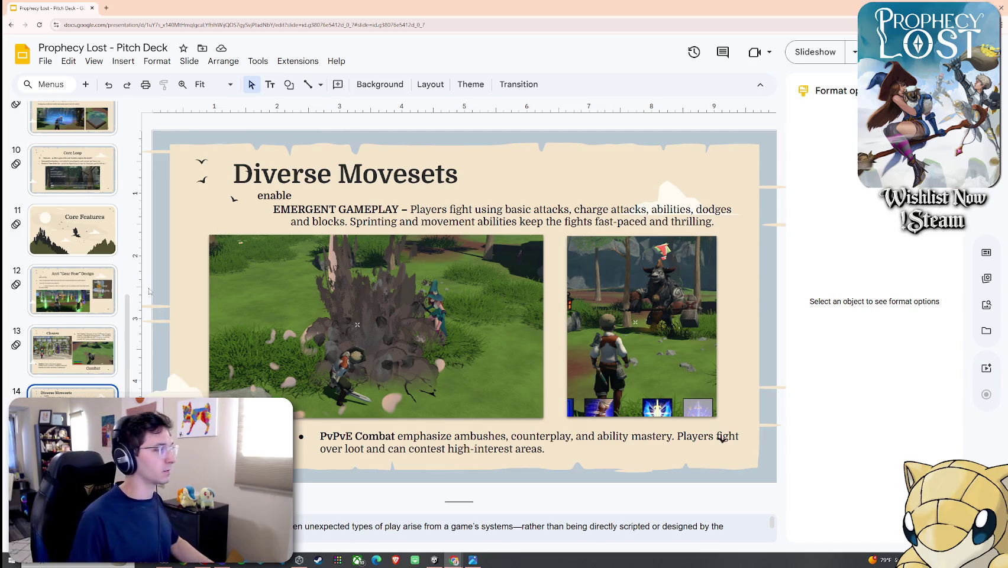
scroll(88, 284, down, 3)
click(74, 296)
Step: Retitle the World Map slide to 'World Progression'
click(85, 364)
key(Down)
key(Up)
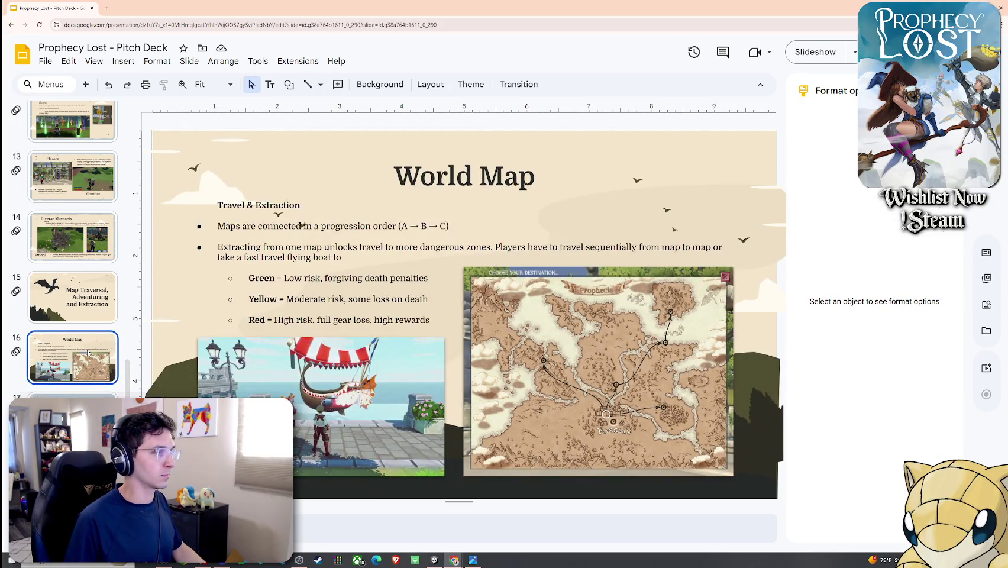
click(88, 305)
click(80, 354)
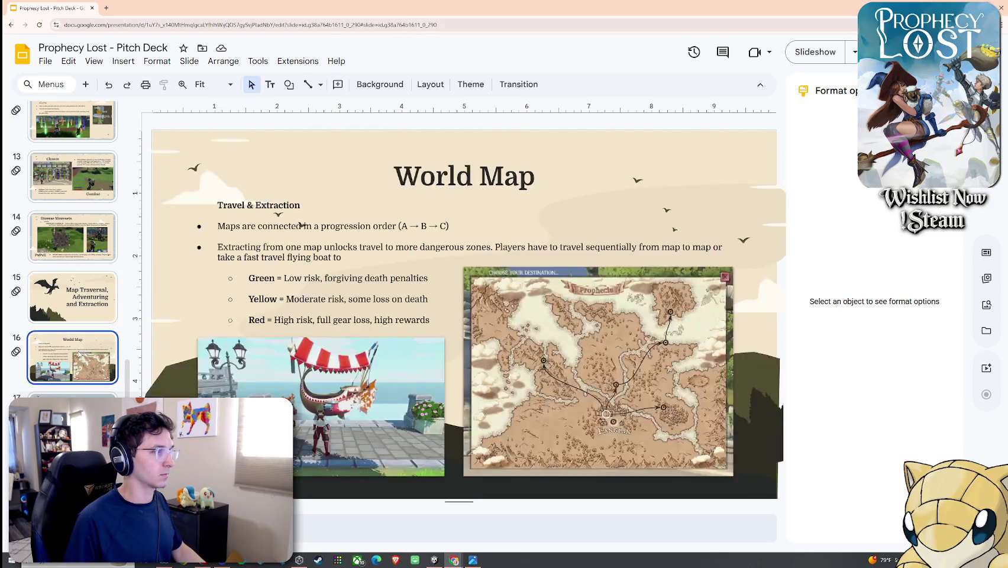
click(86, 309)
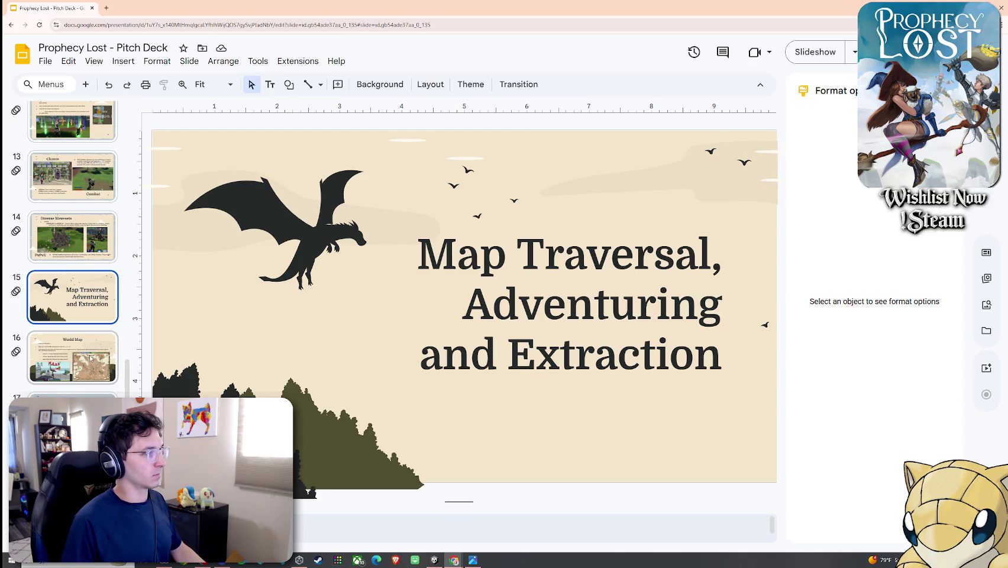
scroll(89, 357, up, 1)
click(77, 381)
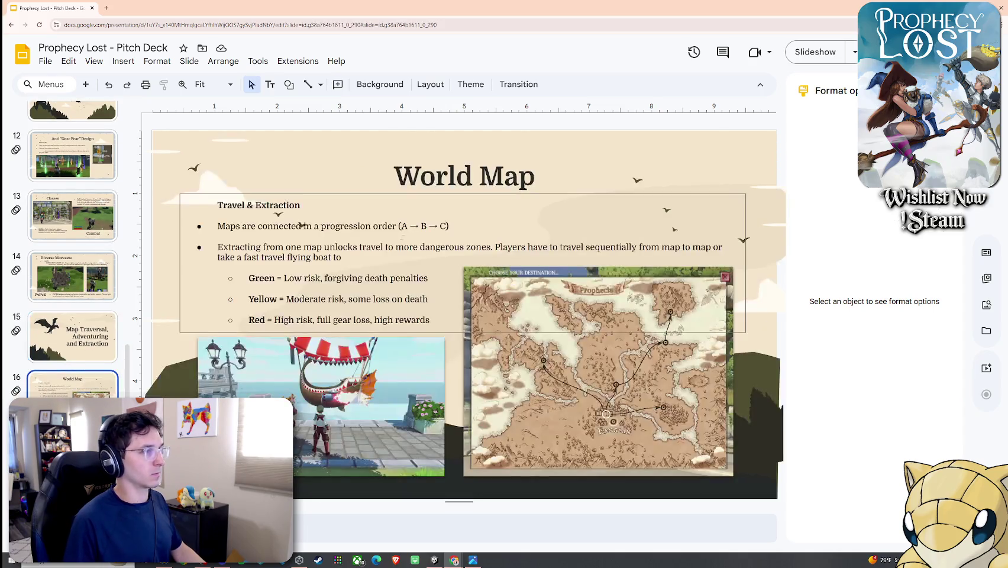
click(421, 186)
triple_click(421, 186)
text(World Progression)
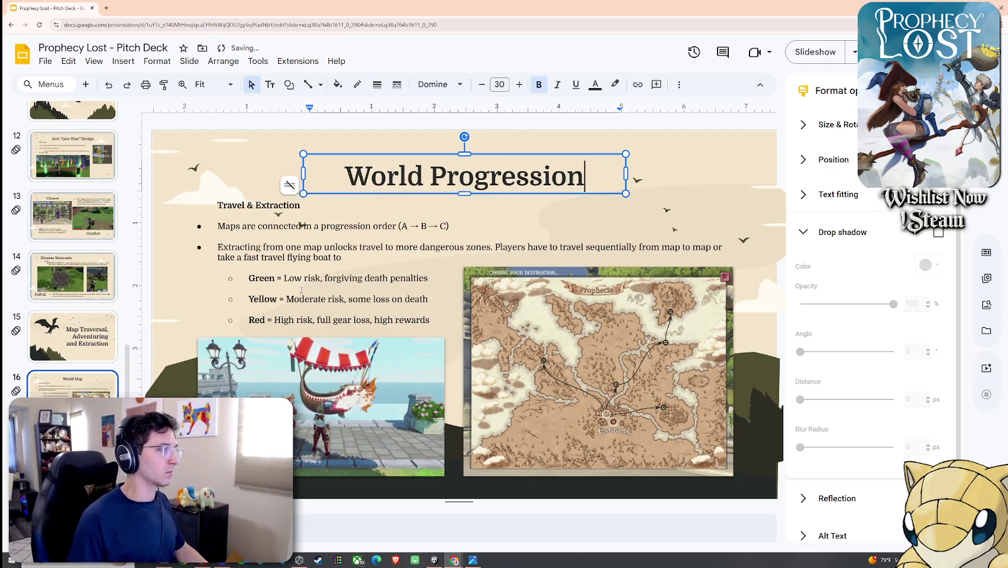
Step: Delete the Map Traversal, Adventuring and Extraction divider slide
click(88, 353)
key(Delete)
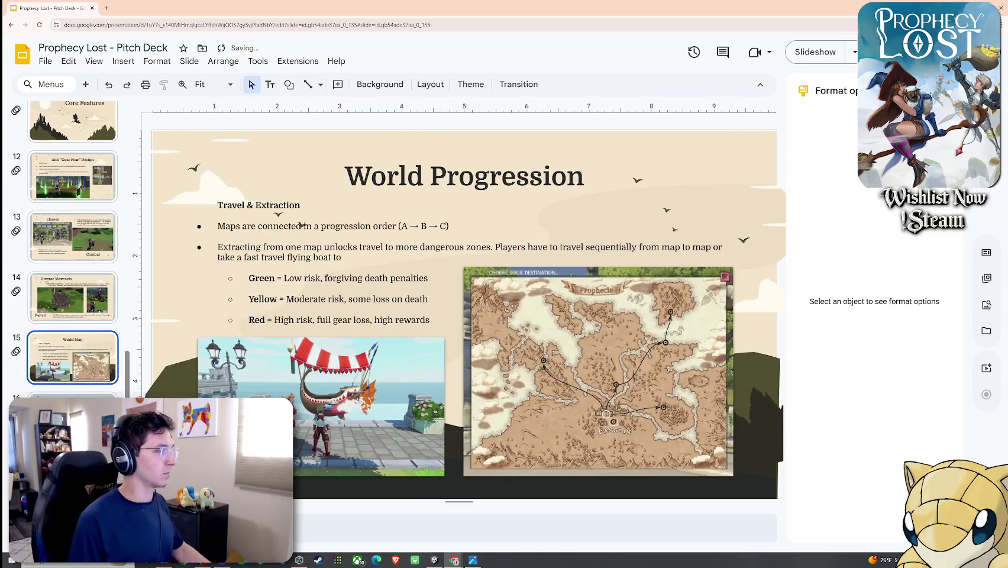
scroll(72, 249, up, 2)
scroll(72, 249, up, 3)
scroll(72, 248, up, 2)
scroll(72, 248, up, 2)
scroll(63, 326, down, 5)
scroll(63, 326, down, 4)
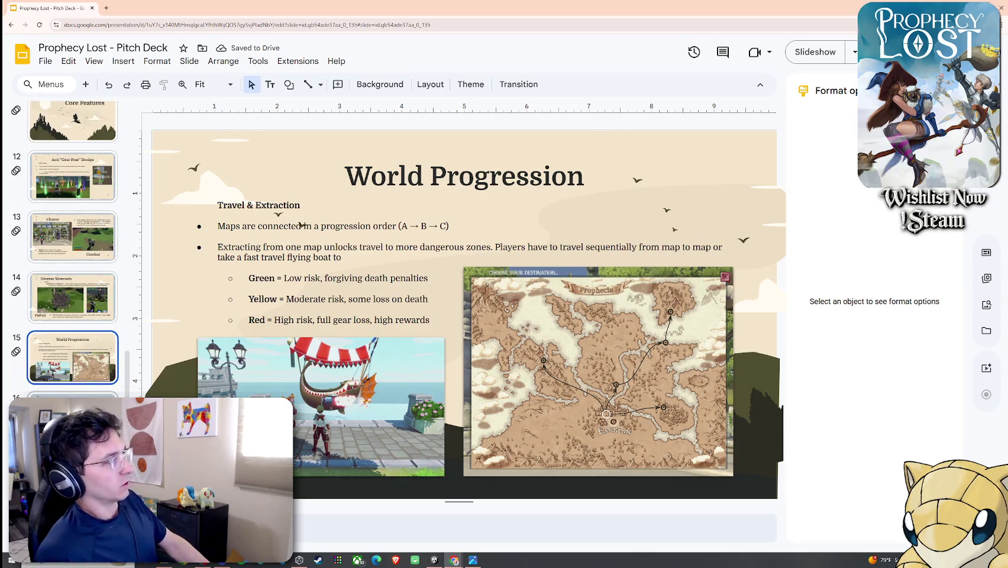
Step: Check the Travel & Extraction bullet text, then return to the Diverse Movesets slide
click(379, 194)
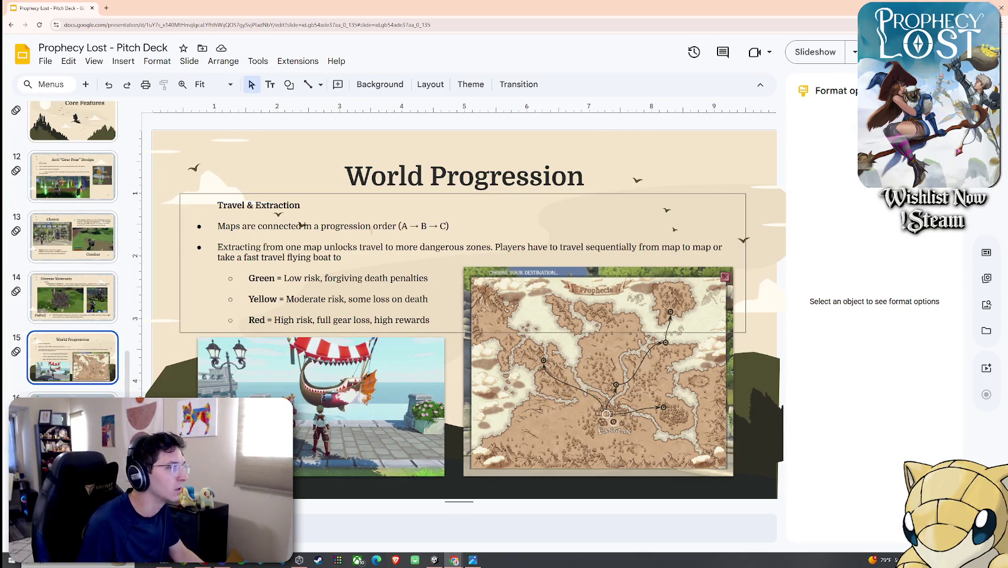
click(380, 192)
click(237, 205)
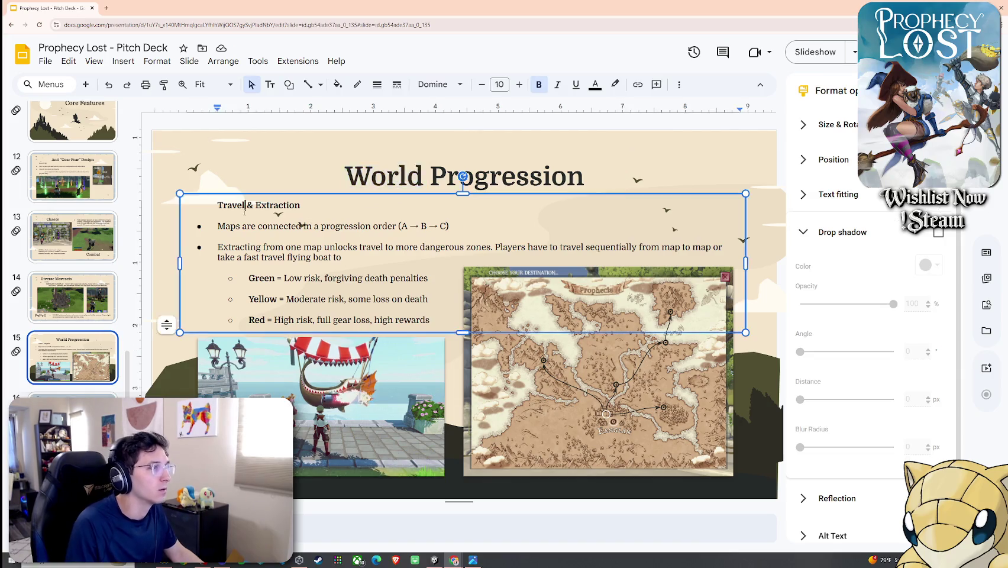
click(178, 270)
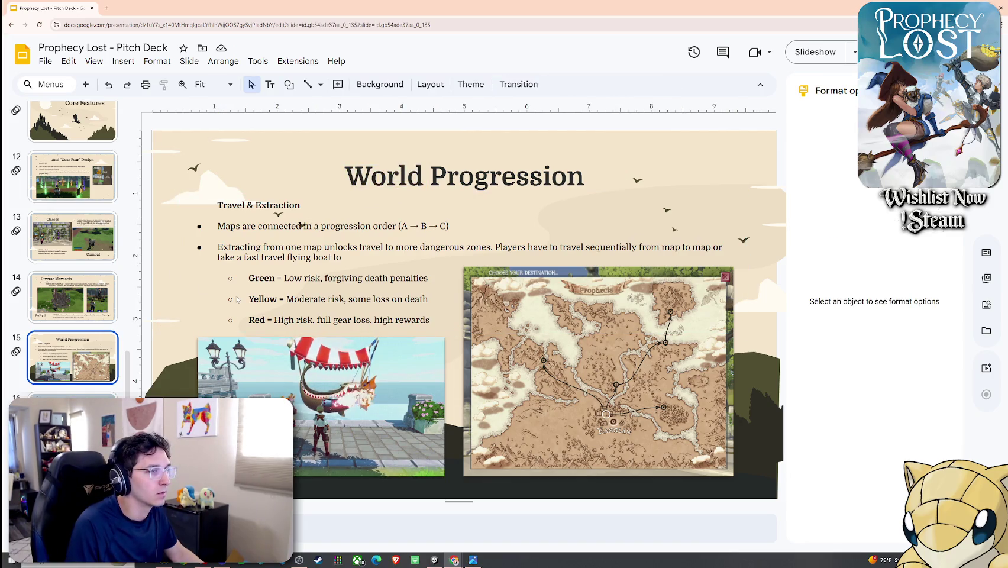
click(84, 271)
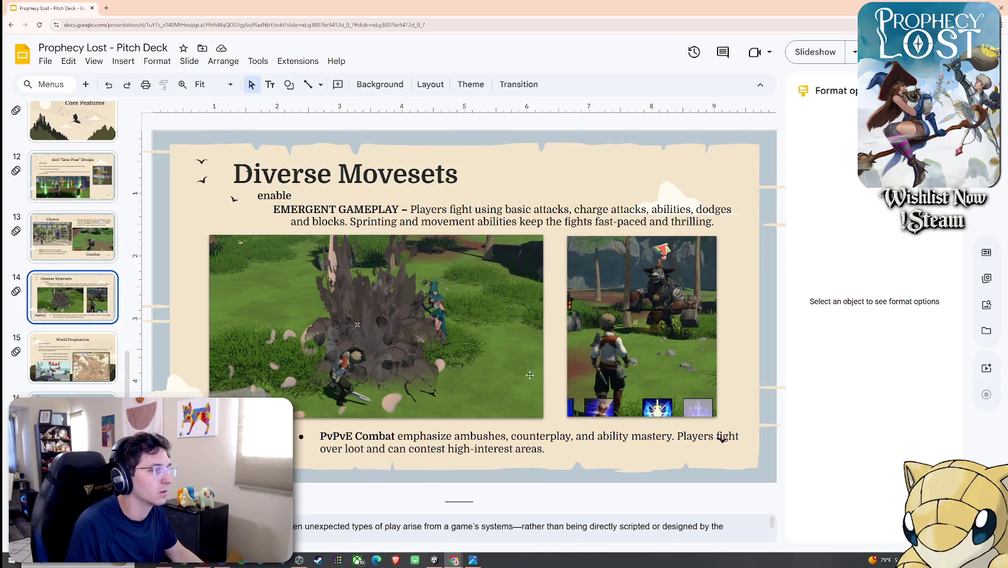
Step: Extend the right gameplay screenshot's crop left and down to reveal its ability bar
click(668, 364)
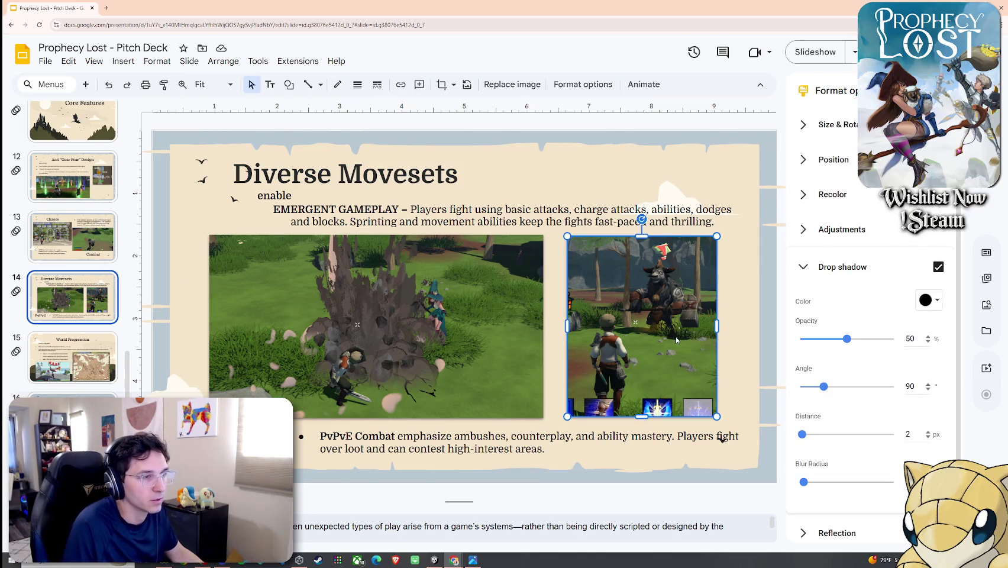
click(730, 310)
right_click(682, 304)
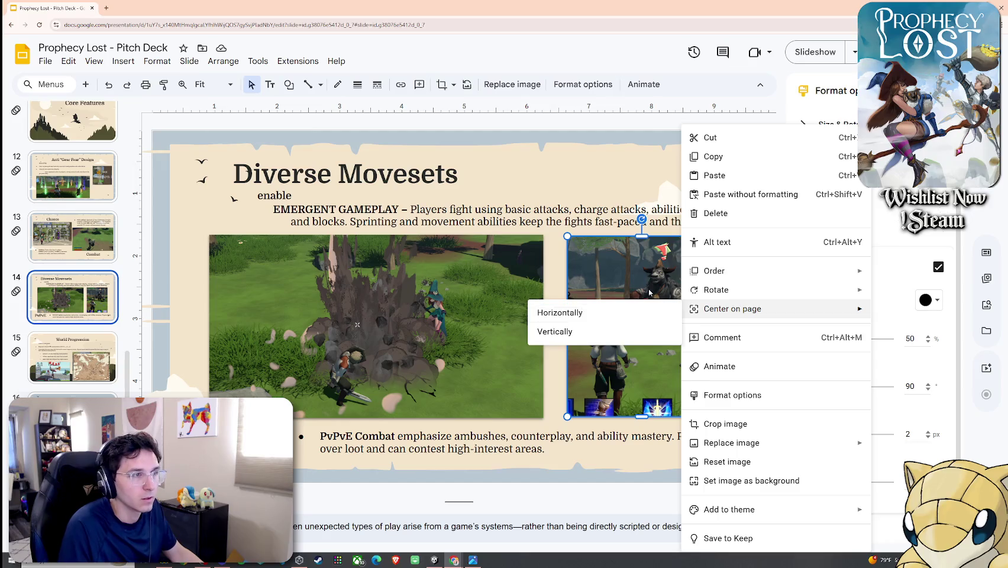
click(663, 281)
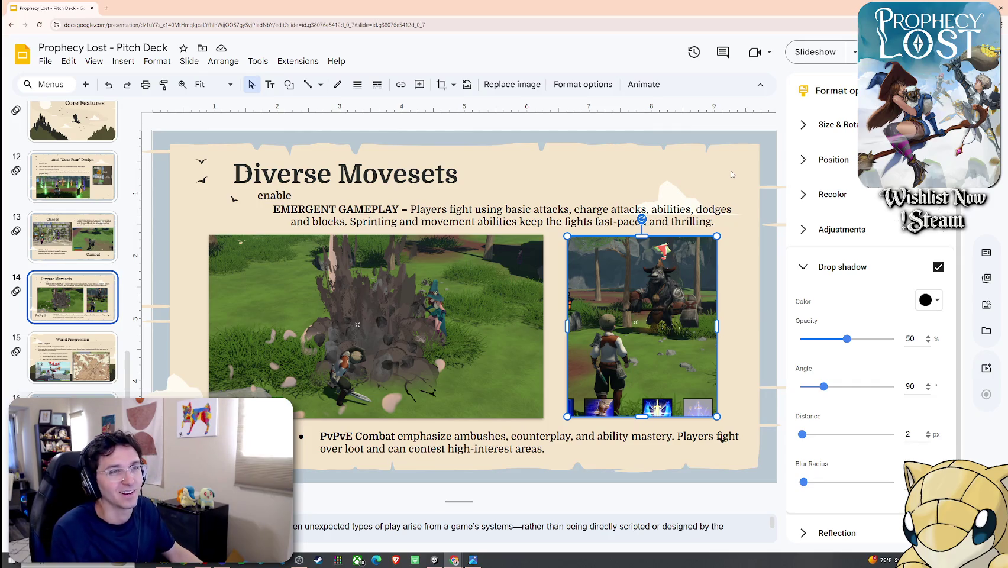
right_click(634, 256)
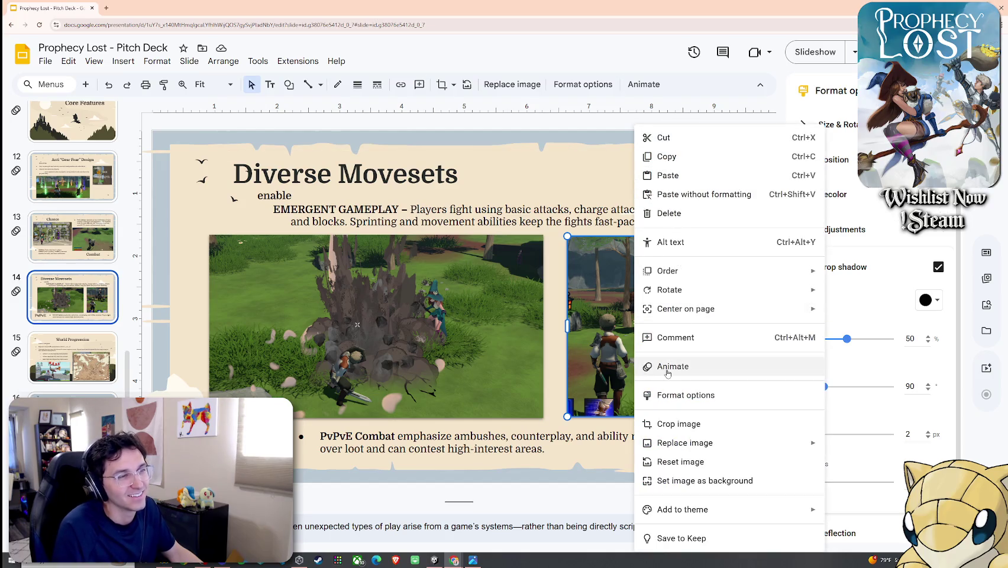
click(678, 423)
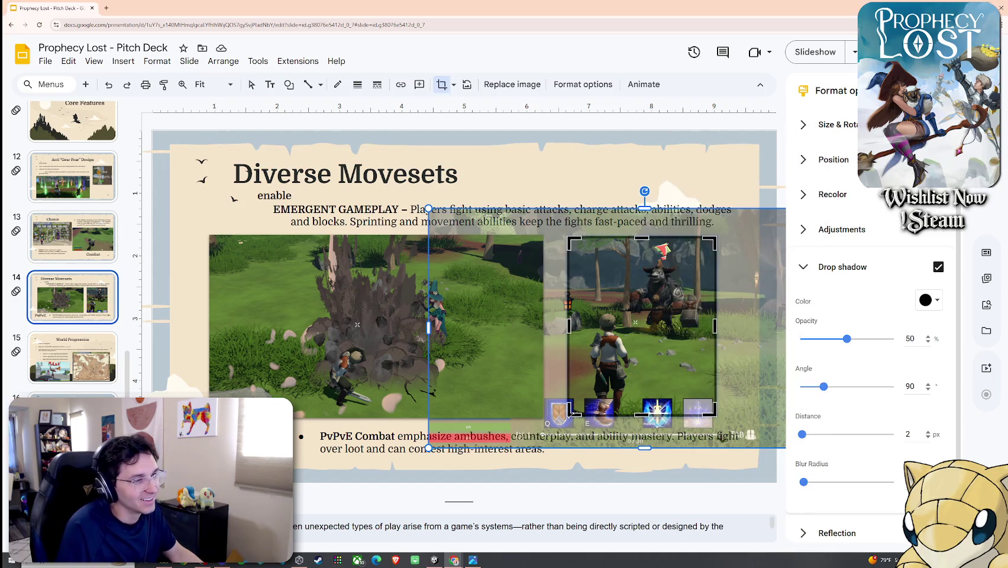
drag(545, 434, 548, 428)
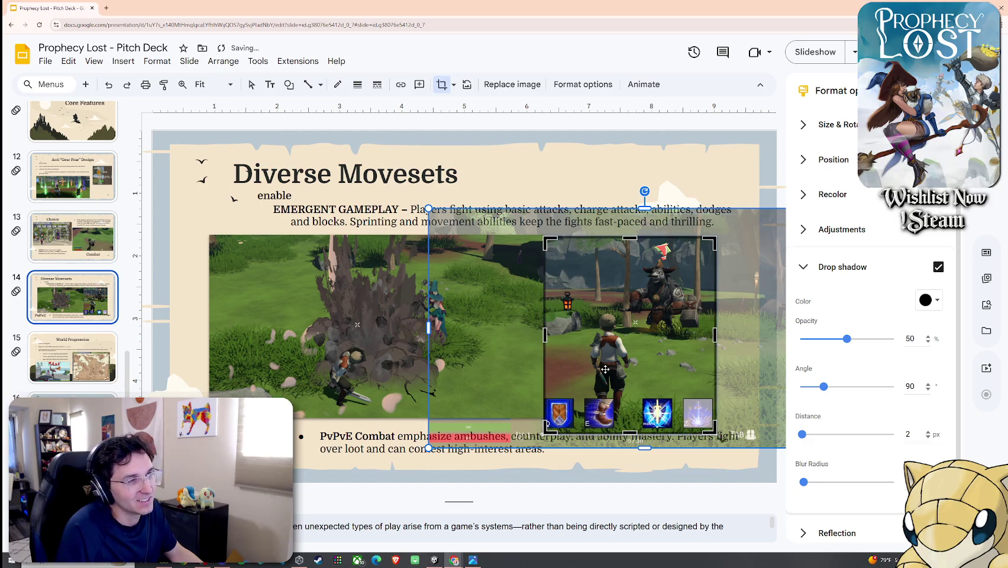
key(Return)
Step: Resize and reposition the cropped screenshot to sit beside the left image
drag(617, 292, 629, 290)
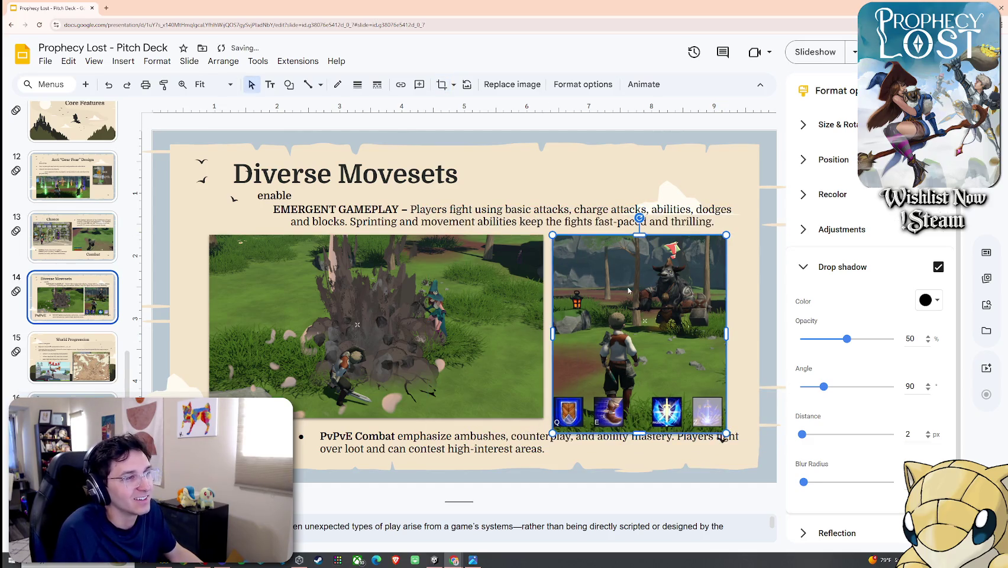
drag(557, 433, 558, 428)
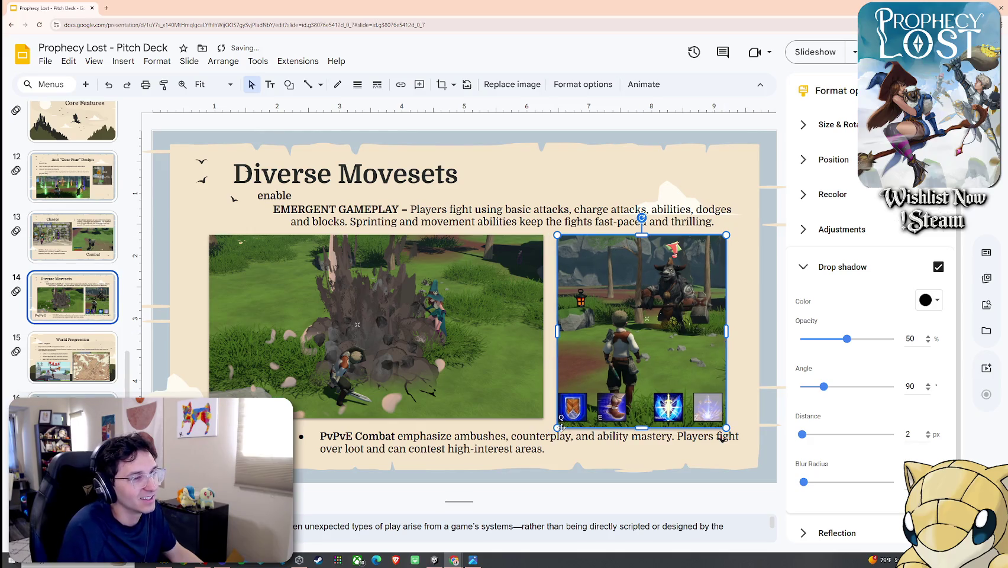
drag(683, 344, 690, 334)
click(740, 310)
drag(732, 306, 733, 310)
click(737, 311)
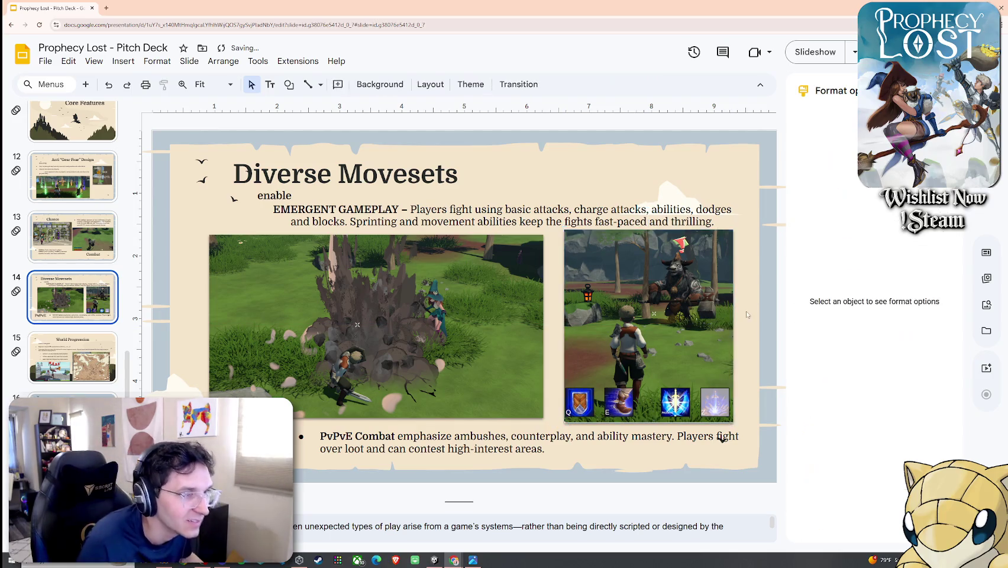
click(655, 350)
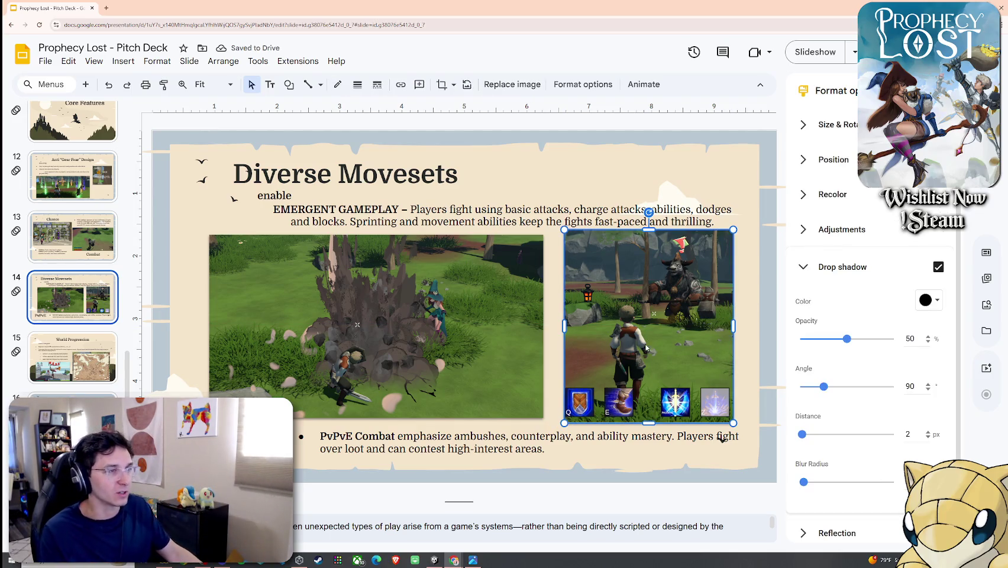
click(744, 273)
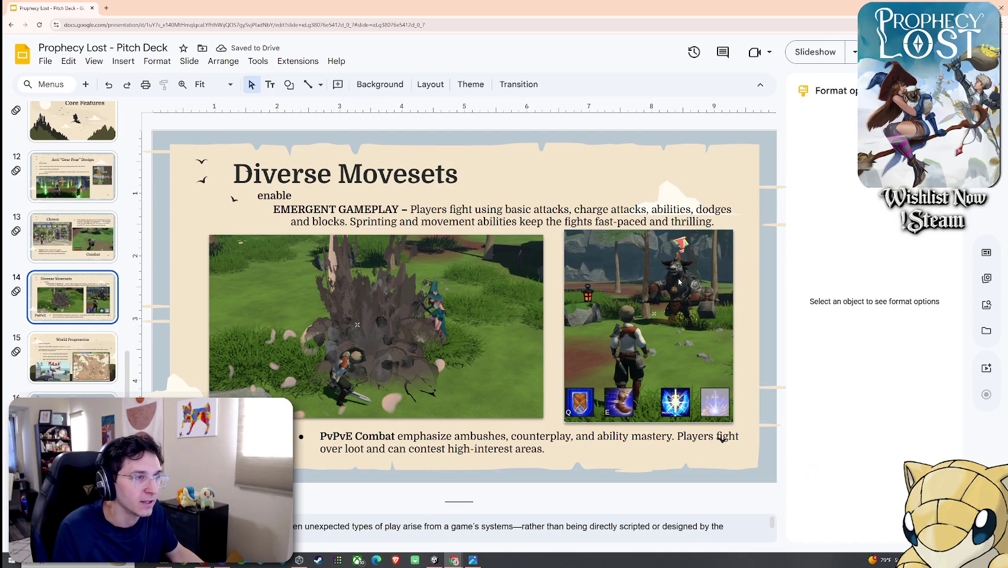
click(658, 293)
Step: Extend the right screenshot's crop slightly on its left and right sides
right_click(673, 283)
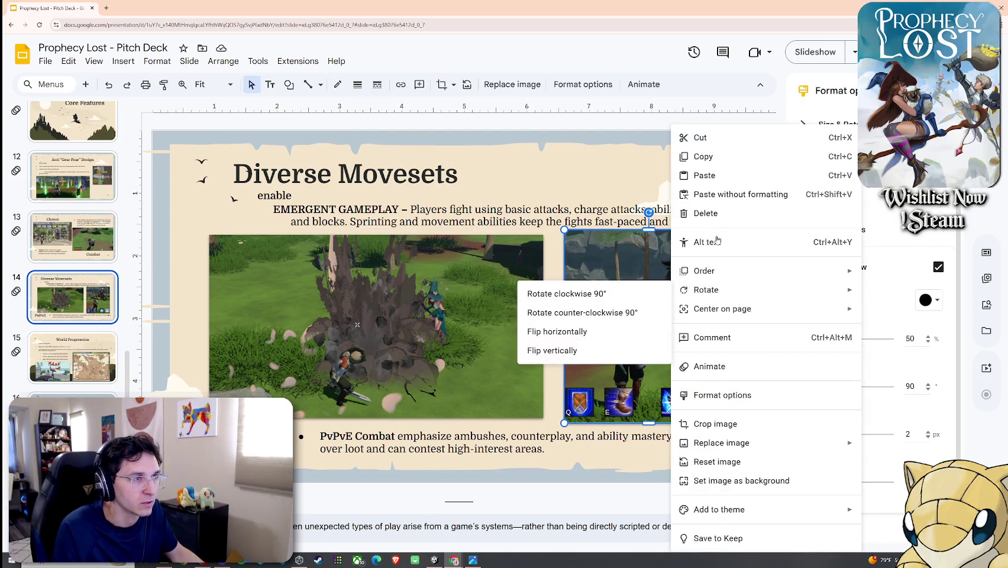
click(716, 395)
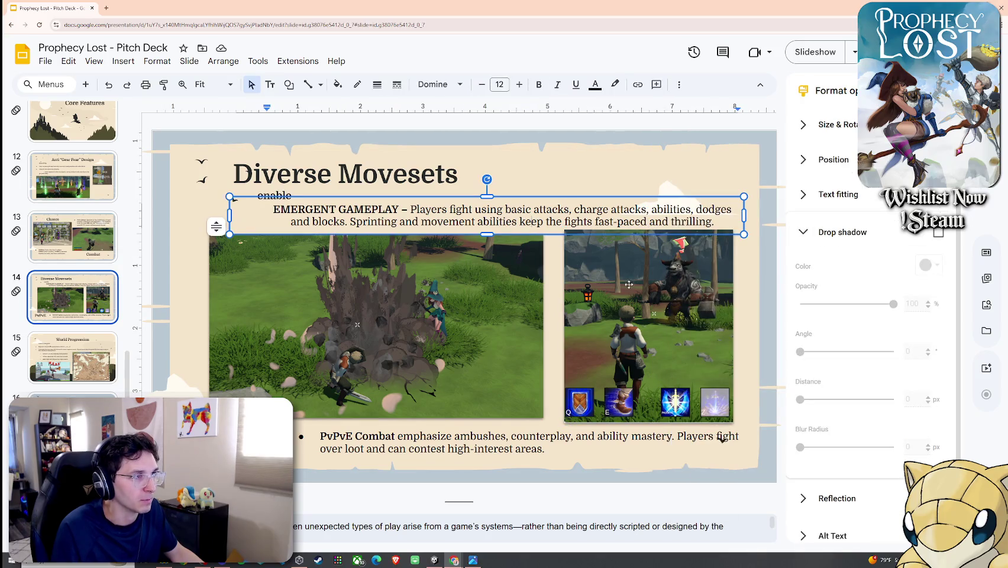
right_click(654, 411)
mouse_move(691, 270)
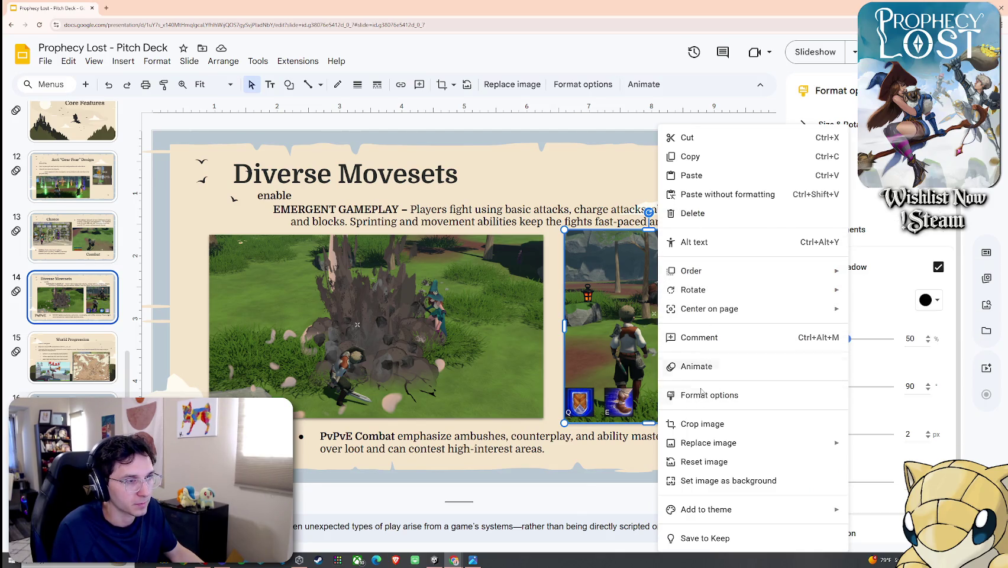
click(703, 424)
drag(561, 327, 562, 330)
drag(732, 324, 735, 325)
key(Escape)
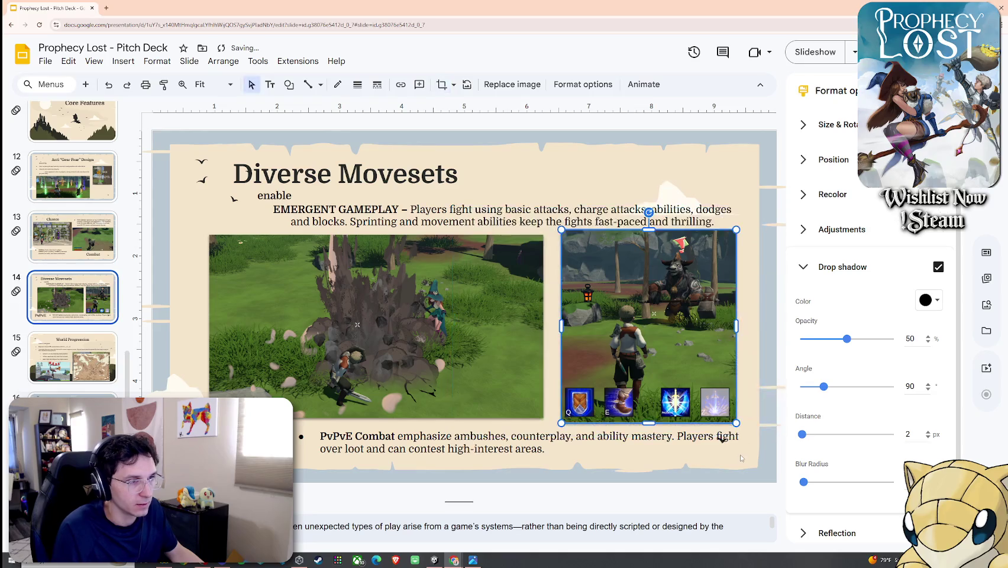
click(746, 485)
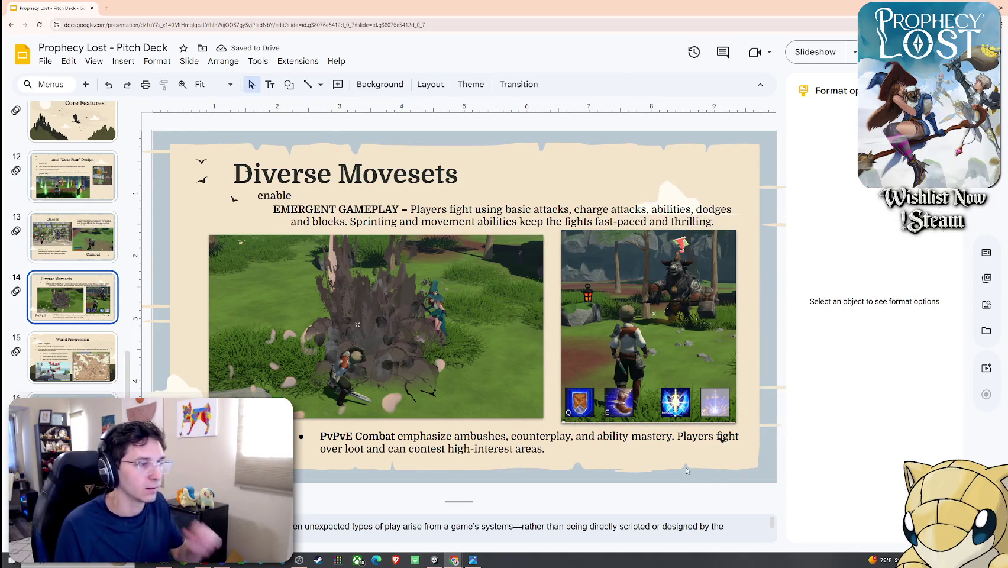
Step: Recrop the screenshot and nudge it down to line up with the left image's bottom edge
click(700, 354)
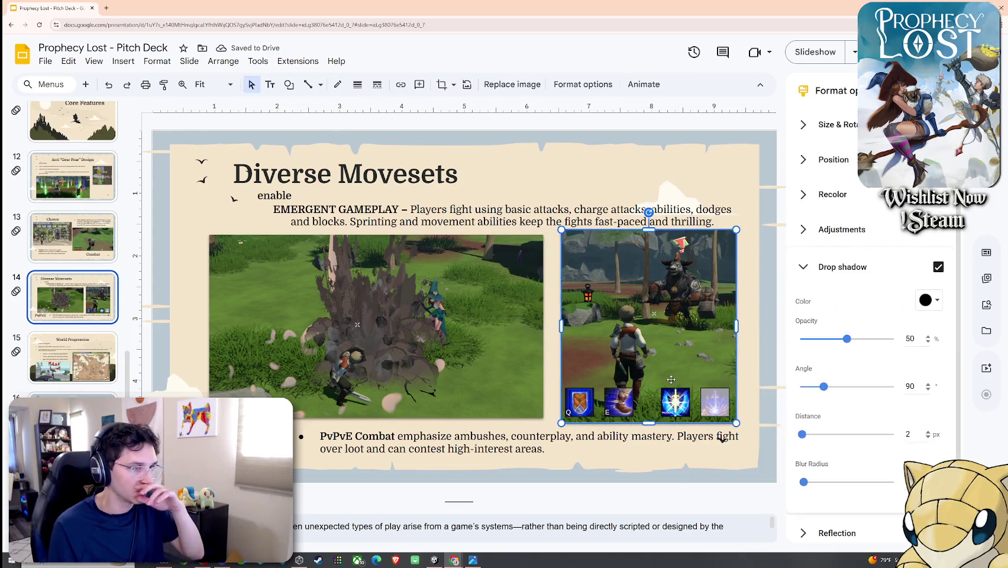
right_click(695, 342)
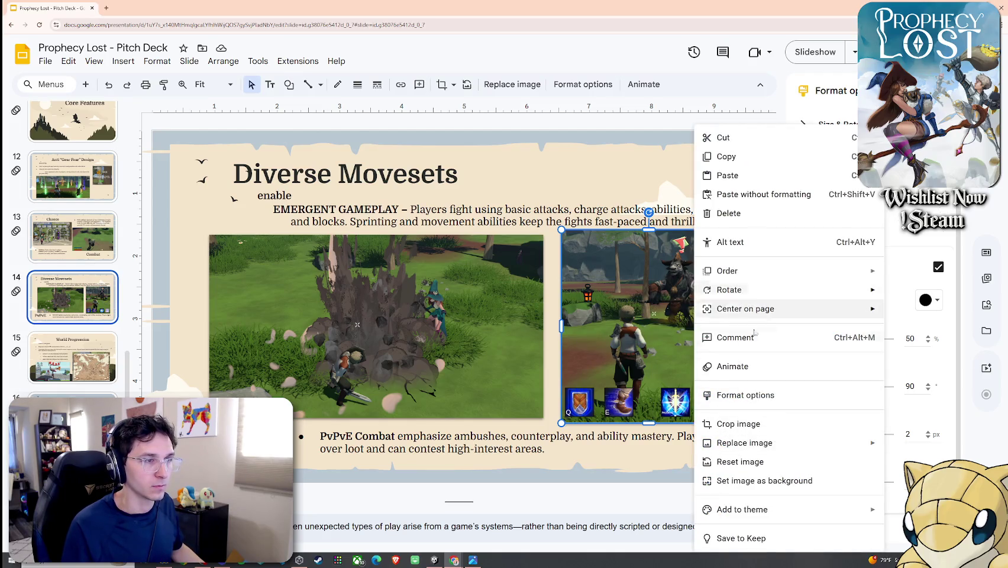
click(733, 424)
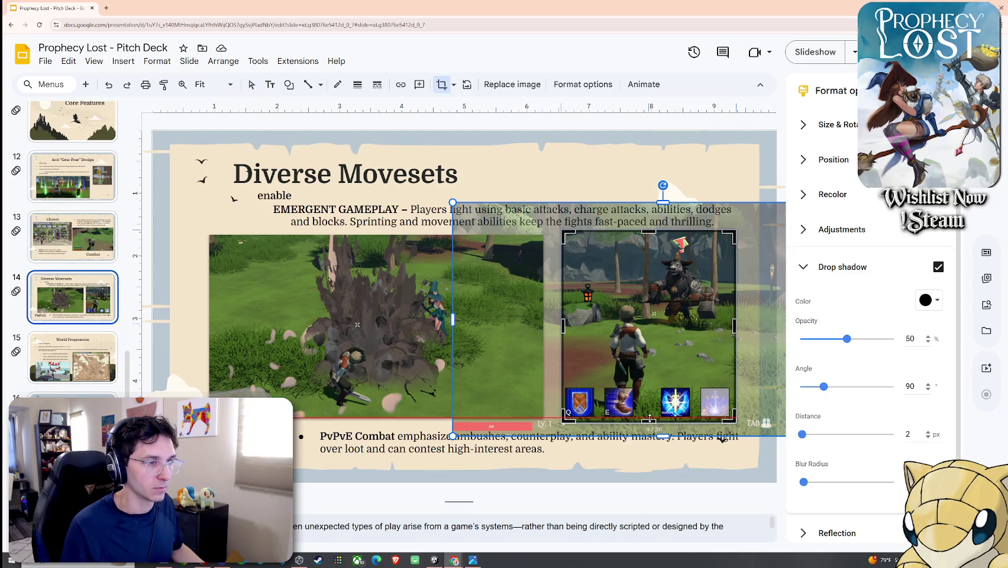
ctrl+scroll(649, 414, up, 5)
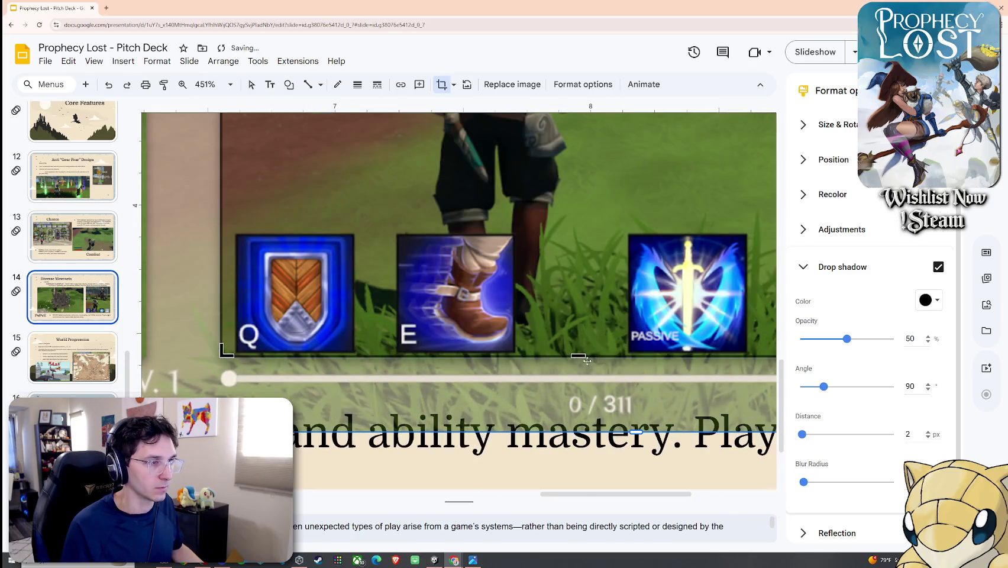
ctrl+scroll(582, 362, down, 5)
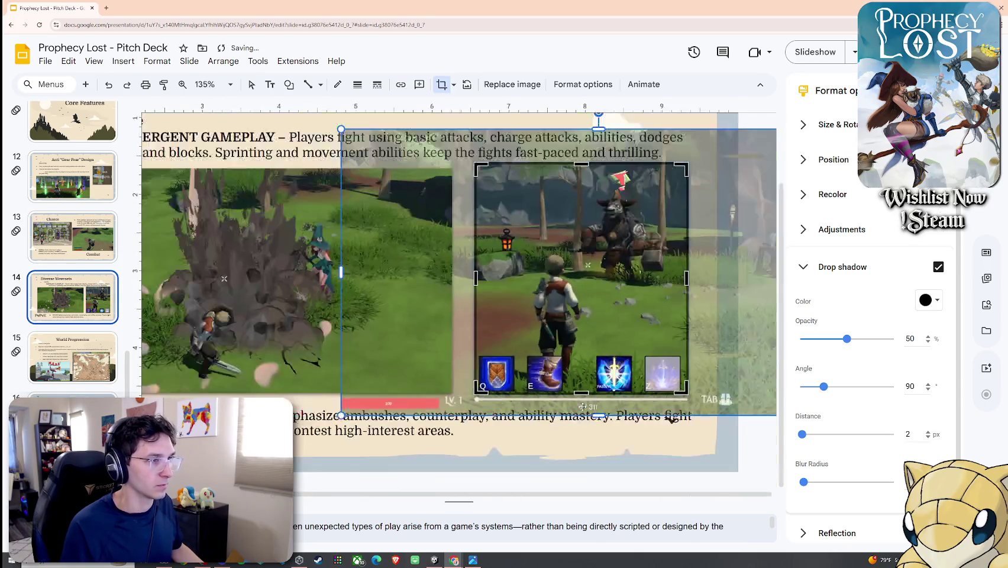
key(Escape)
key(Escape)
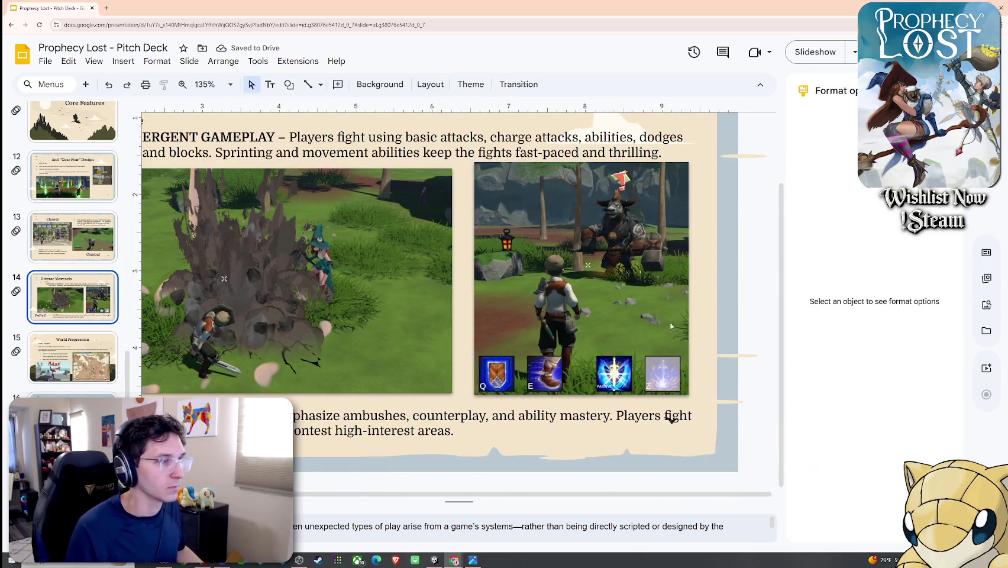
click(695, 326)
click(695, 326)
drag(643, 324, 643, 326)
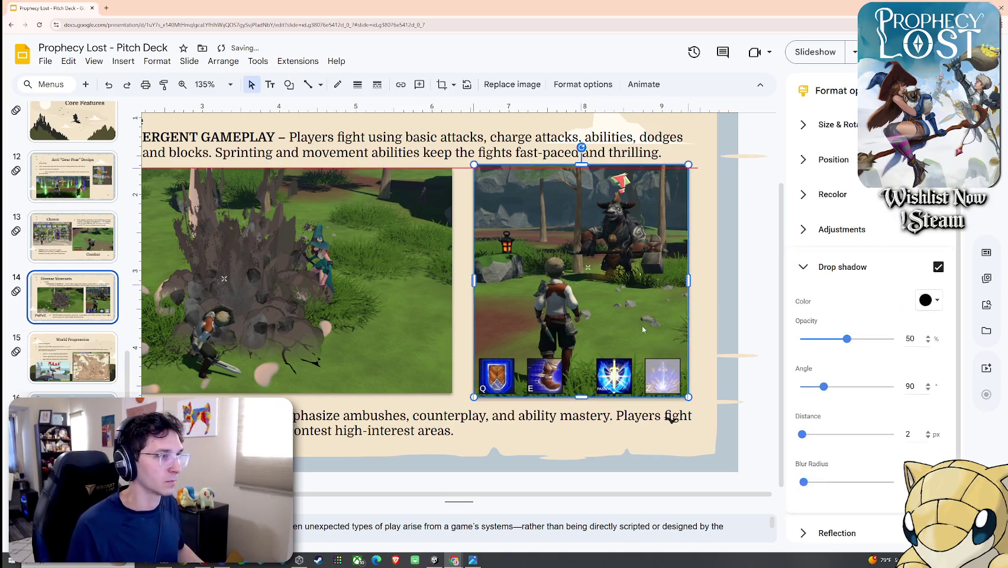
key(Escape)
ctrl+scroll(579, 353, down, 3)
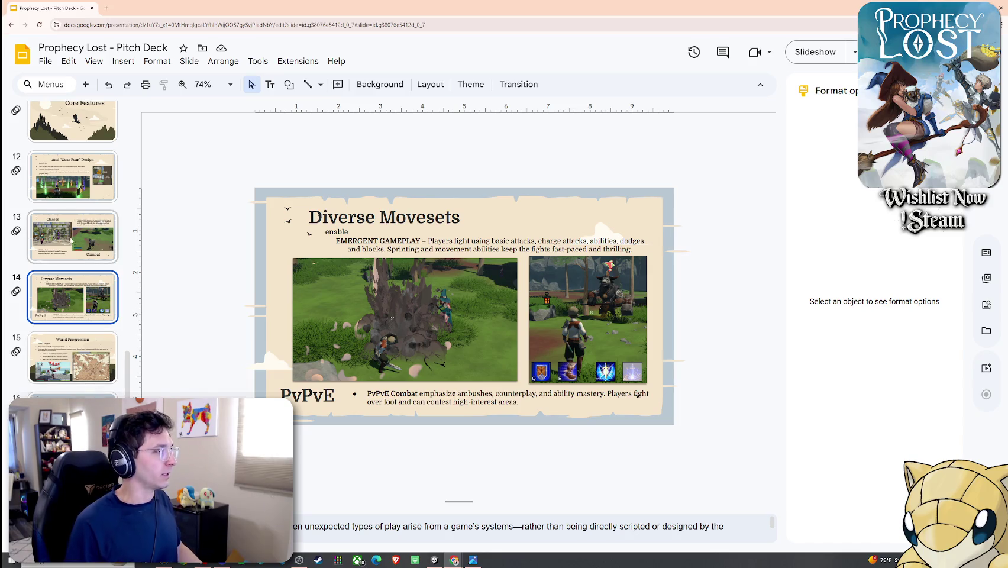
Step: On the Anti Gear Fear Design slide, shrink and shift the game screenshot and reposition the ANTE image
click(72, 176)
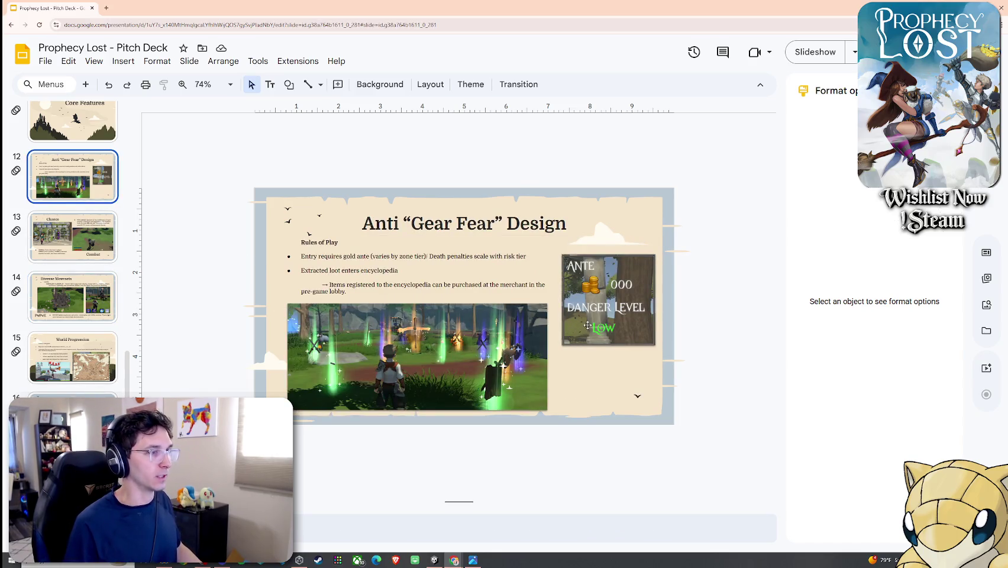
drag(587, 324, 586, 335)
click(536, 342)
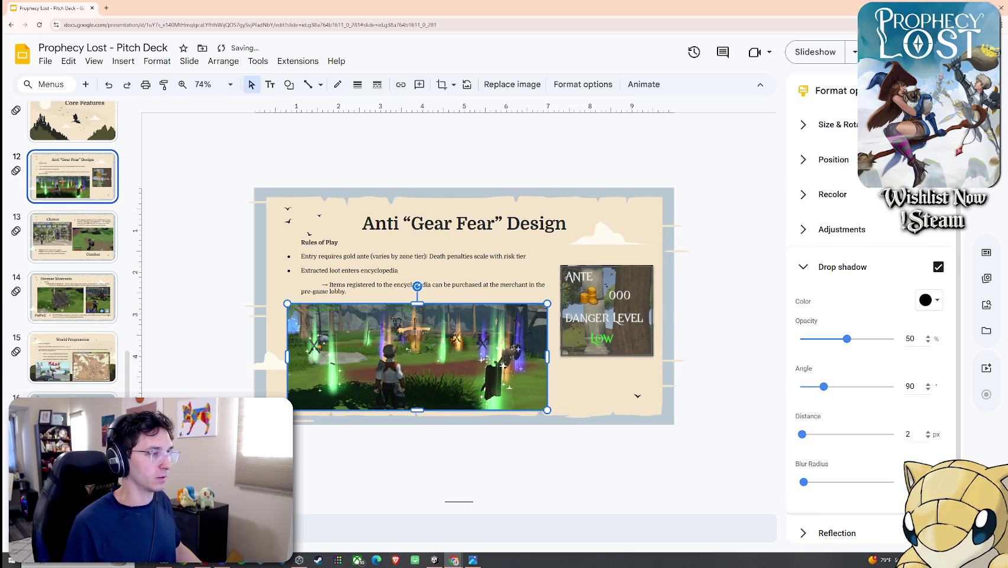
drag(287, 410, 303, 404)
drag(405, 377, 402, 377)
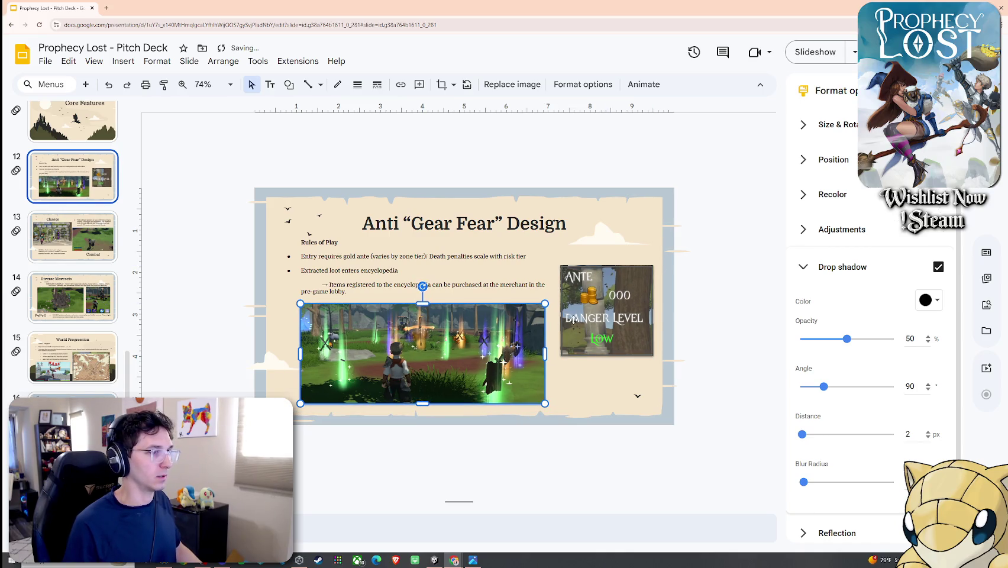
mouse_move(597, 329)
mouse_down()
mouse_move(590, 305)
mouse_move(593, 332)
mouse_up()
Step: Narrow the Rules of Play text box so it rewraps, shifting the screenshot and ANTE image left
click(346, 291)
drag(554, 272, 545, 271)
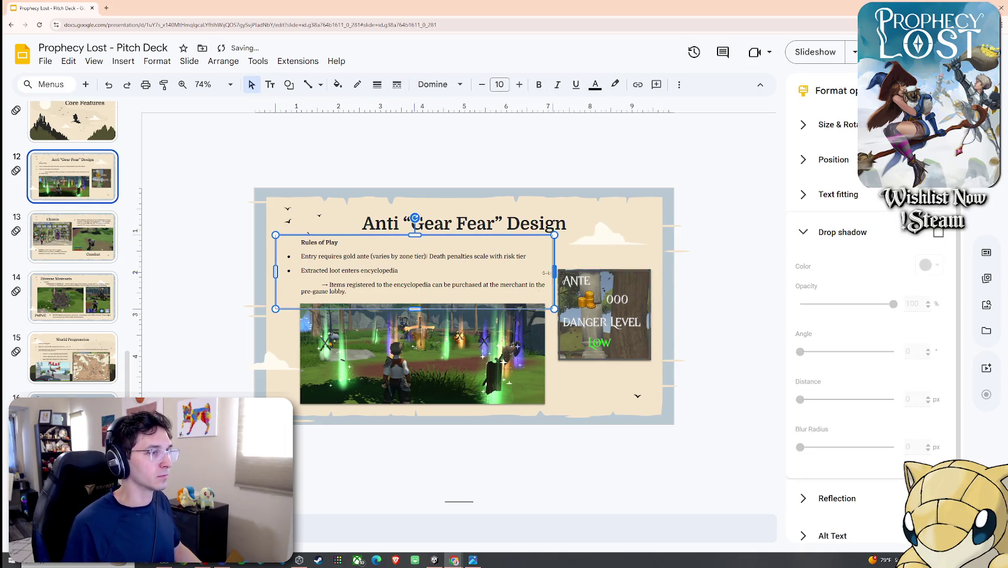
click(536, 352)
drag(601, 306, 603, 305)
click(541, 365)
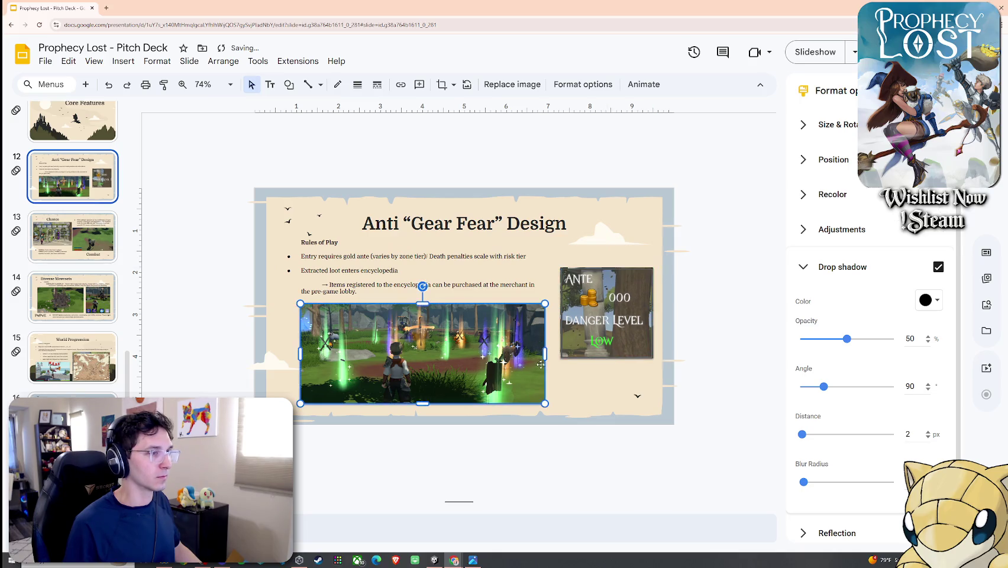
drag(538, 350, 530, 354)
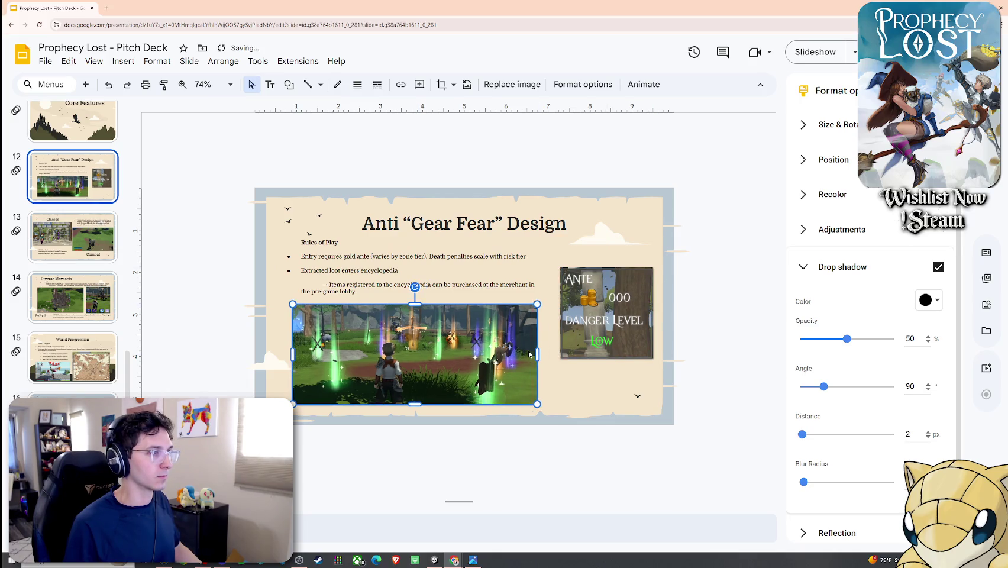
drag(579, 327, 571, 329)
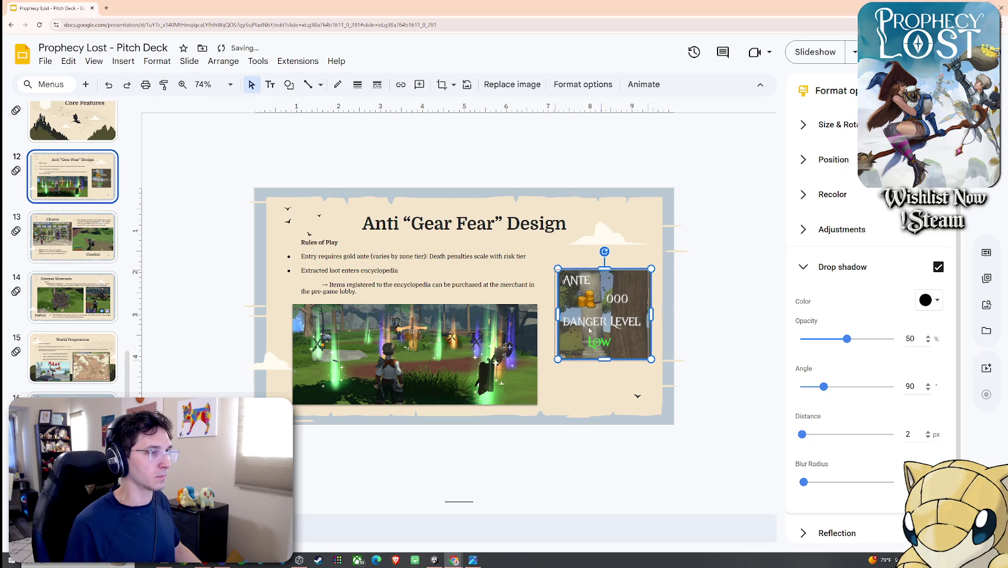
click(545, 275)
click(521, 274)
drag(539, 273, 502, 273)
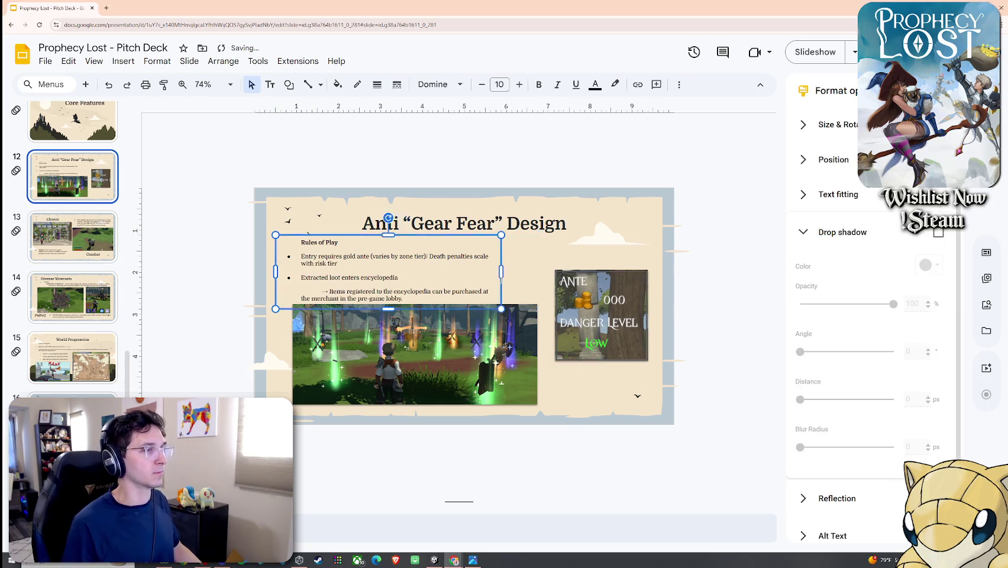
Step: Shrink and lower the game screenshot, and try enlarging then shrinking the ANTE image
click(527, 353)
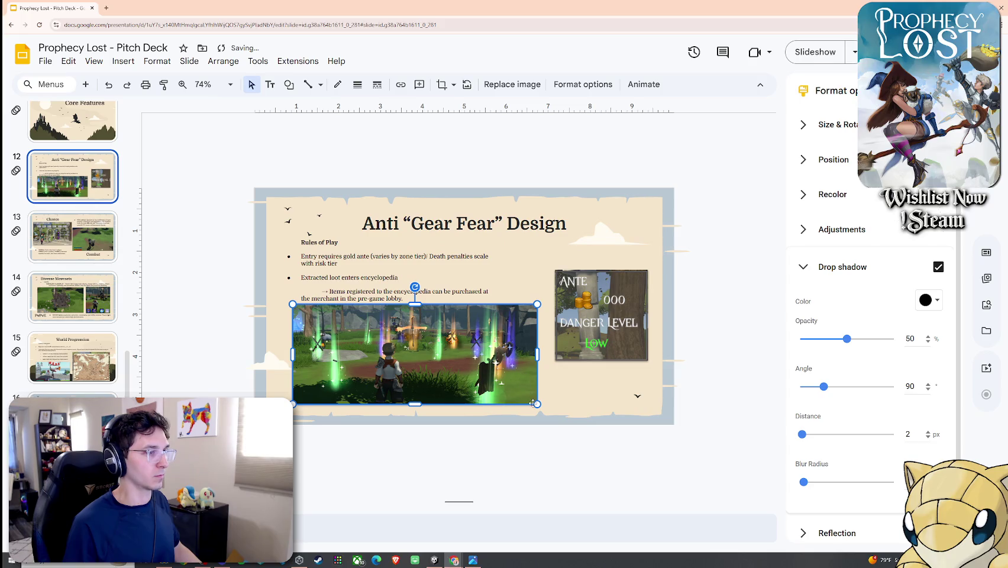
drag(533, 403, 488, 384)
drag(414, 355, 417, 366)
click(582, 337)
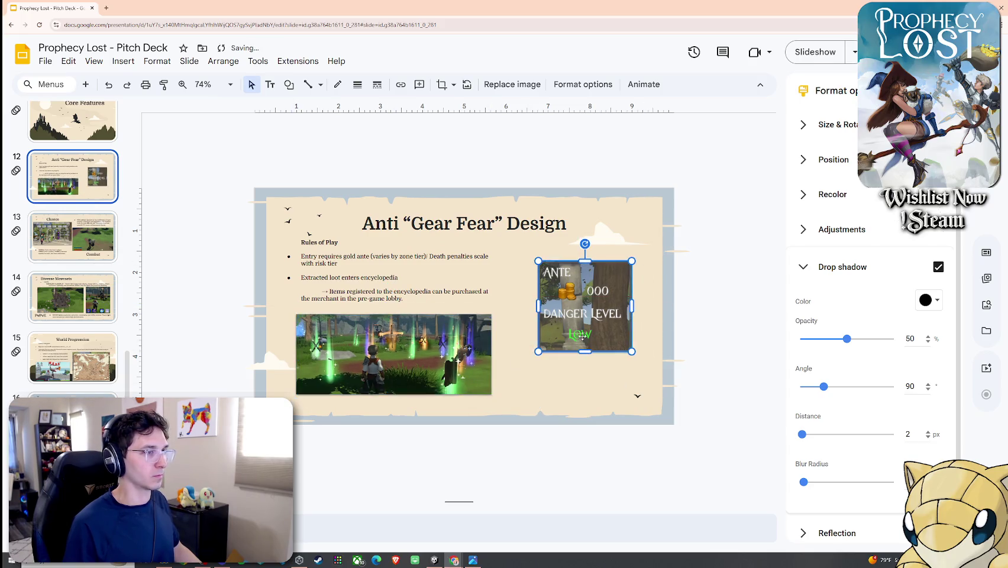
key(ctrl+alt+k)
key(ctrl+alt+k)
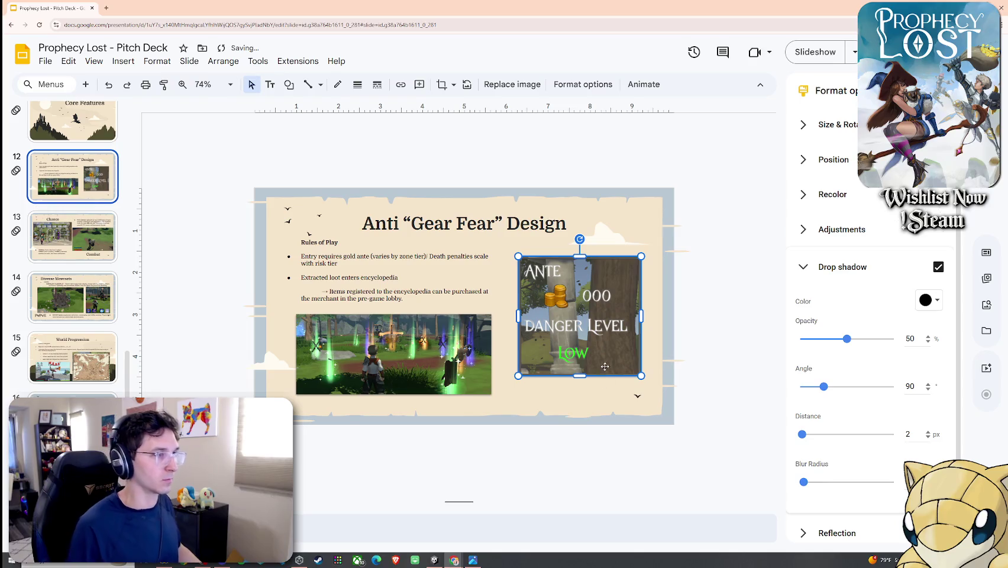
key(ctrl+alt+j)
key(ctrl+alt+j)
key(Escape)
Step: Move the game screenshot up and left, undo a resize, and nudge it right
mouse_move(466, 377)
mouse_down()
mouse_move(454, 371)
mouse_move(513, 406)
mouse_up()
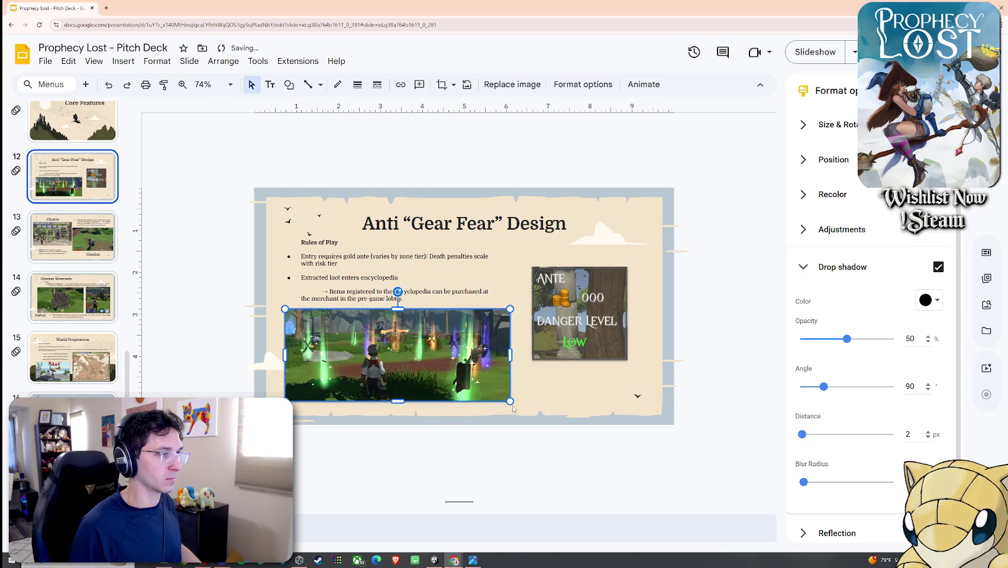
key(Escape)
click(475, 365)
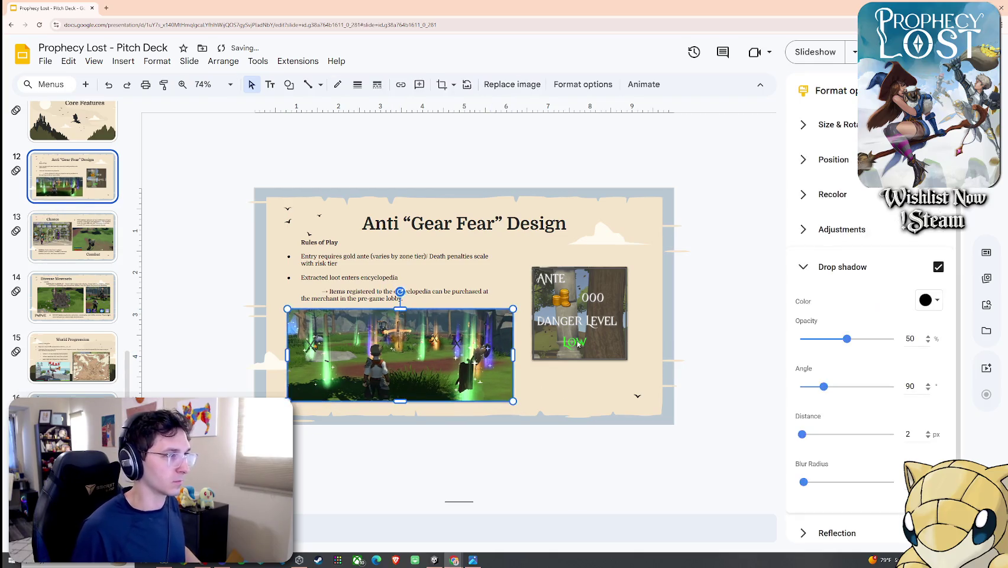
key(ctrl+z)
drag(474, 365, 480, 365)
click(525, 358)
Step: Remove bold from the Rules of Play heading
click(535, 354)
click(525, 387)
click(430, 308)
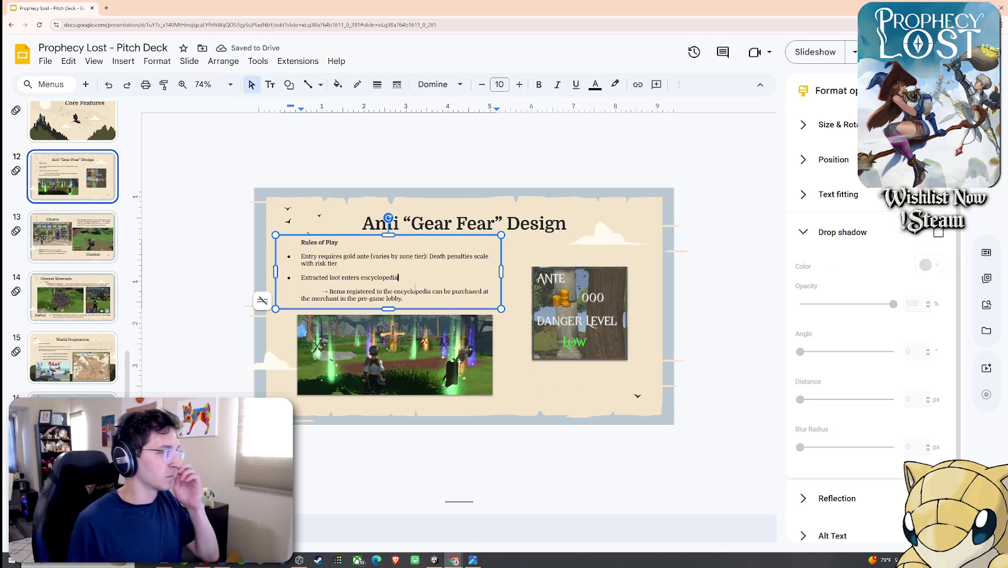
click(431, 330)
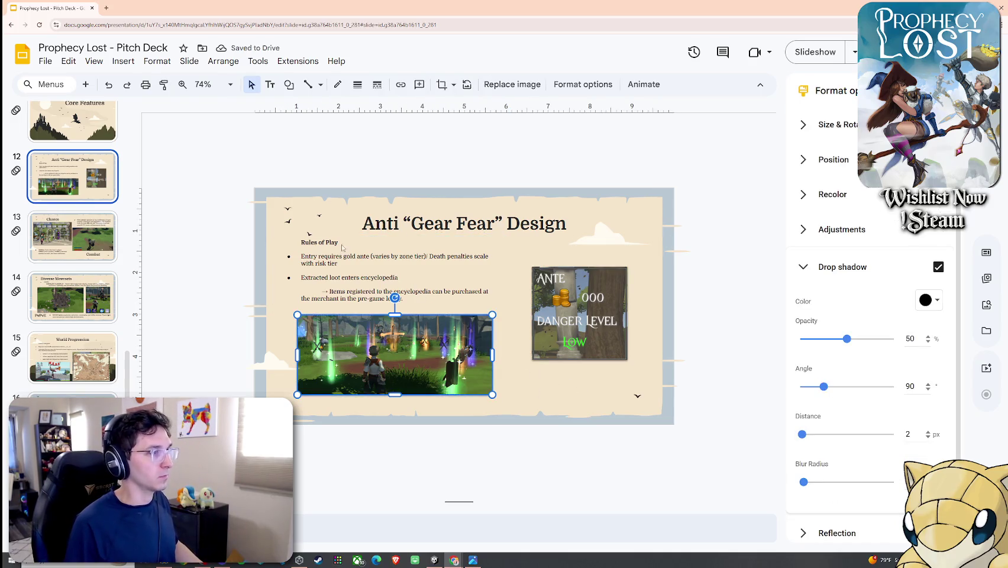
double_click(309, 243)
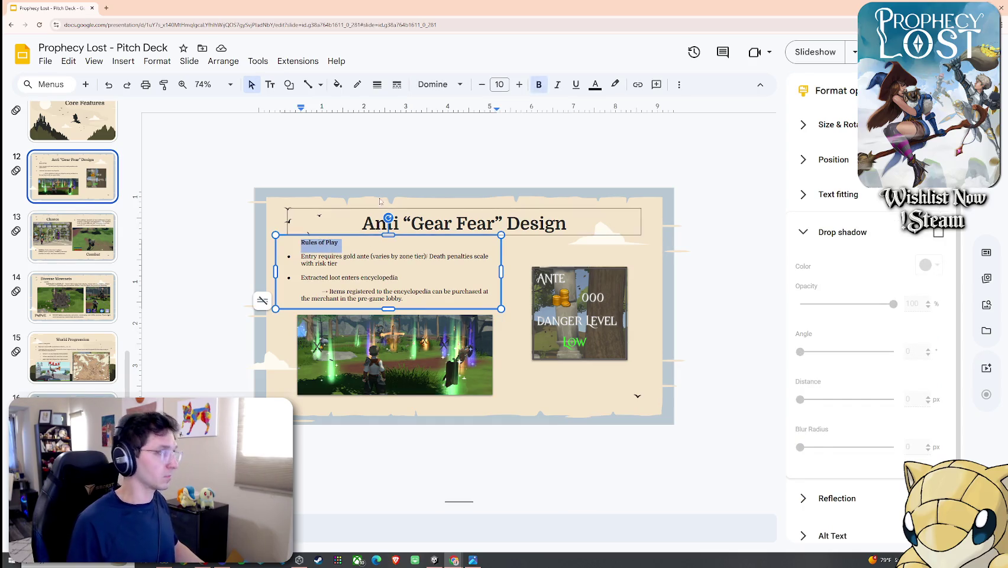
key(ctrl+b)
click(519, 84)
click(520, 84)
click(513, 332)
click(405, 299)
Step: Move the Rules of Play text, gameplay screenshot and ANTE image down together
shift+click(483, 342)
shift+click(577, 329)
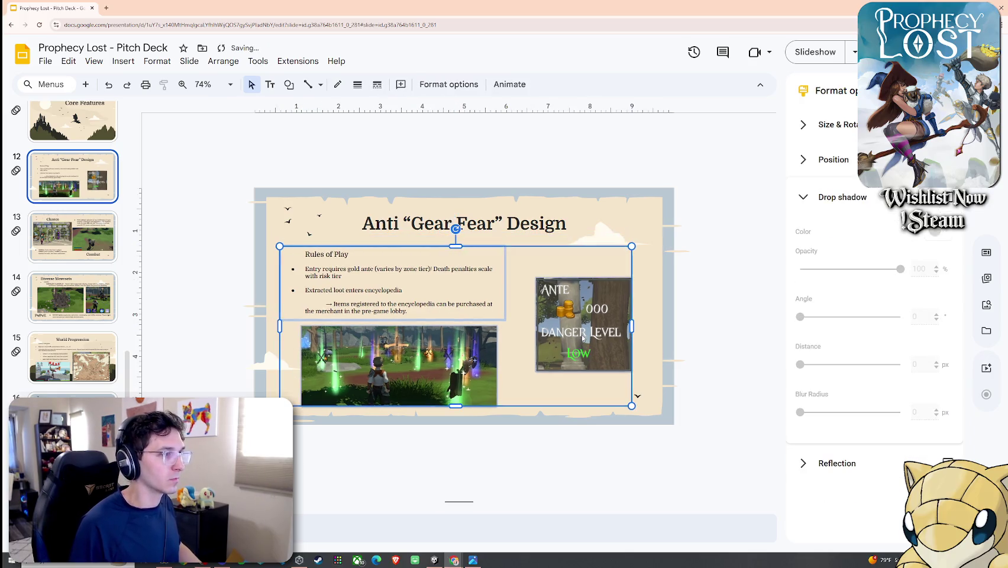
drag(577, 330, 579, 335)
click(585, 378)
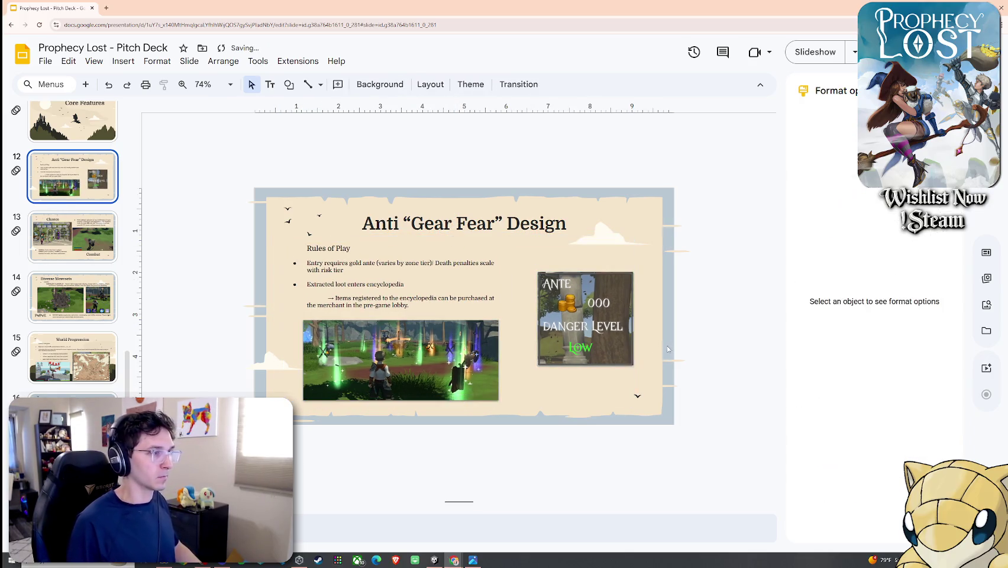
scroll(589, 384, up, 3)
scroll(570, 403, down, 2)
Step: Enlarge and lower the gameplay screenshot, then move the ANTE image up-left and enlarge it
click(418, 370)
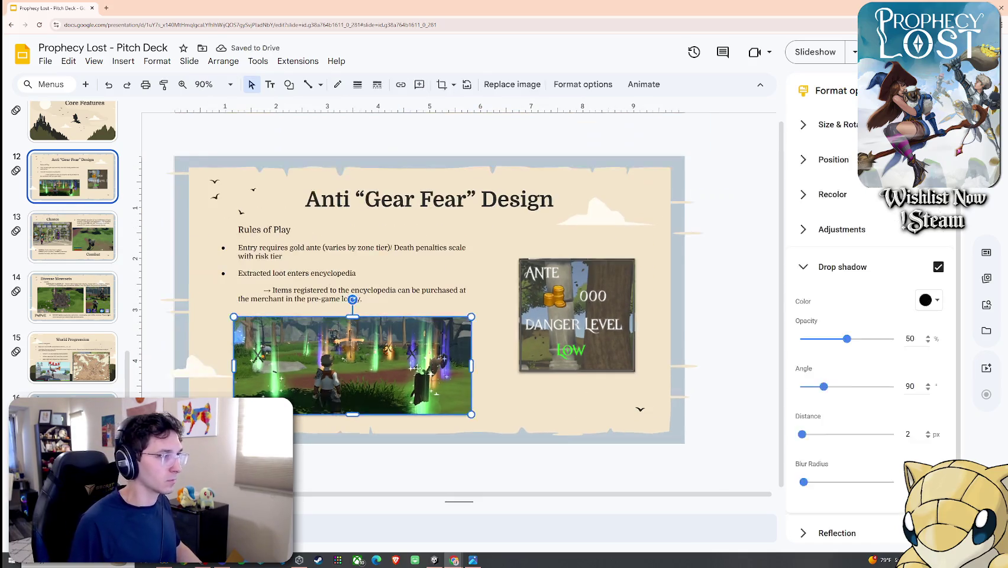
drag(465, 407, 488, 418)
key(Escape)
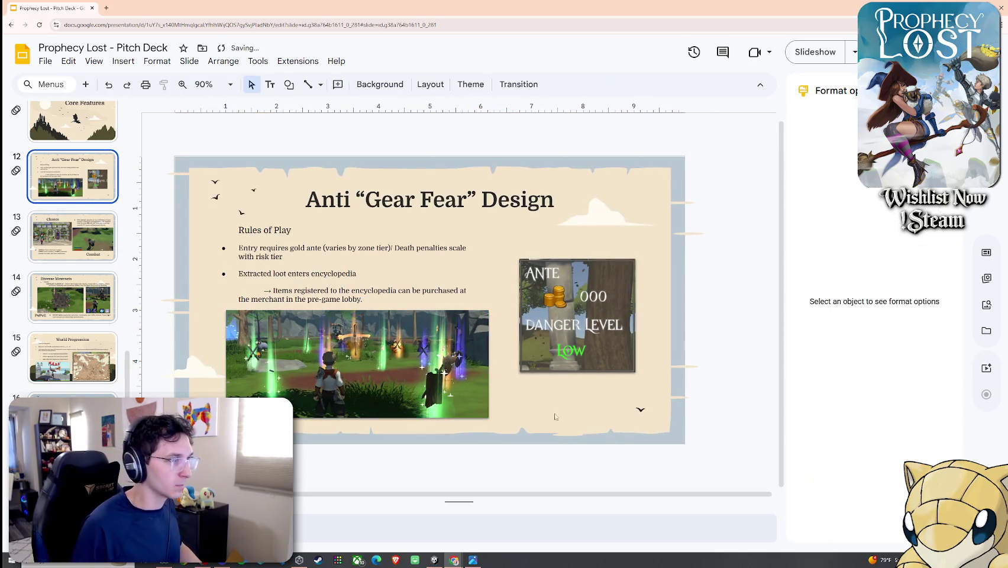
click(419, 340)
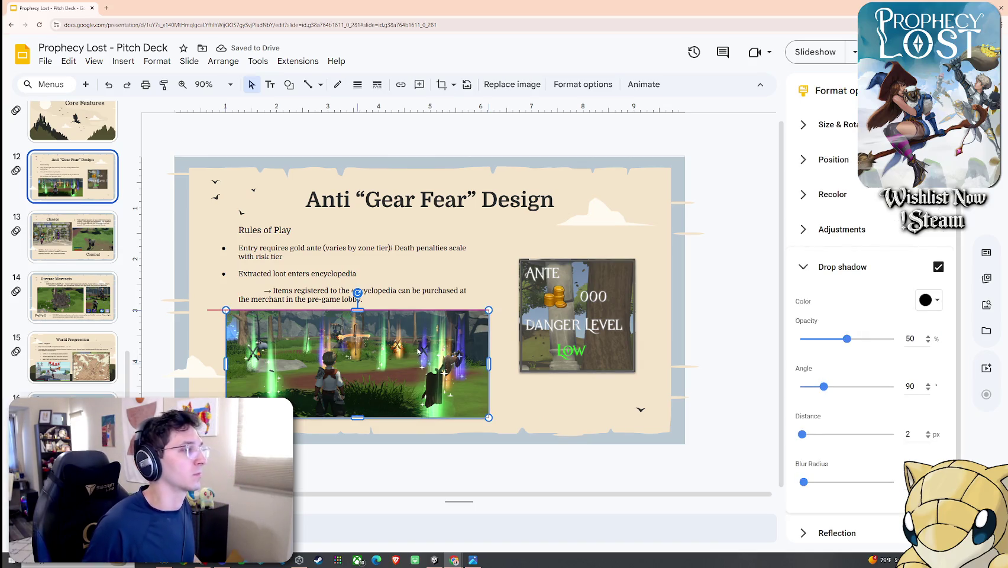
drag(420, 339, 421, 352)
key(Escape)
drag(577, 315, 570, 301)
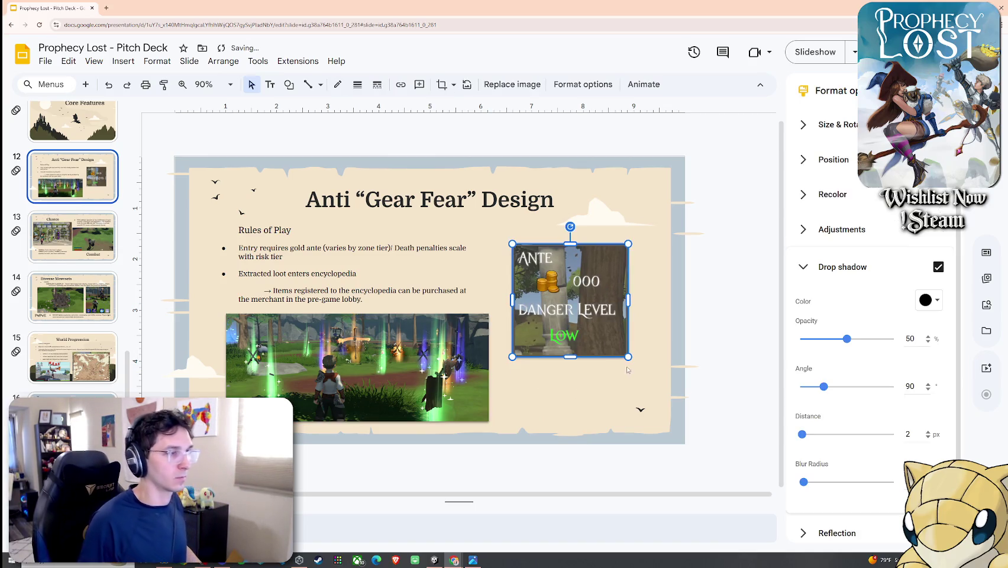
drag(628, 356, 644, 372)
click(617, 406)
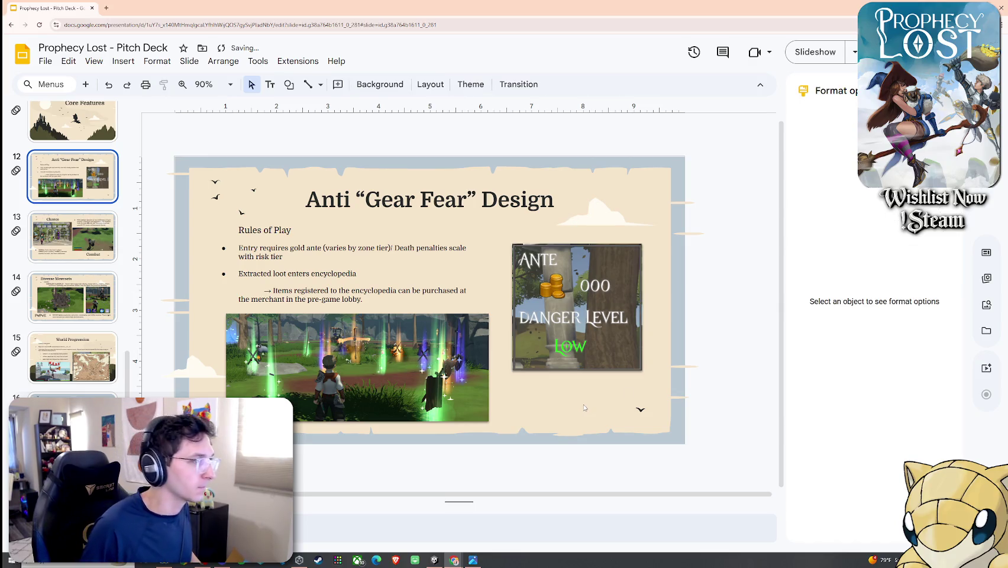
scroll(72, 272, up, 3)
click(94, 222)
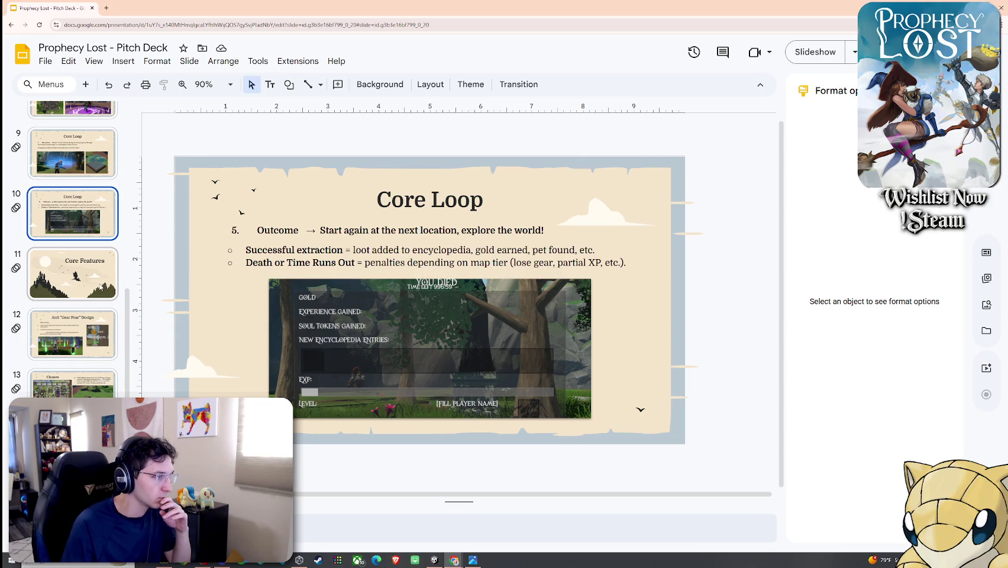
Step: Browse back through the earlier slides, from the Core Loop slides up to the title slide
scroll(86, 308, up, 2)
click(85, 308)
scroll(86, 325, up, 1)
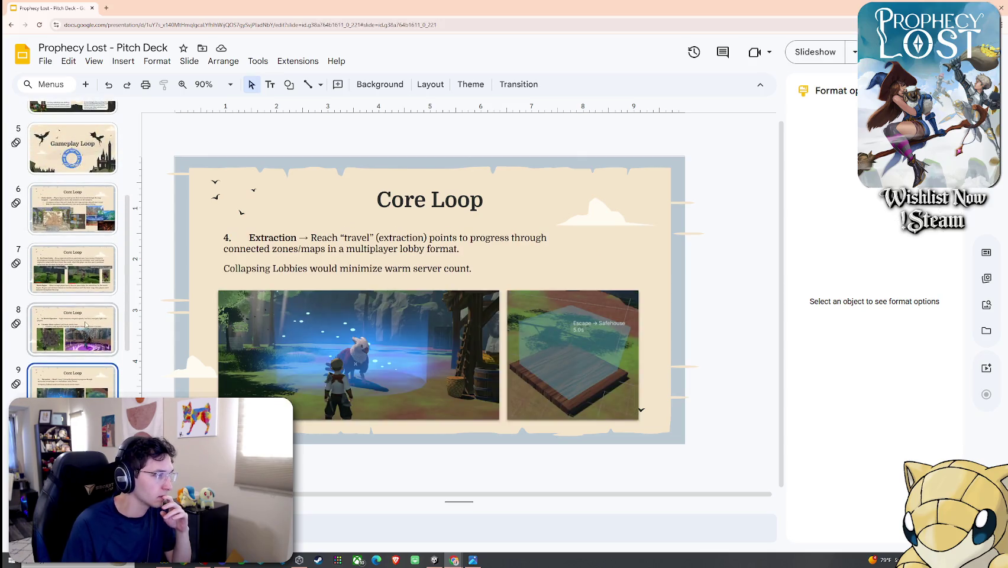
click(83, 294)
scroll(83, 295, up, 2)
click(83, 303)
click(80, 288)
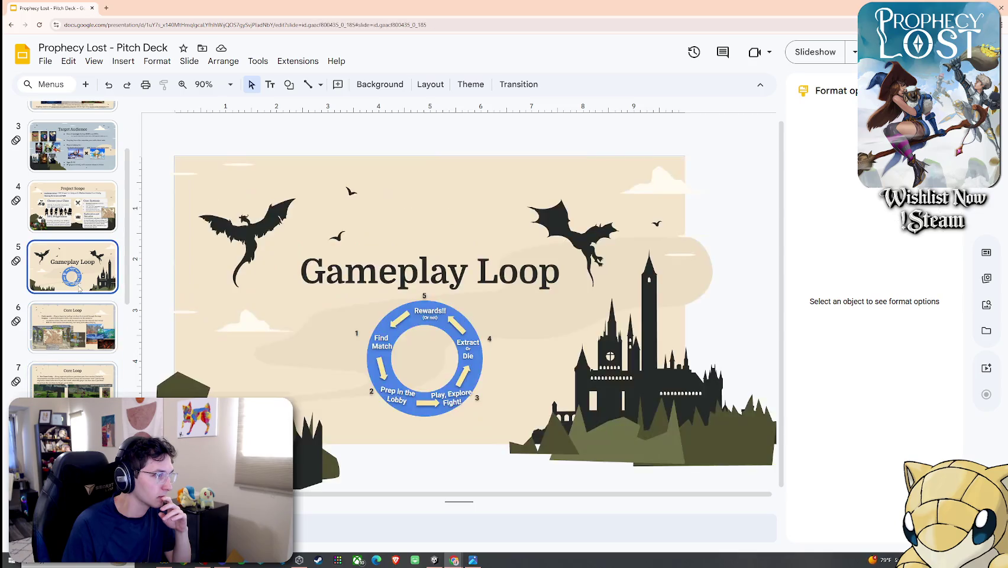
scroll(79, 288, up, 2)
click(78, 285)
click(79, 227)
scroll(79, 248, up, 1)
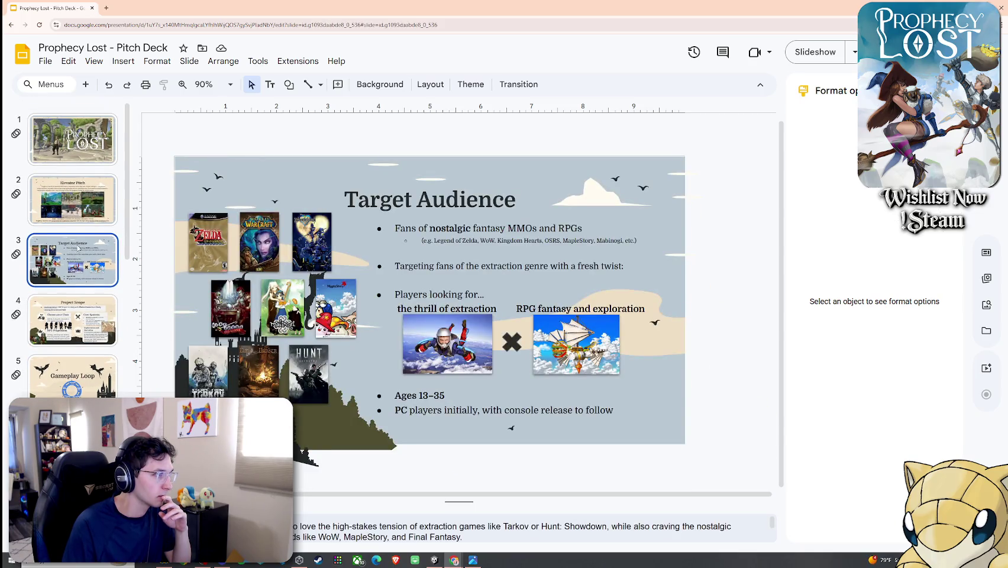
click(78, 200)
click(79, 141)
Step: Jump down to the Diverse Movesets slide, glance at World Progression, then show the Classes slide
scroll(99, 287, down, 2)
scroll(95, 290, down, 5)
scroll(86, 296, down, 3)
click(83, 301)
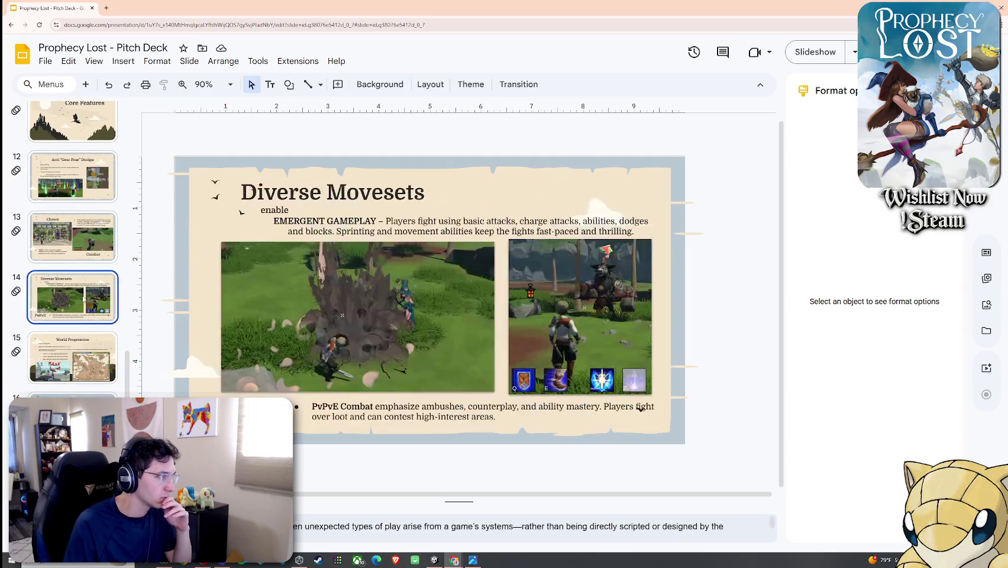
click(86, 352)
click(79, 290)
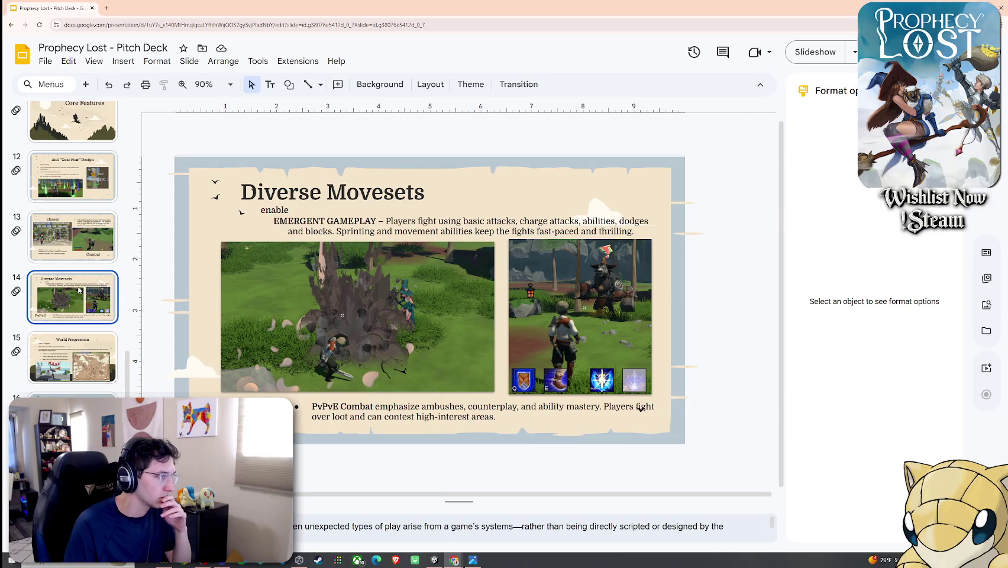
click(77, 250)
scroll(77, 250, up, 2)
Step: Retitle the slide 'Unorthodox Classes' and shift the title box slightly left
double_click(254, 190)
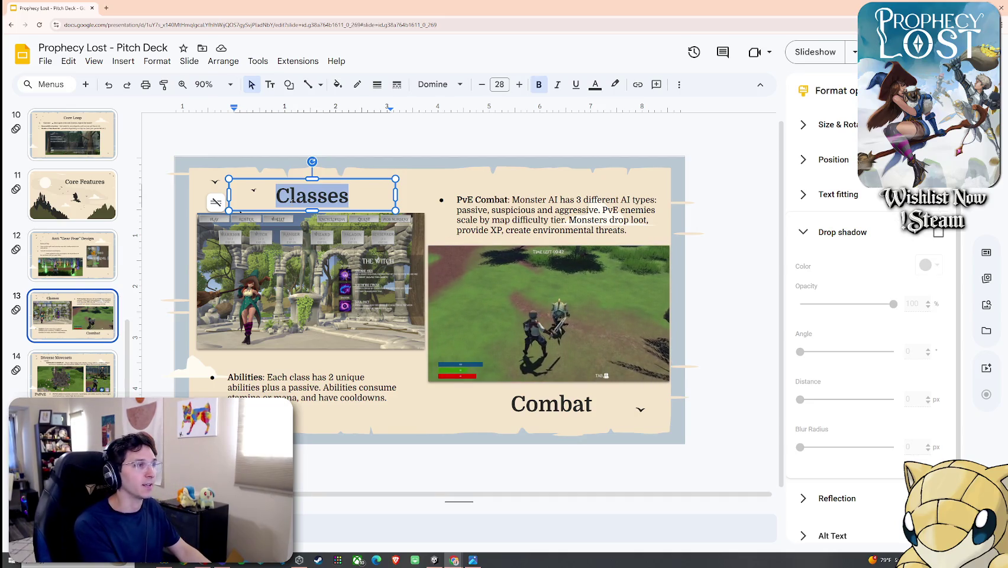
text(Unorthodox C)
key(BackSpace)
key(BackSpace)
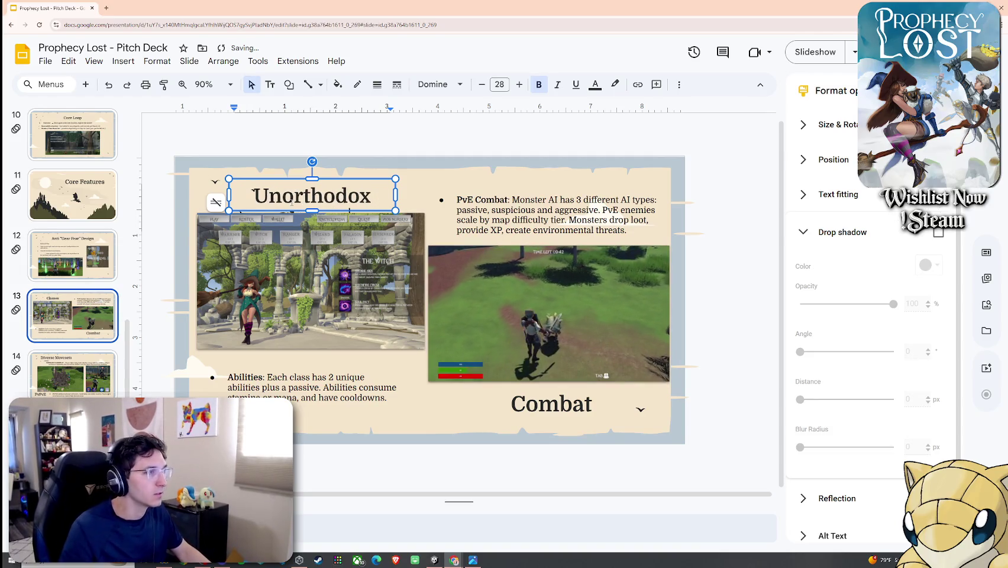
text( Classes)
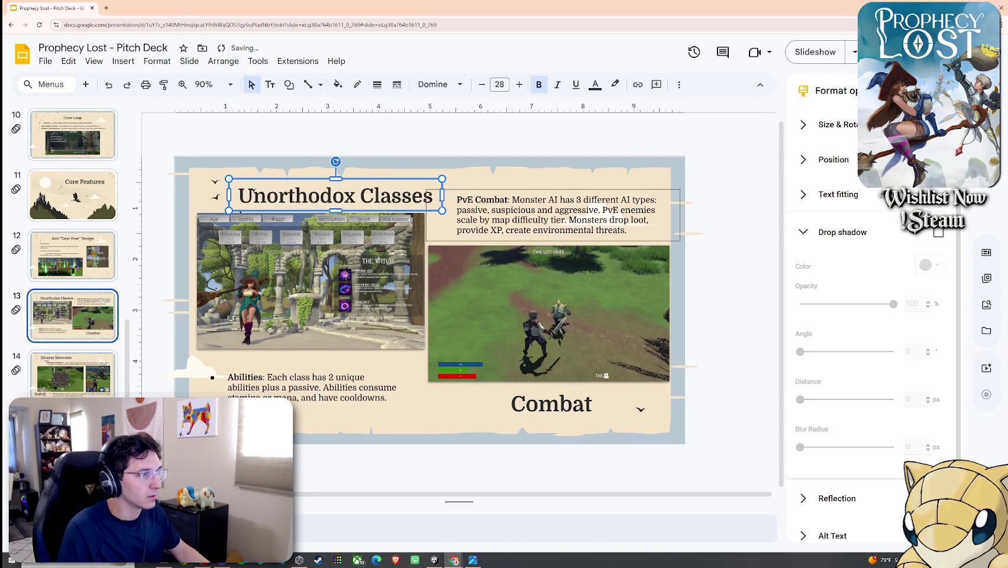
drag(431, 208, 408, 207)
key(ctrl+z)
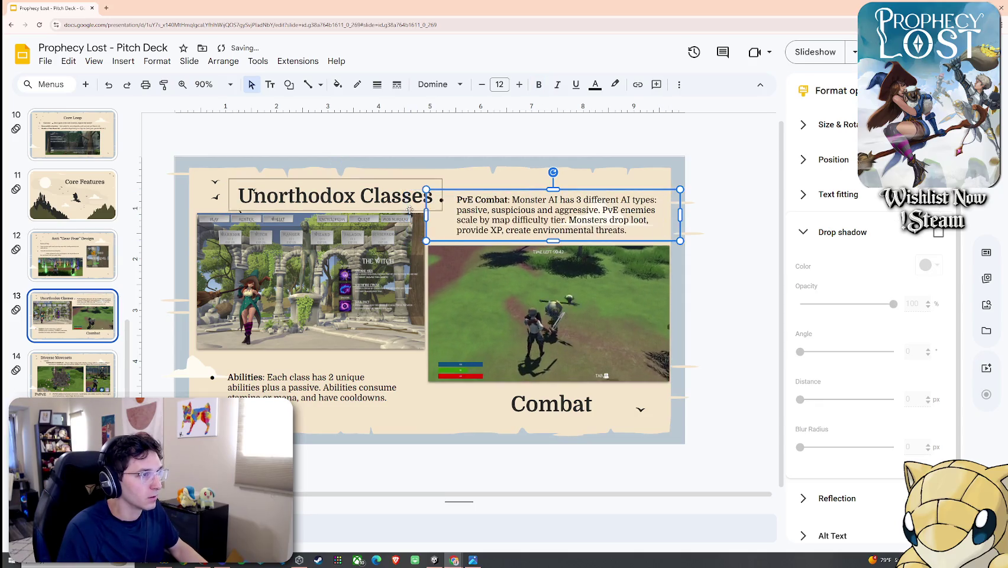
click(378, 197)
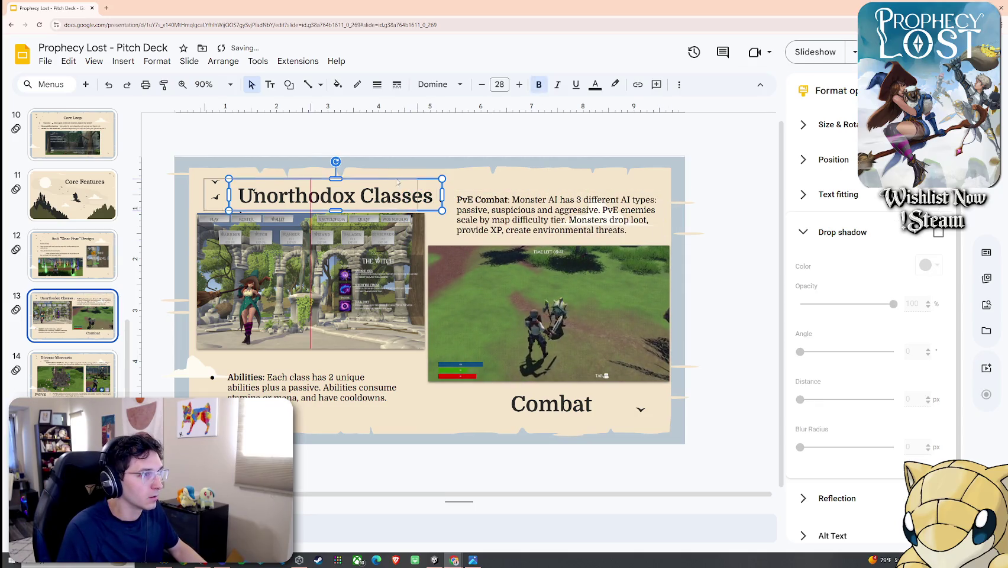
drag(421, 183, 401, 180)
Step: Add the bullet 'Unique classes offer a fresh RPG taste' above Abilities
click(386, 370)
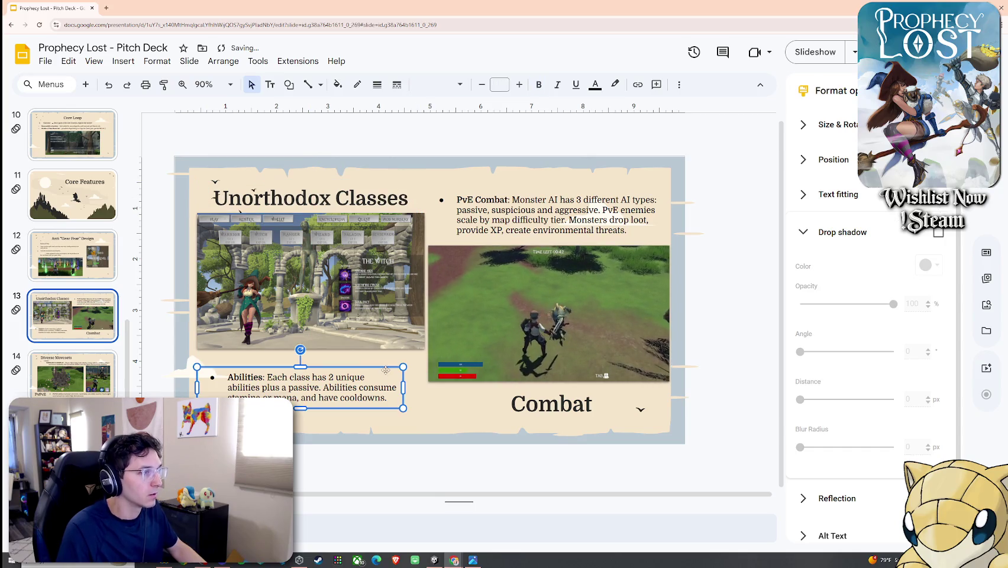
click(263, 379)
double_click(264, 379)
click(264, 380)
key(Return)
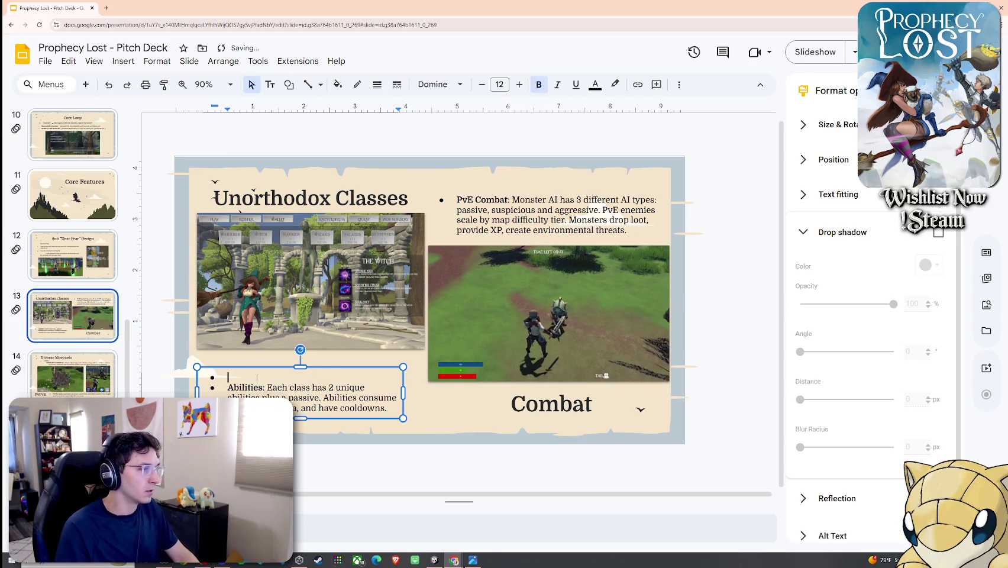
text(Unique cla)
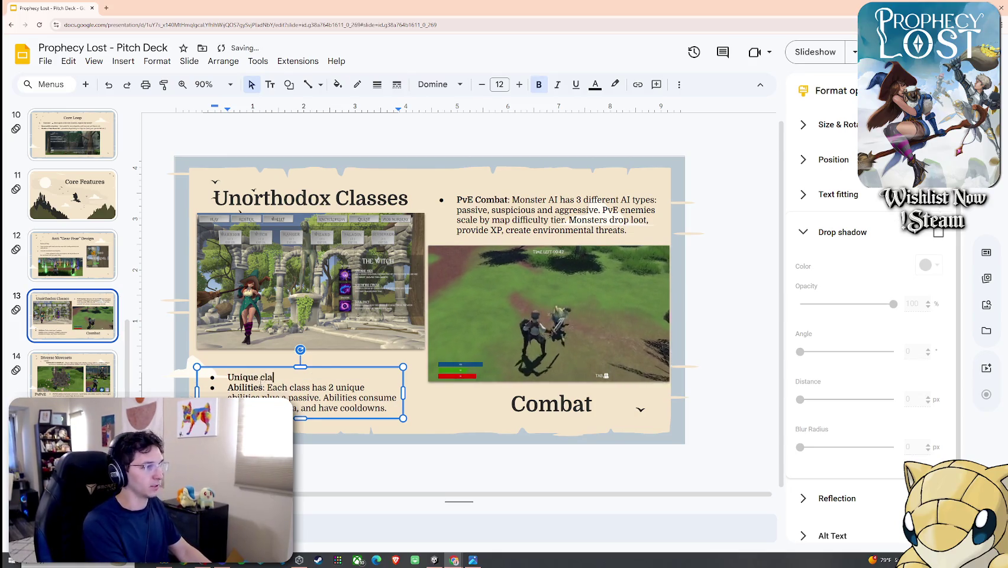
text(sses offer a fresh RPG tase)
key(Left)
text(t)
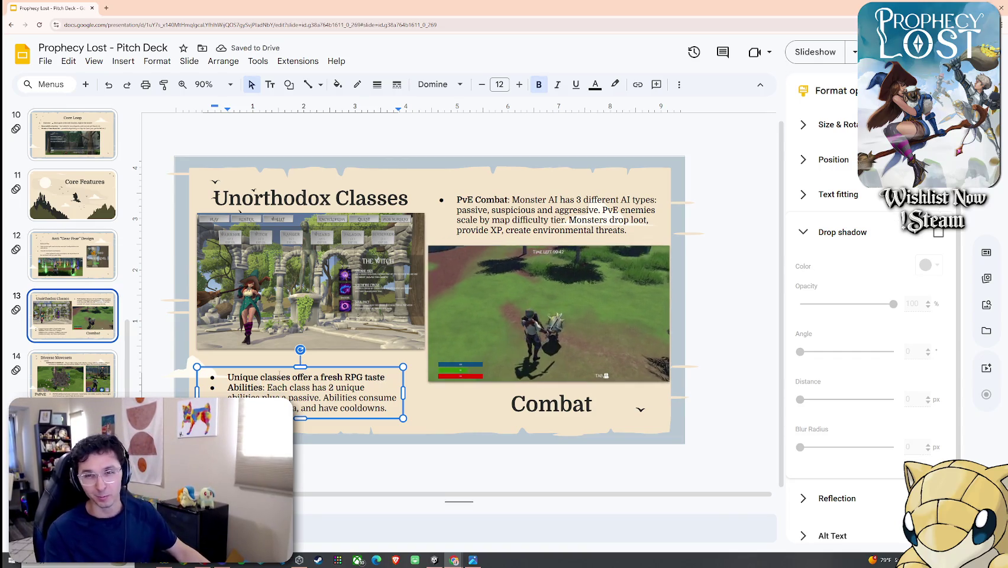
Step: Go to the Project Scope slide and select the Mage label text
scroll(95, 280, up, 4)
scroll(95, 280, up, 2)
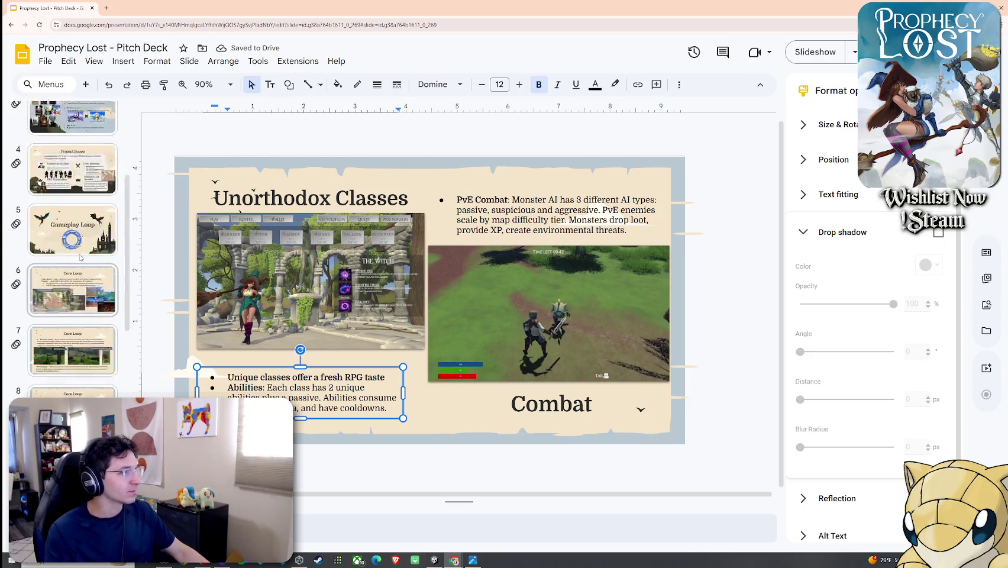
scroll(95, 280, up, 1)
click(89, 210)
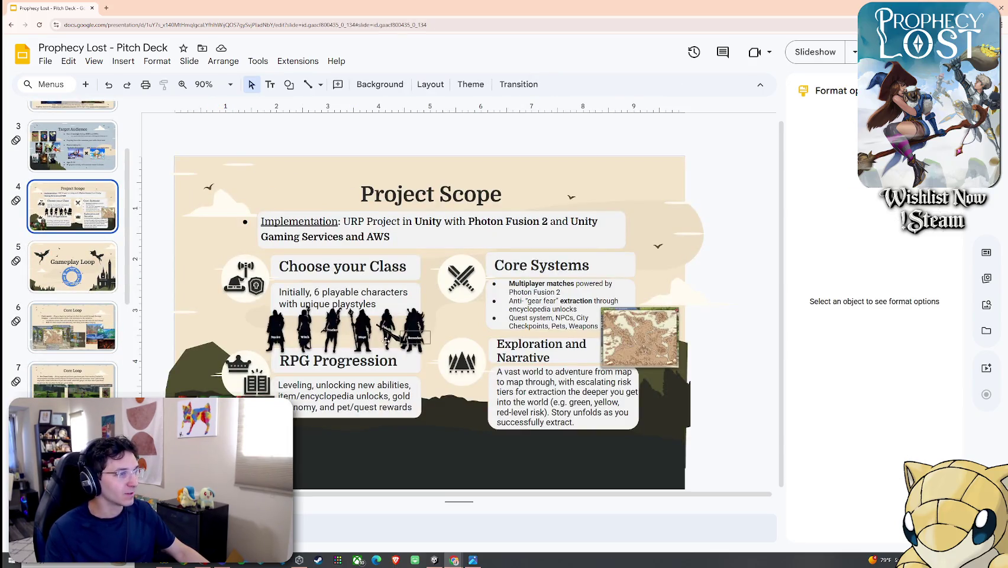
ctrl+scroll(366, 346, up, 3)
ctrl+scroll(366, 347, up, 2)
double_click(319, 274)
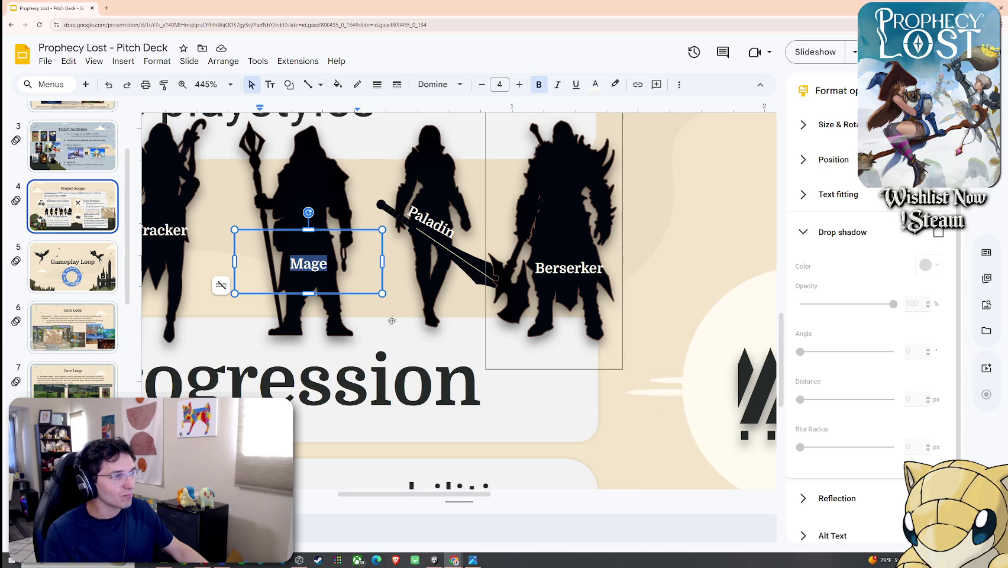
Step: Replace the Mage silhouette label with 'Seer' and zoom back out on the slide
scroll(392, 320, left, 3)
scroll(415, 314, left, 1)
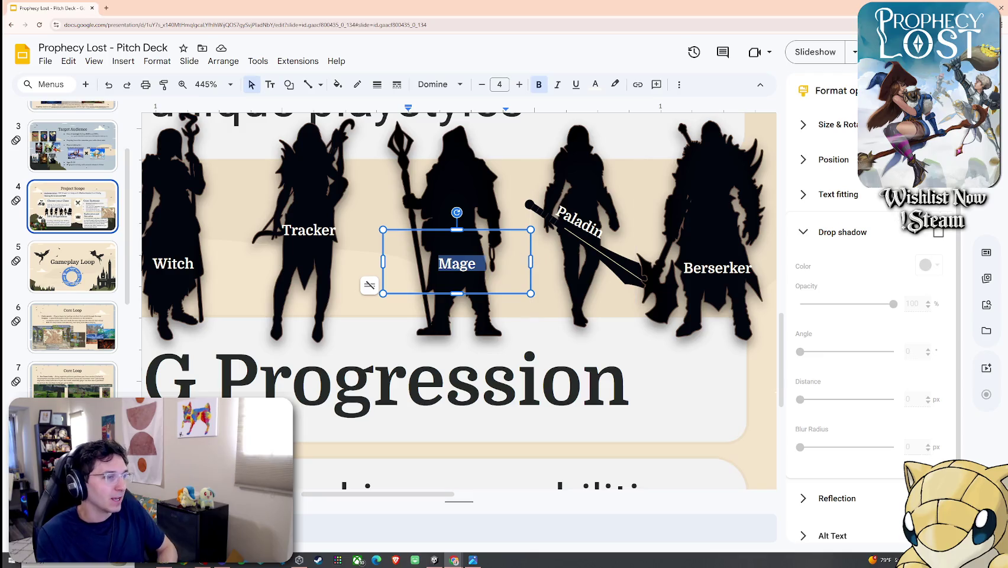
mouse_move(420, 494)
mouse_down()
mouse_move(374, 499)
mouse_move(455, 501)
mouse_move(391, 484)
mouse_up()
scroll(409, 468, up, 1)
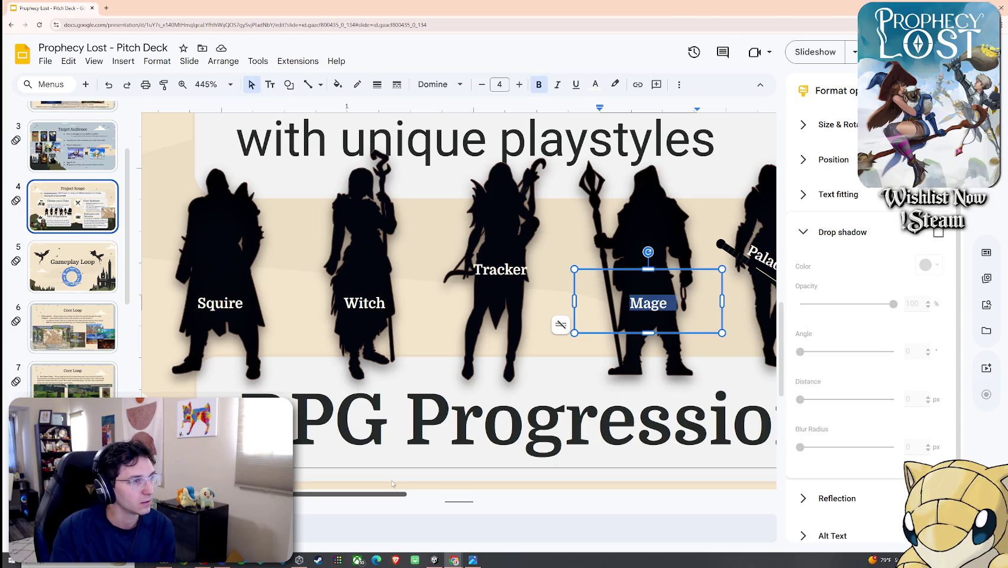
drag(392, 484, 428, 484)
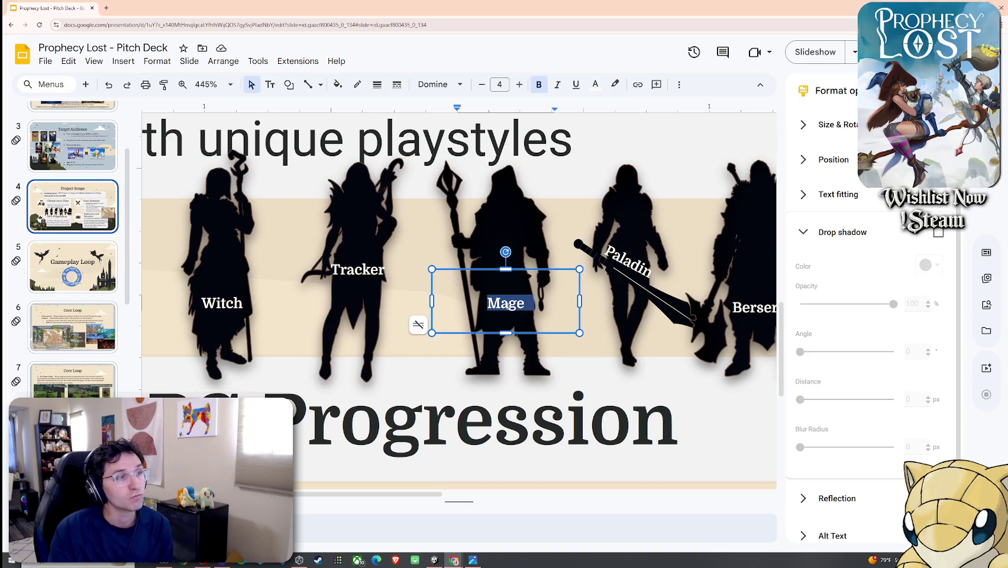
text(Seer)
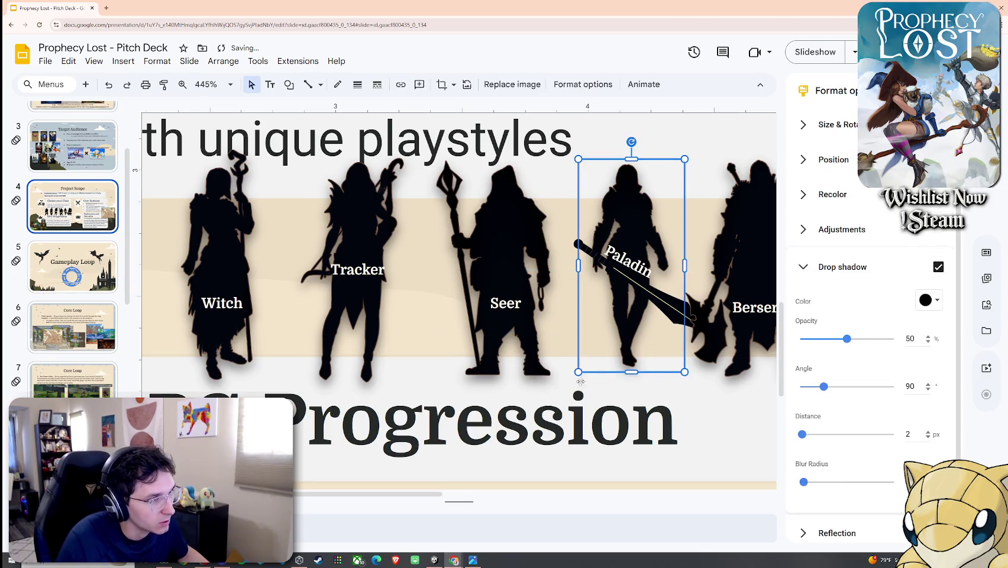
scroll(526, 327, down, 2)
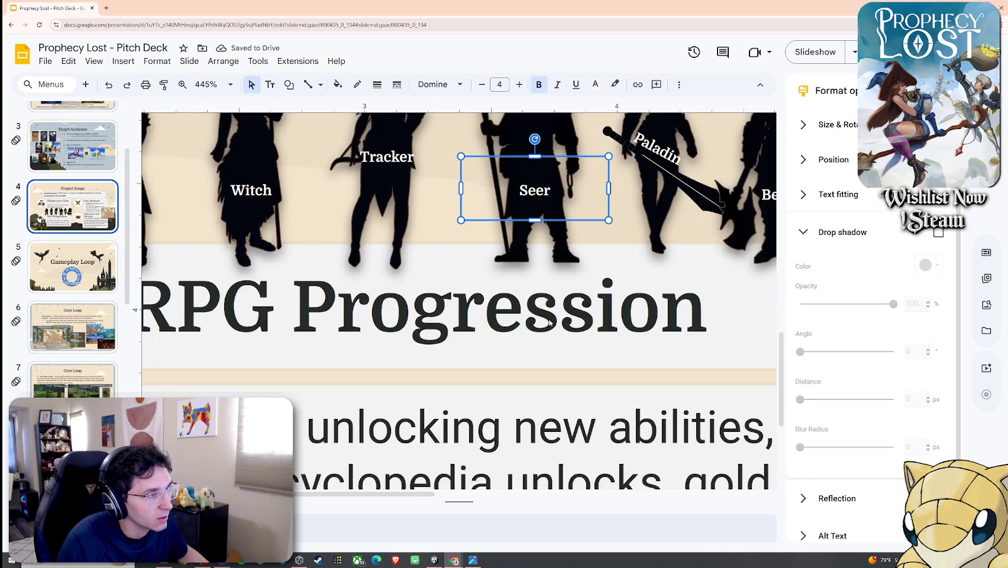
scroll(550, 323, down, 3)
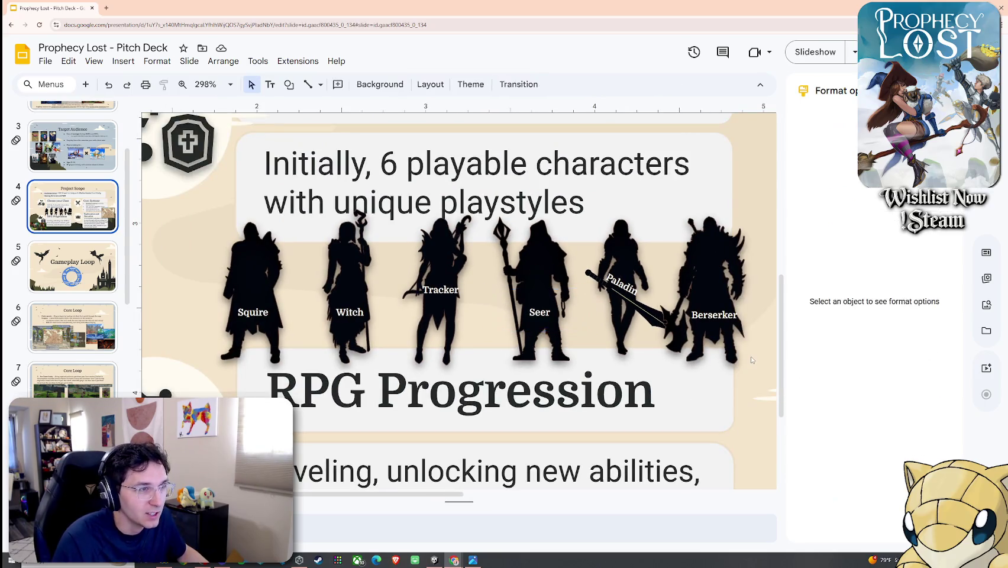
Step: Nudge the Berserker label slightly up-left and check the Paladin and Berserker selections
click(734, 322)
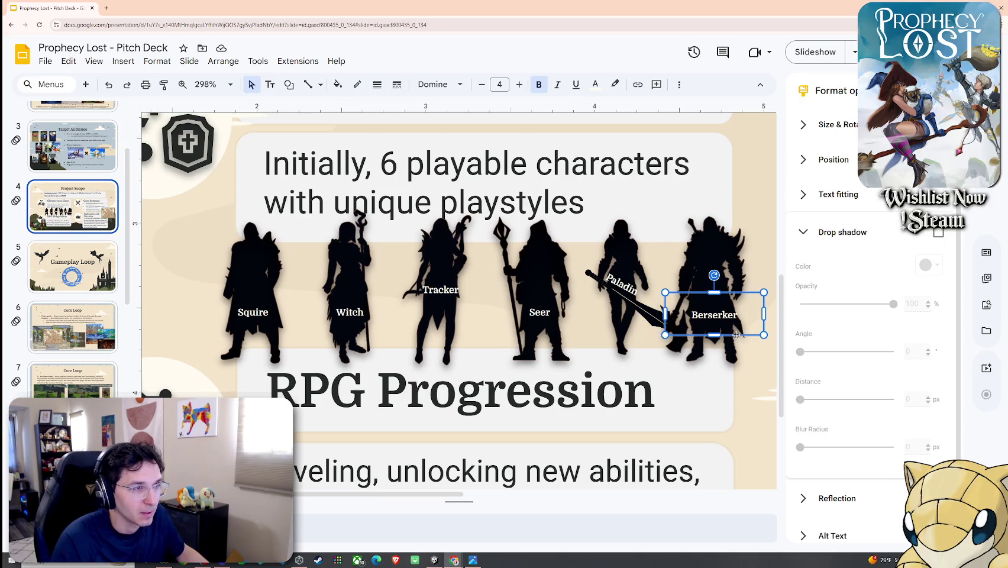
drag(738, 335, 737, 332)
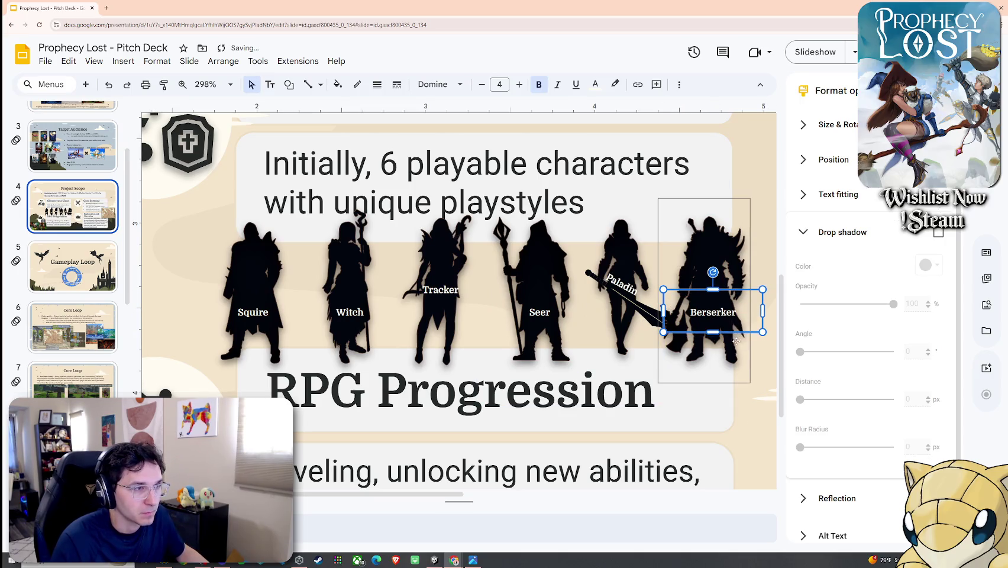
click(763, 371)
click(624, 288)
click(676, 247)
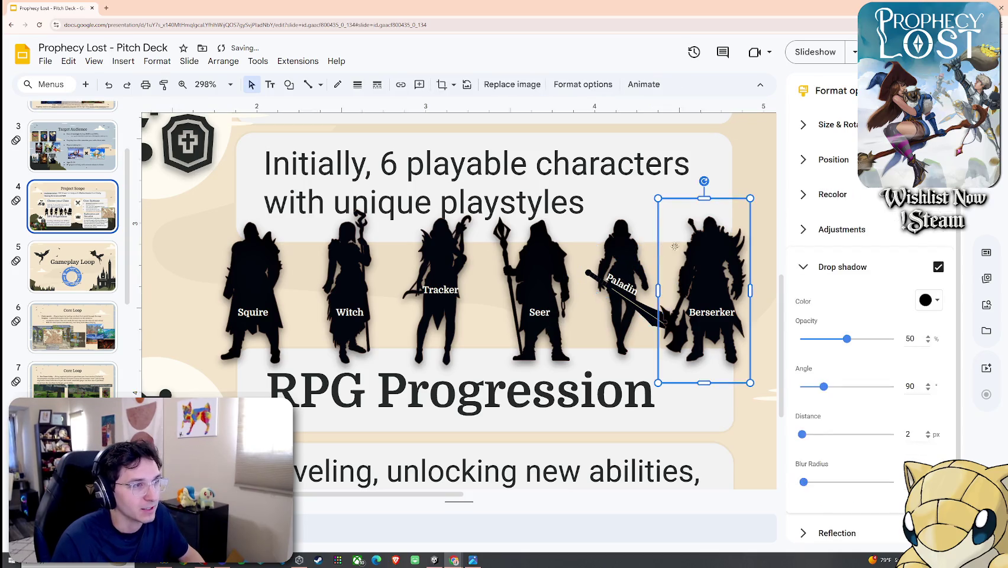
click(744, 188)
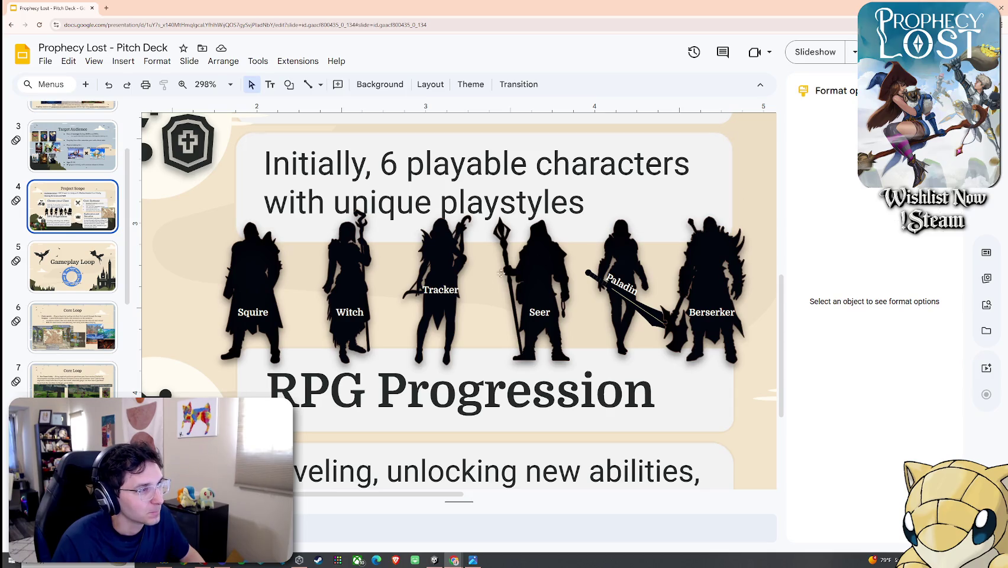
Step: Nudge the Tracker label up by one pixel, then recheck the Paladin and Berserker labels
click(443, 293)
drag(459, 270, 460, 269)
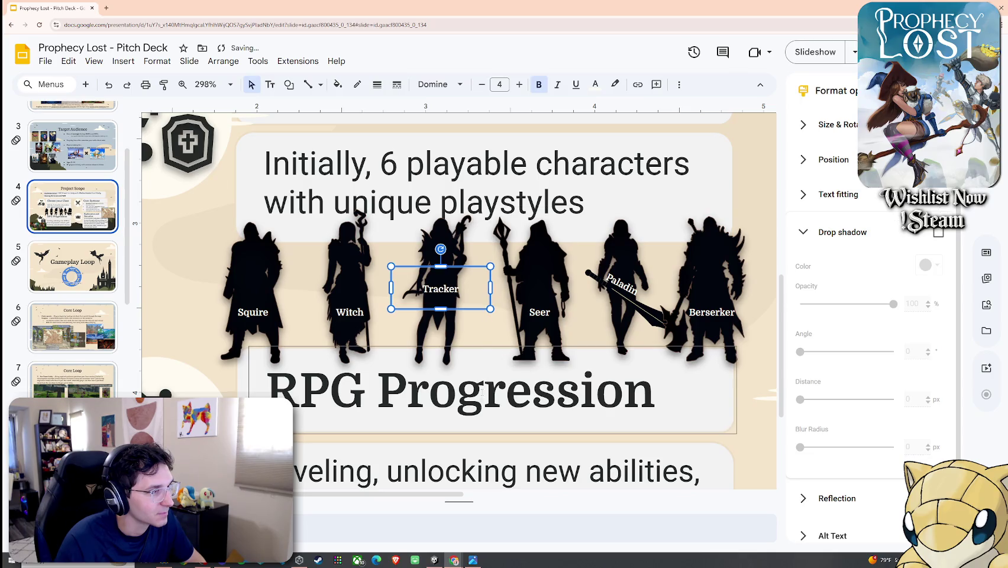
click(758, 249)
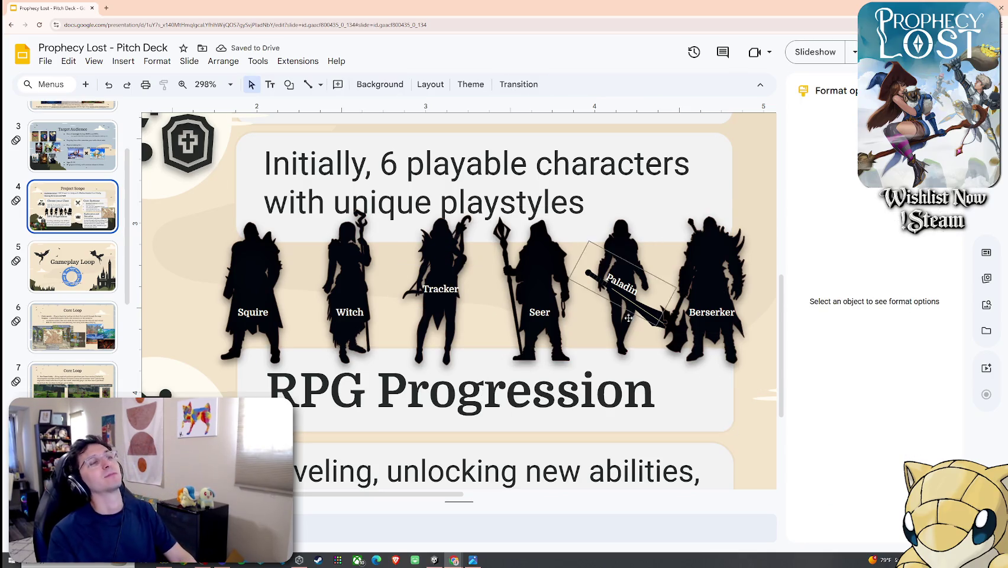
click(619, 284)
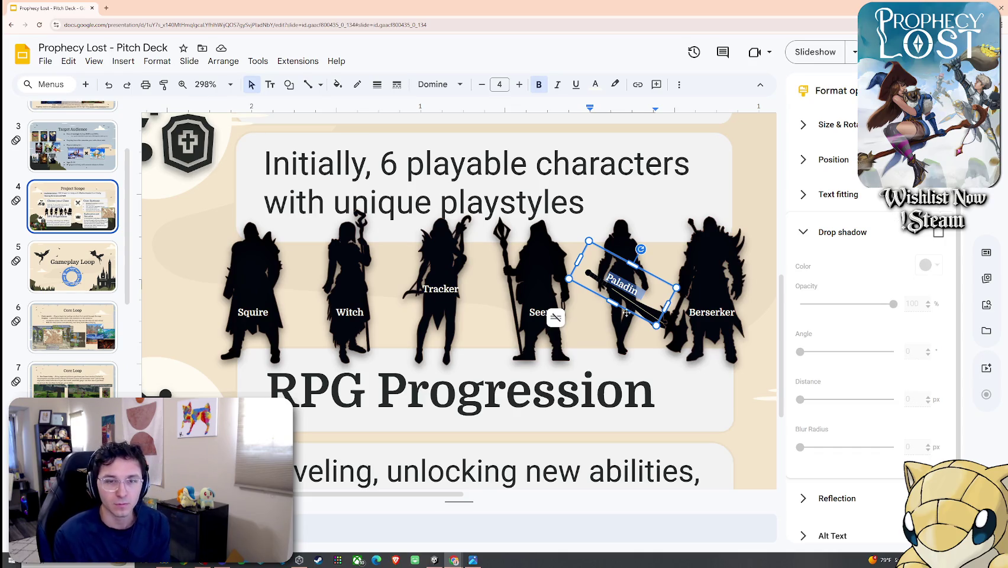
click(715, 316)
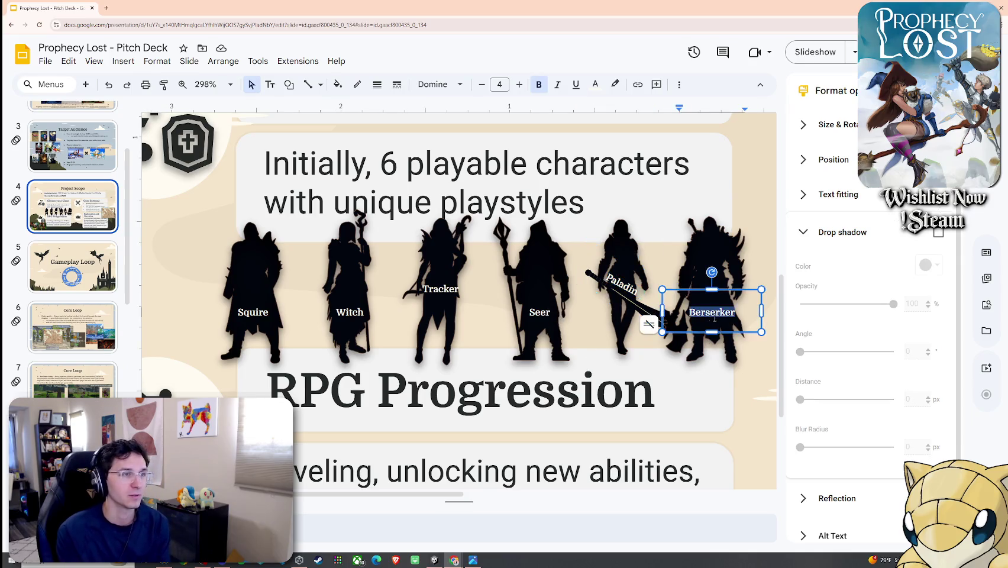
Step: Check the Berserker and rotated Paladin labels by selecting them in turn
click(765, 365)
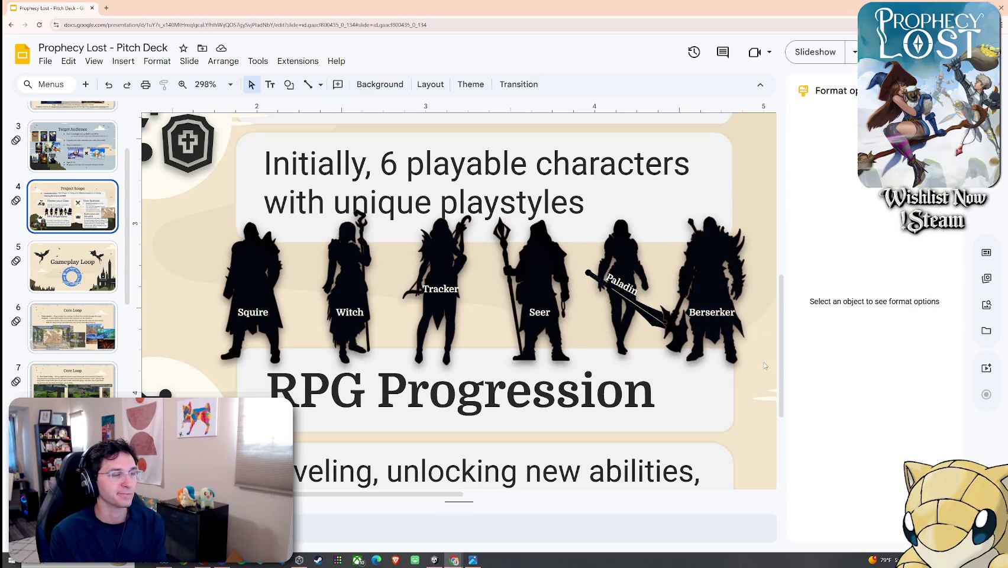
click(737, 320)
click(737, 320)
click(771, 370)
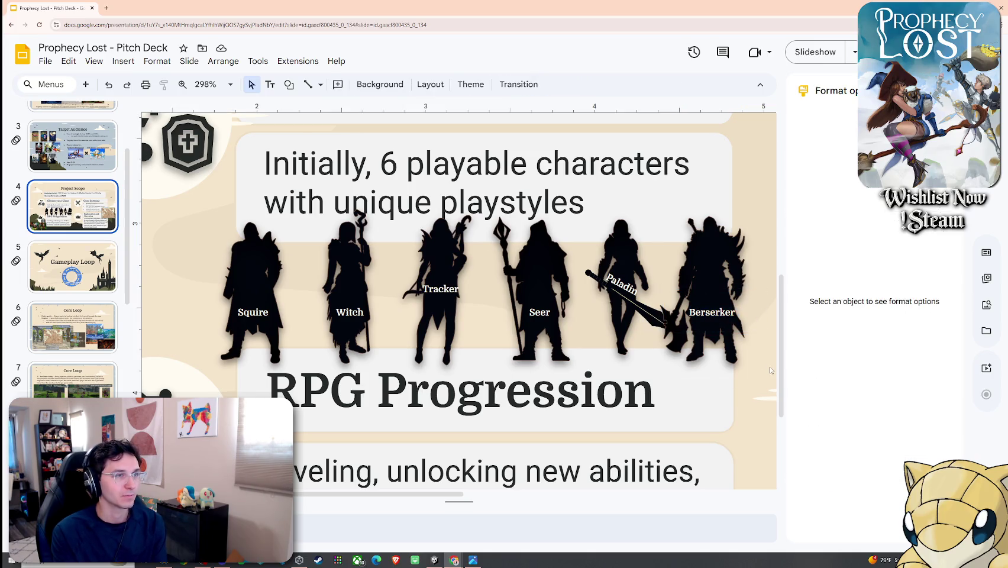
double_click(708, 313)
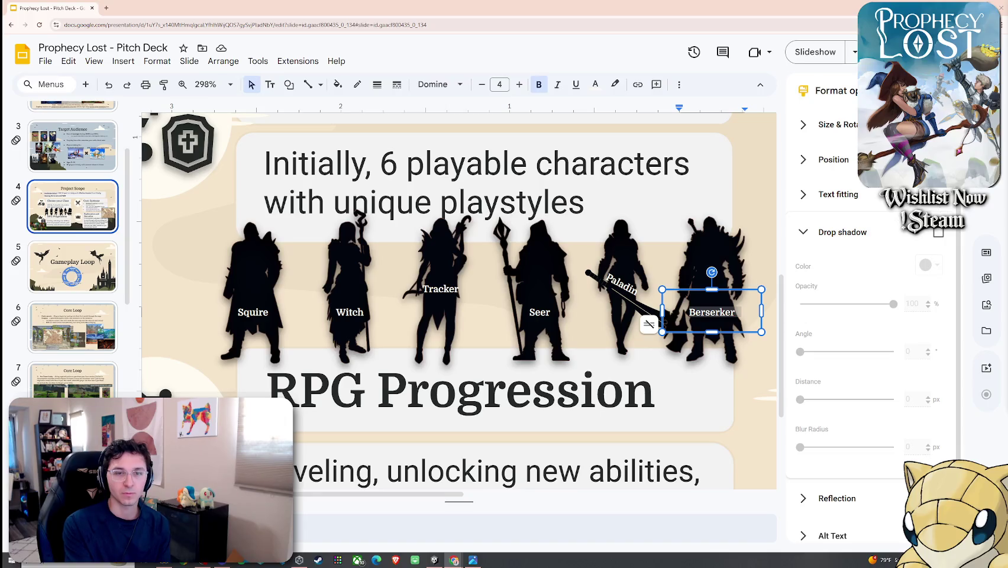
click(763, 216)
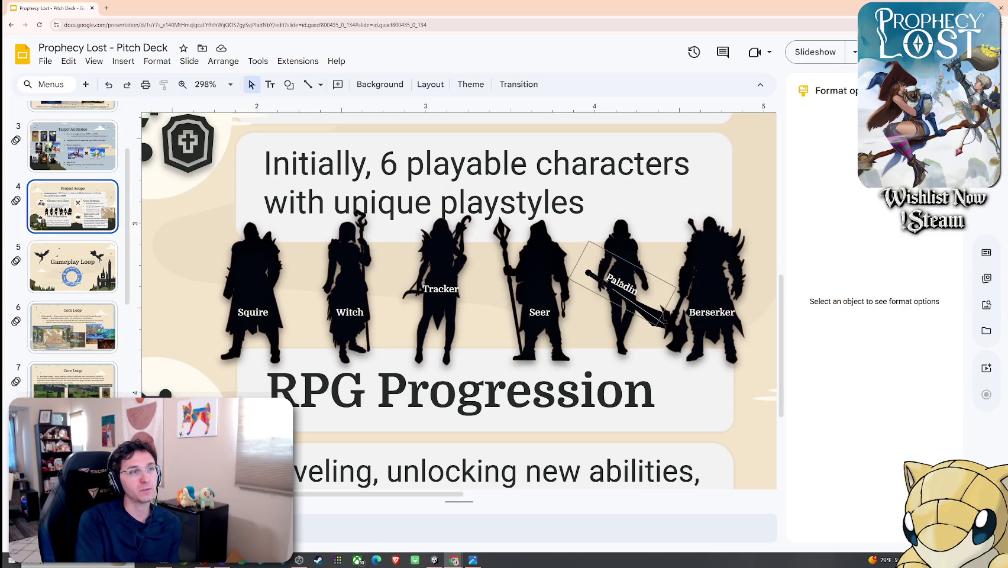
click(621, 283)
double_click(712, 312)
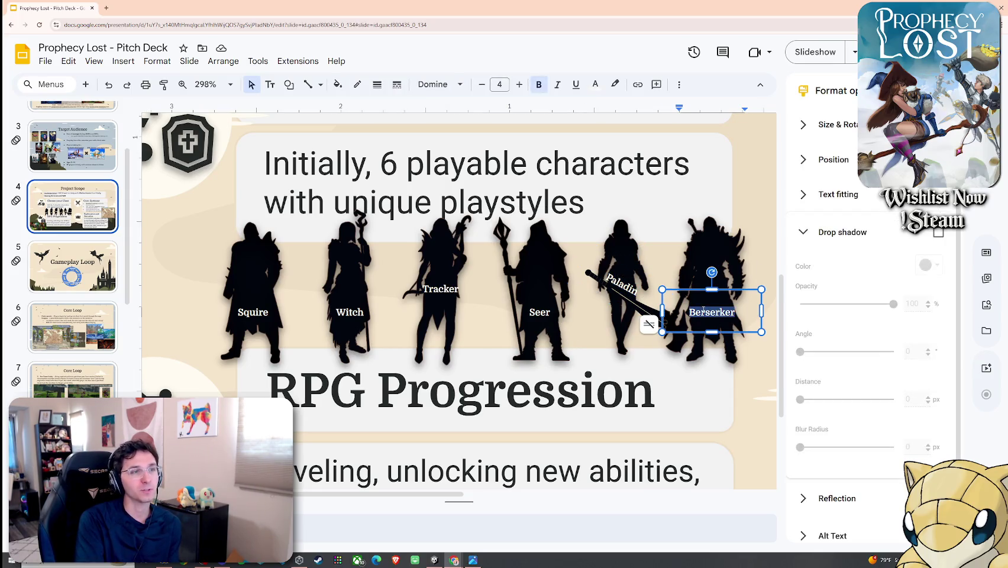
click(772, 332)
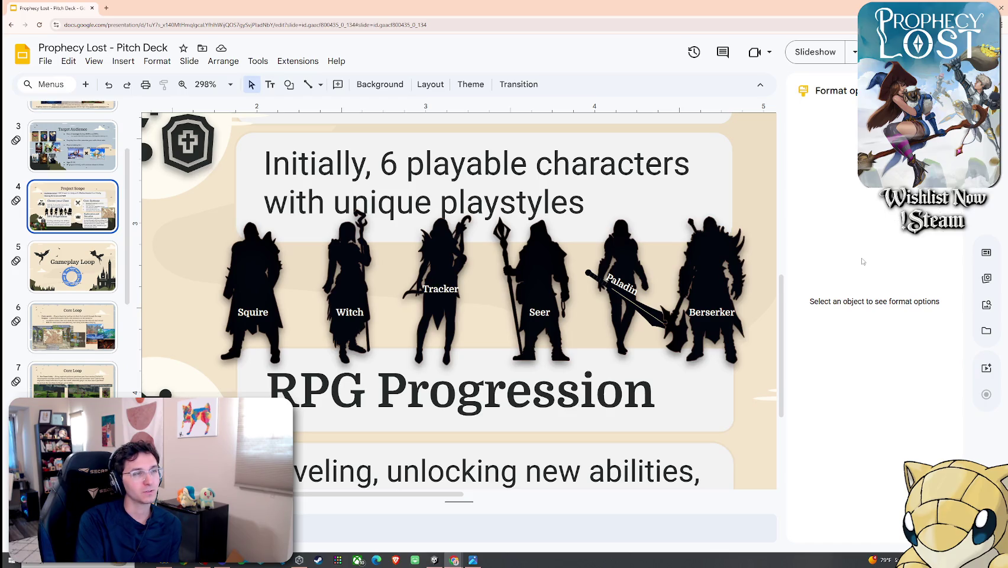
click(621, 282)
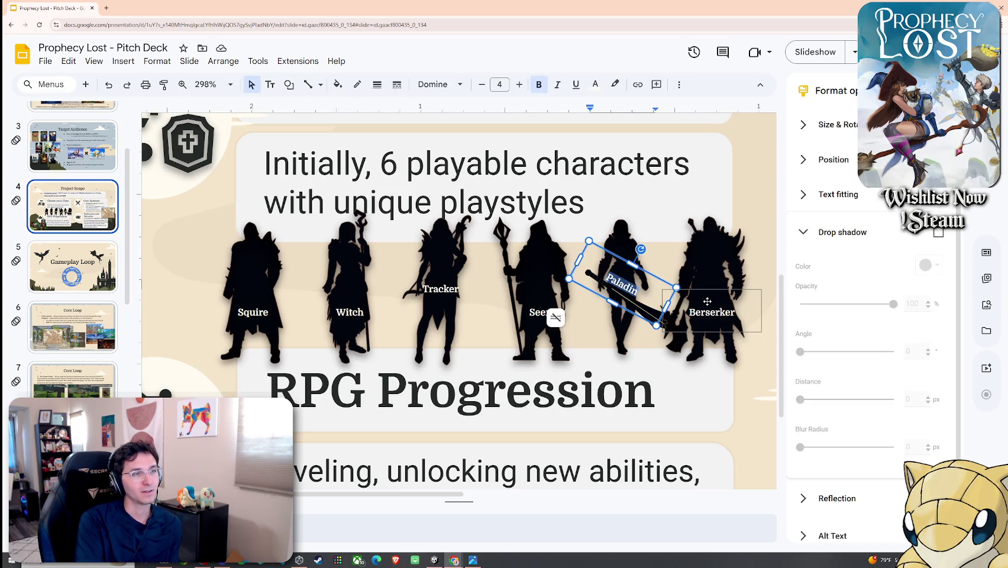
click(769, 270)
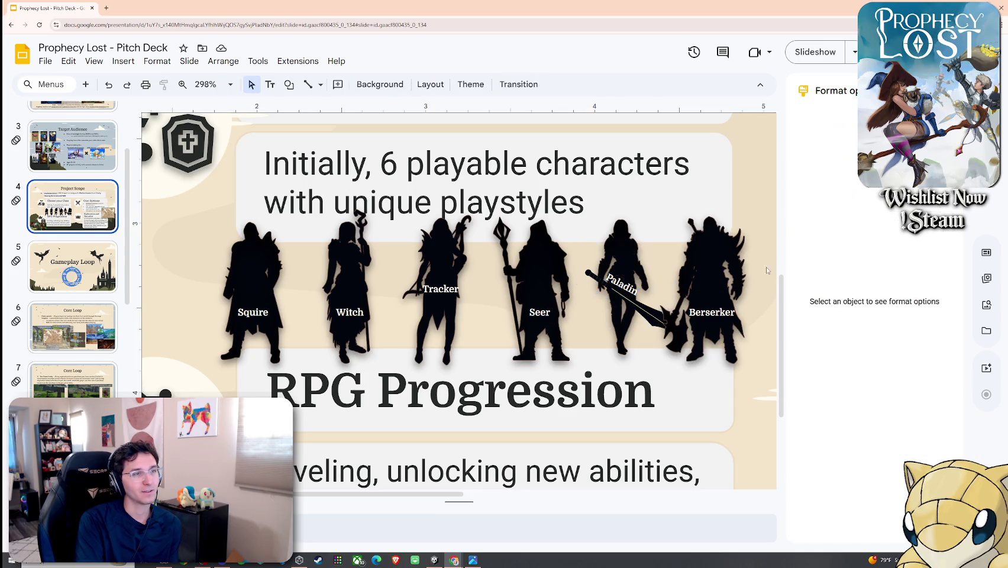
click(621, 278)
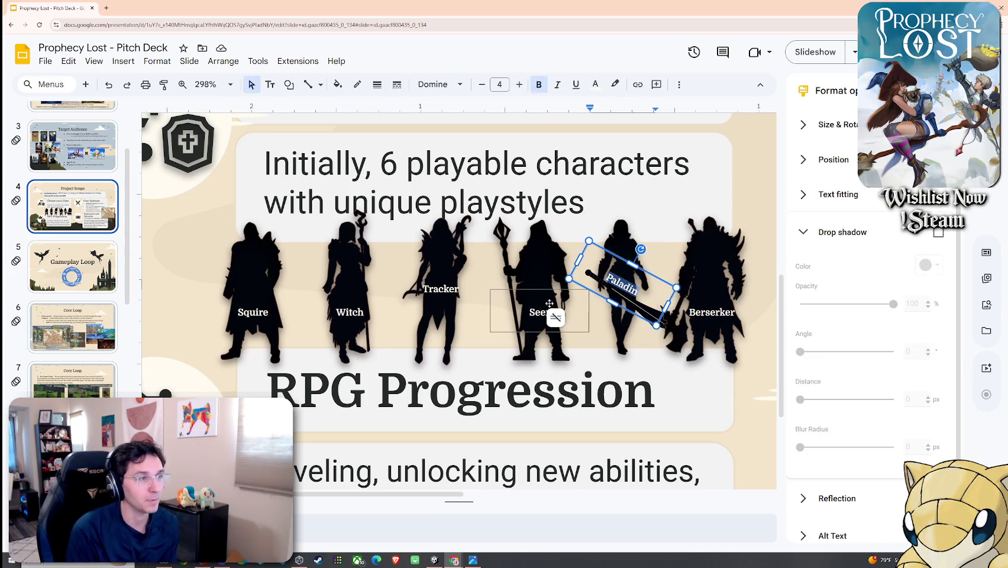
Step: Review the Tracker, Witch, Squire and Paladin labels, then bring up the Transition (Motion) panel
click(440, 290)
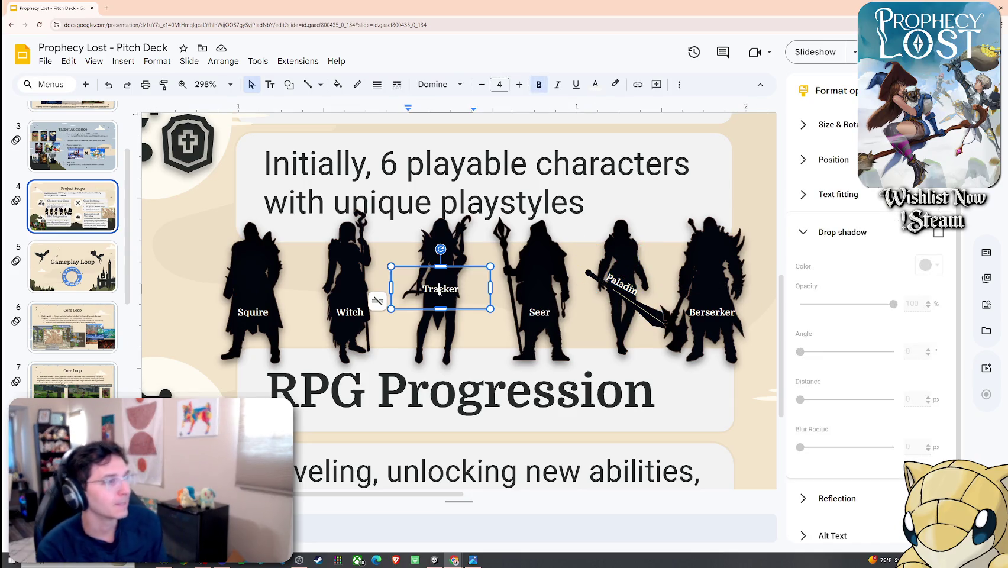
click(349, 309)
click(251, 316)
click(349, 311)
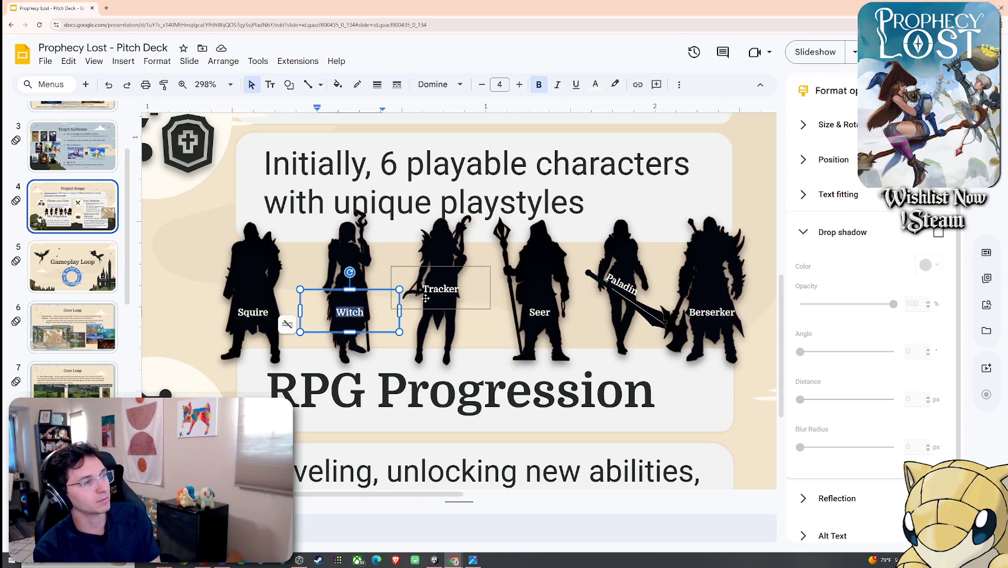
double_click(441, 289)
click(626, 285)
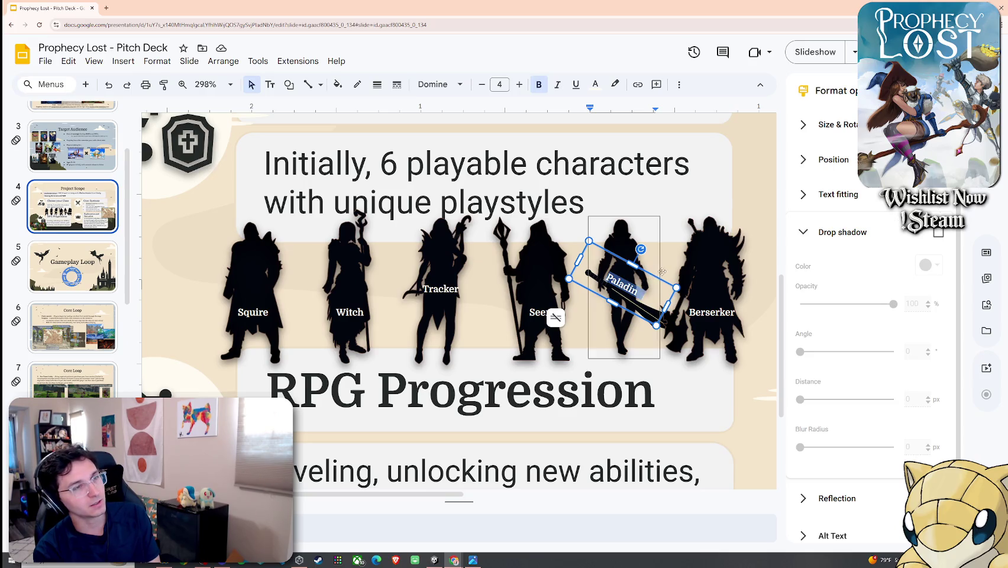
click(648, 240)
click(722, 213)
click(744, 197)
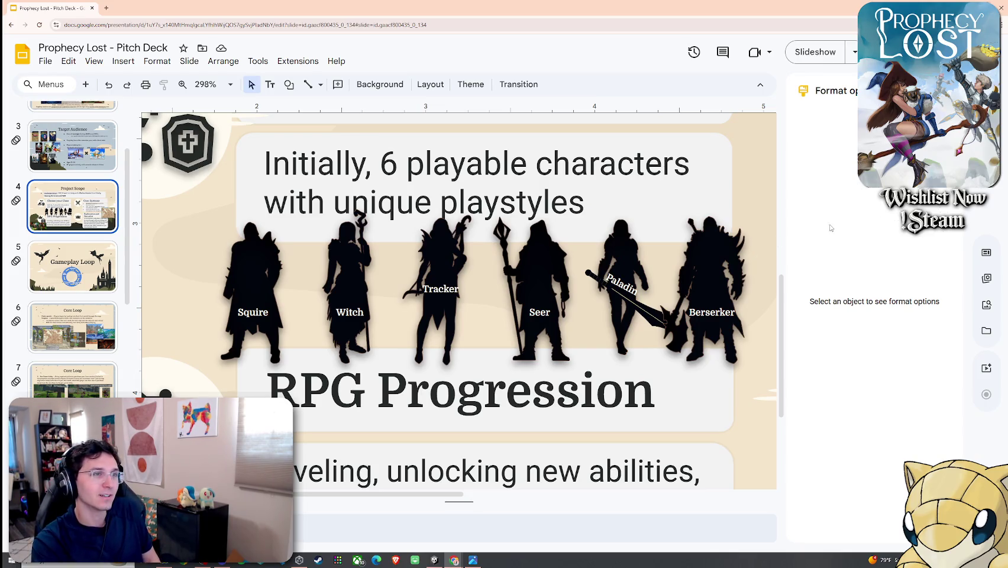
click(471, 84)
click(518, 84)
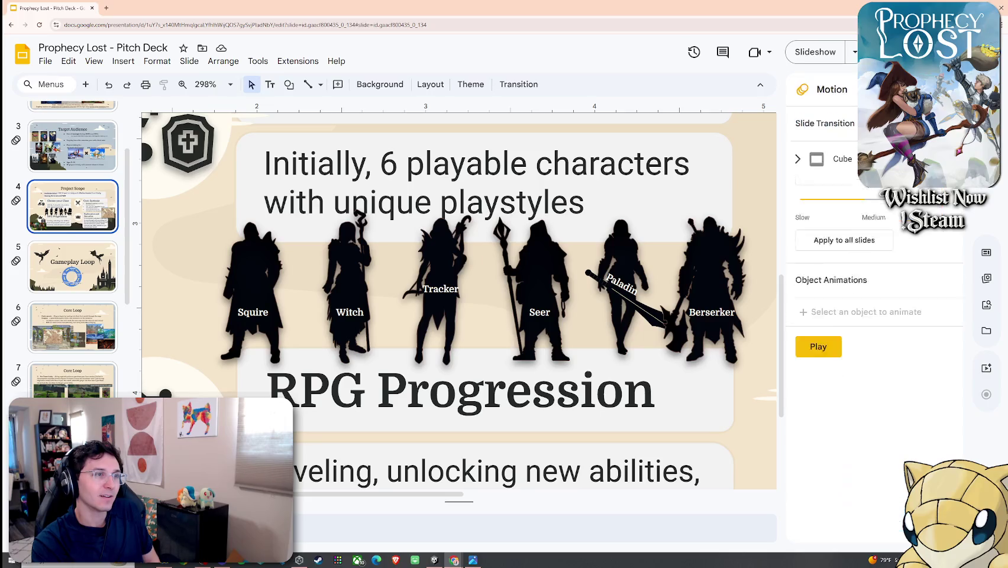
Step: Close the Motion panel and nudge the Seer label slightly to the right
click(954, 90)
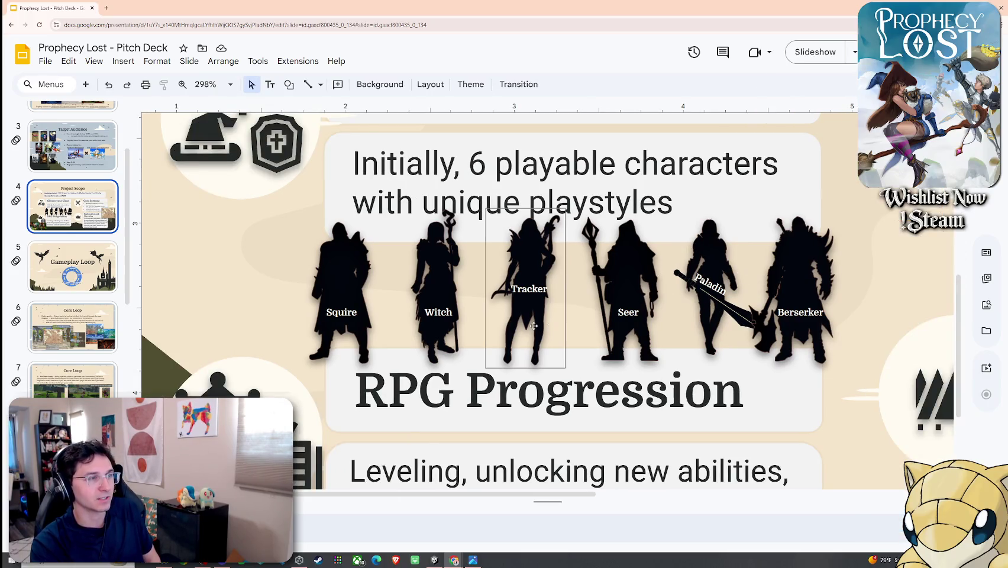
click(342, 320)
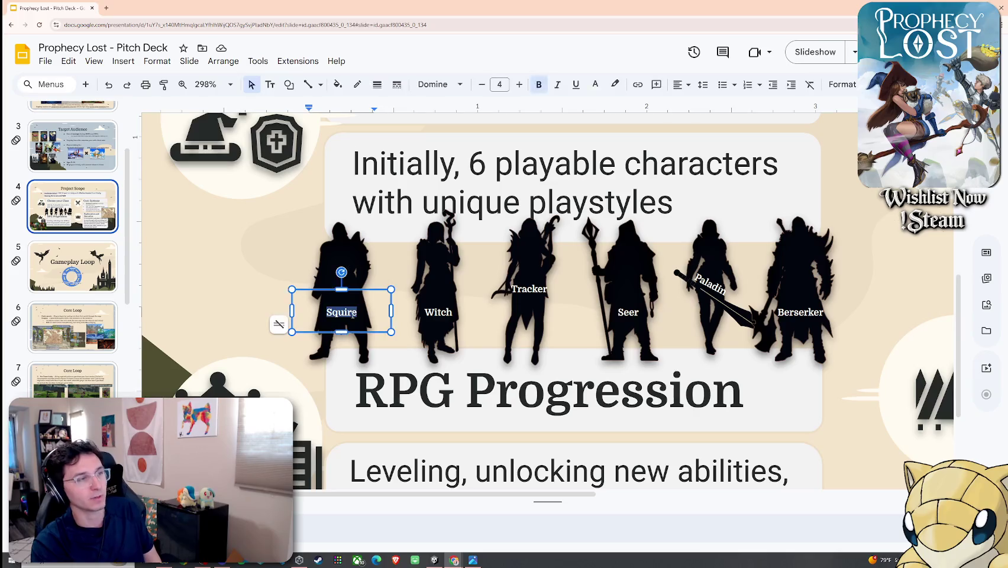
double_click(494, 309)
double_click(530, 290)
double_click(627, 314)
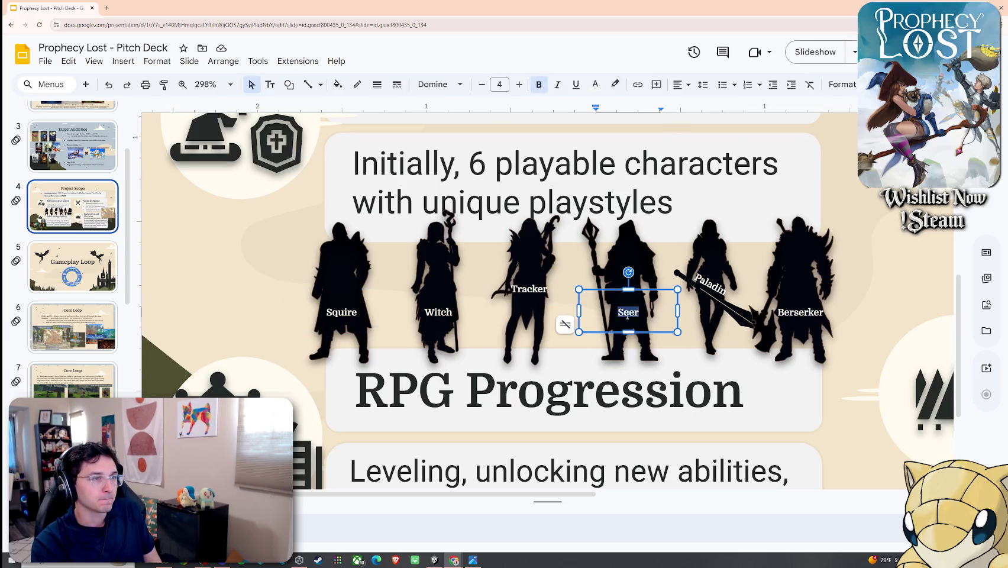
drag(645, 332, 648, 332)
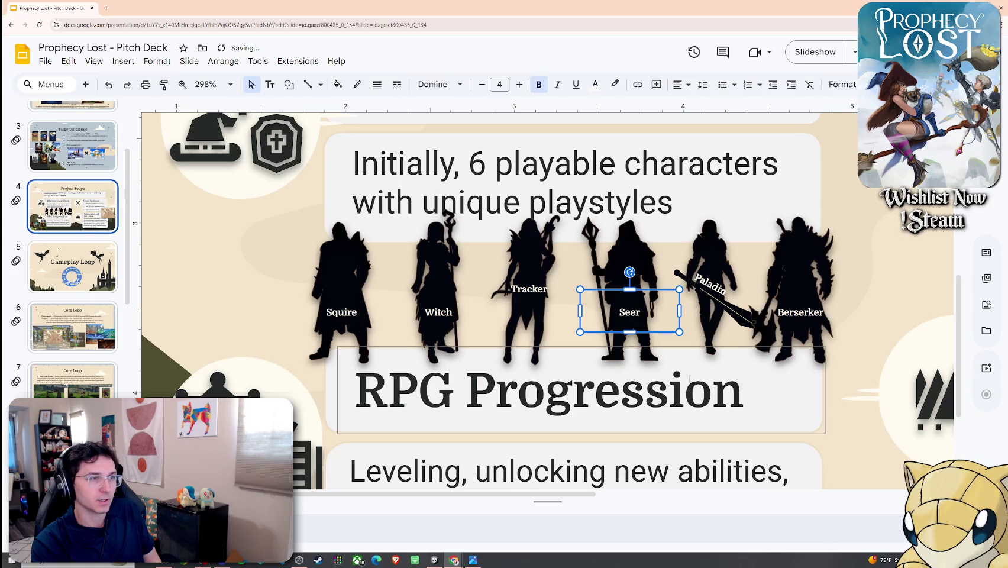
click(897, 303)
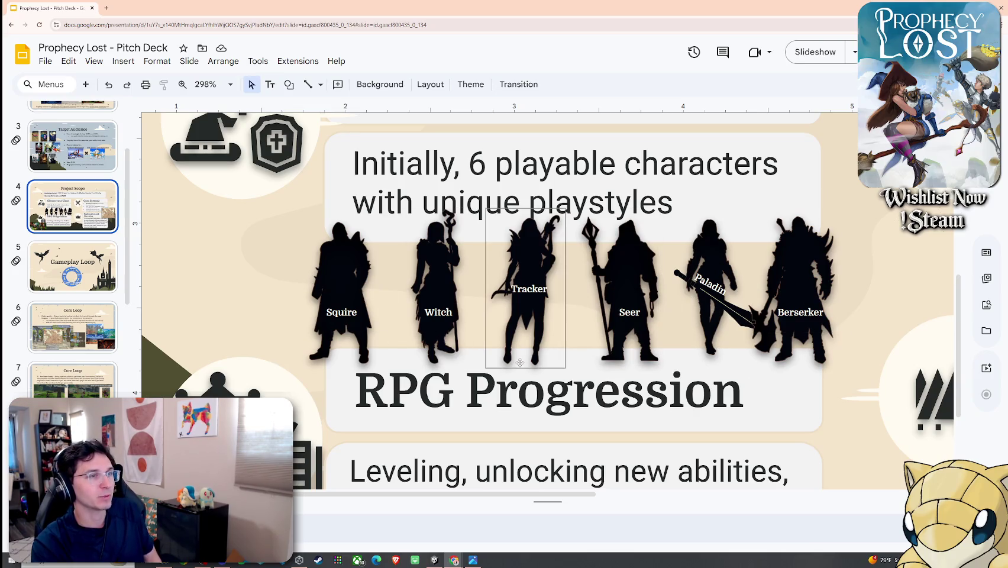
Step: Review the Target Audience, Elevator Pitch and title slides, then return to Project Scope
ctrl+scroll(292, 349, down, 3)
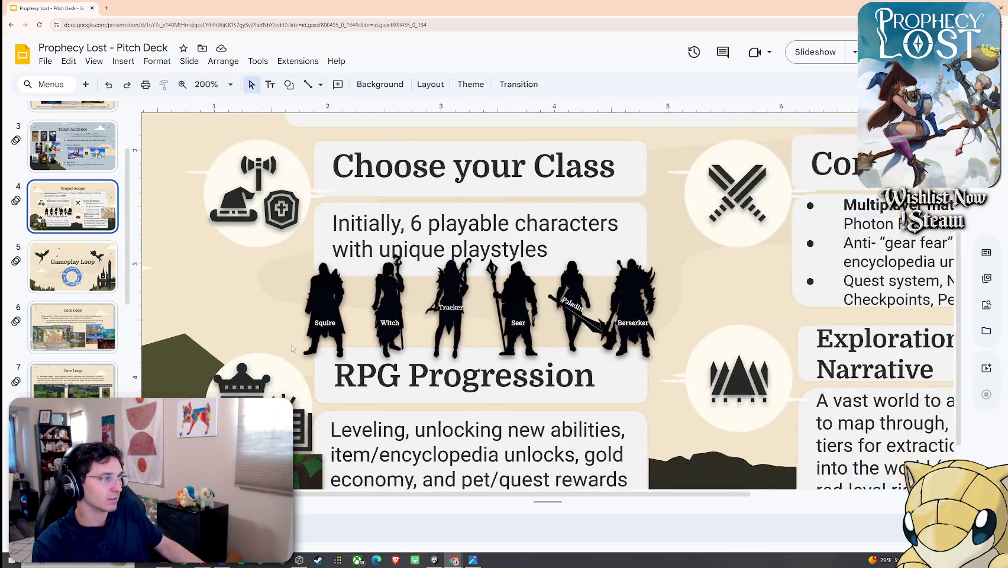
ctrl+scroll(292, 350, down, 2)
scroll(88, 308, up, 2)
scroll(89, 308, up, 1)
click(82, 266)
click(82, 213)
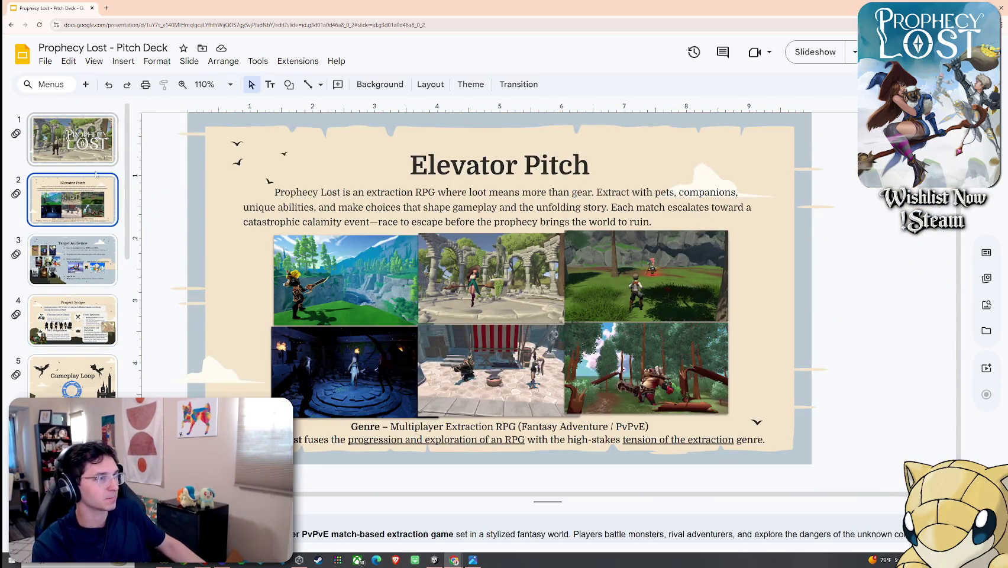
click(80, 161)
click(87, 276)
key(Down)
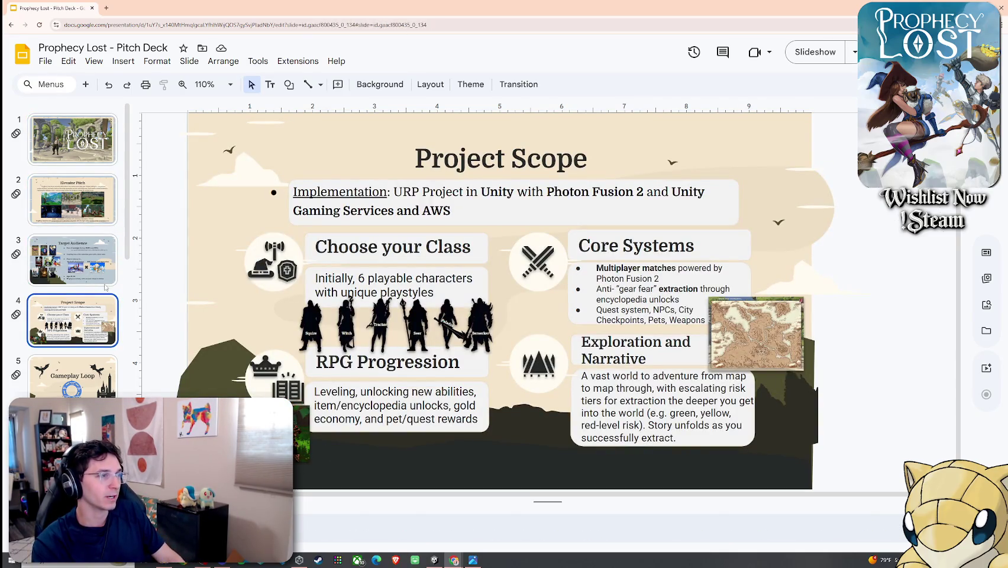
key(Down)
key(Up)
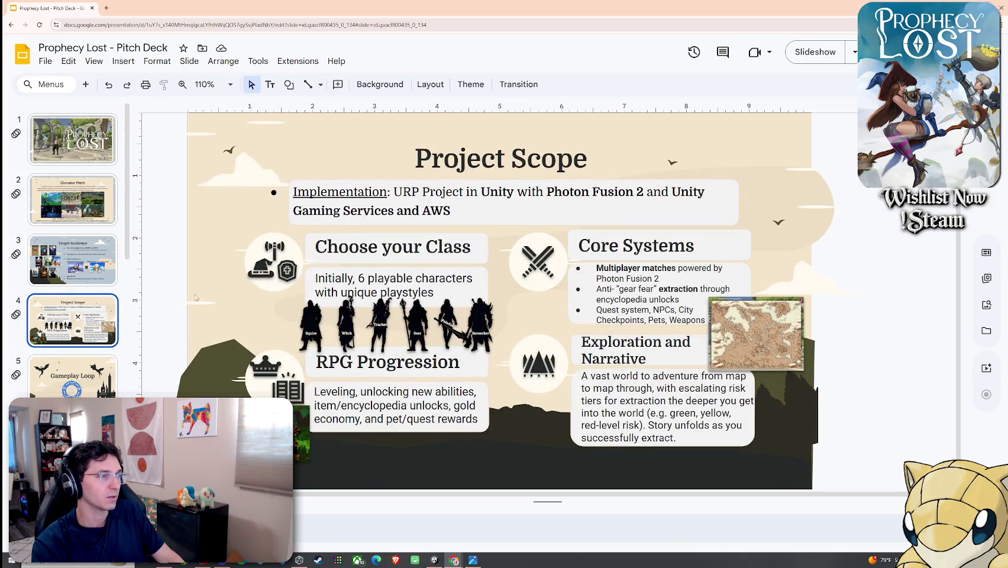
ctrl+scroll(527, 361, up, 3)
ctrl+scroll(527, 361, up, 5)
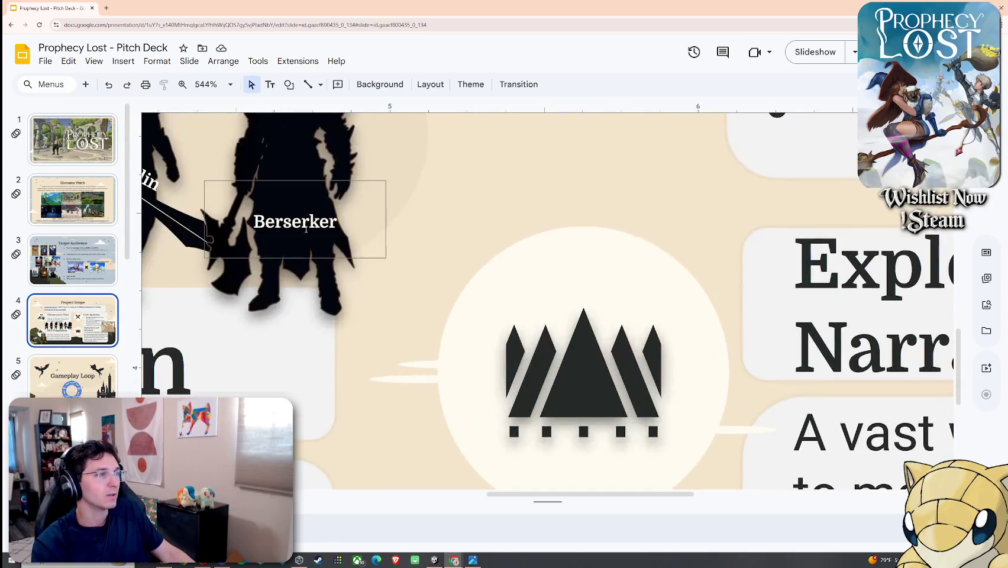
double_click(306, 230)
text(Vikin)
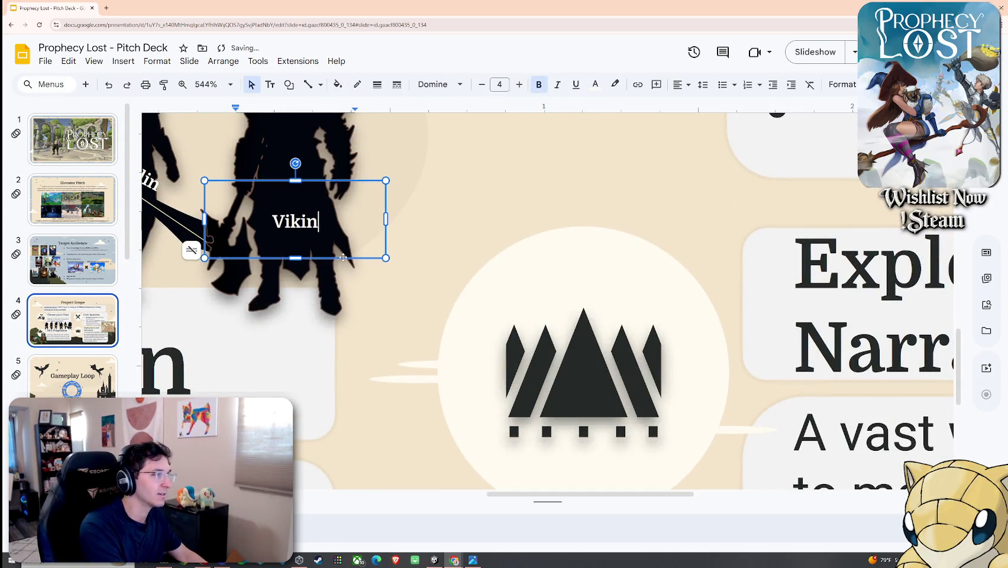
text(g)
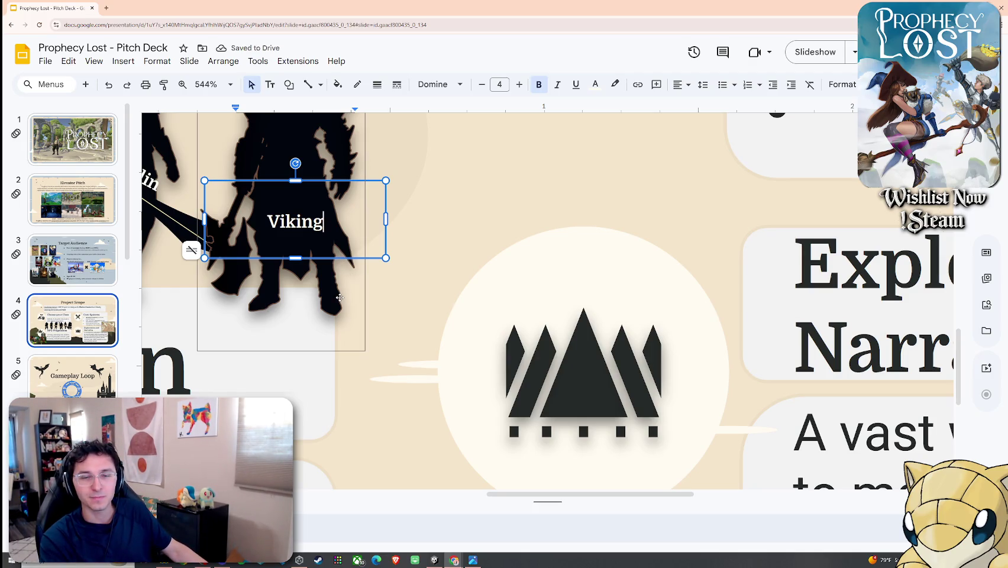
ctrl+scroll(340, 298, down, 2)
ctrl+scroll(340, 297, down, 1)
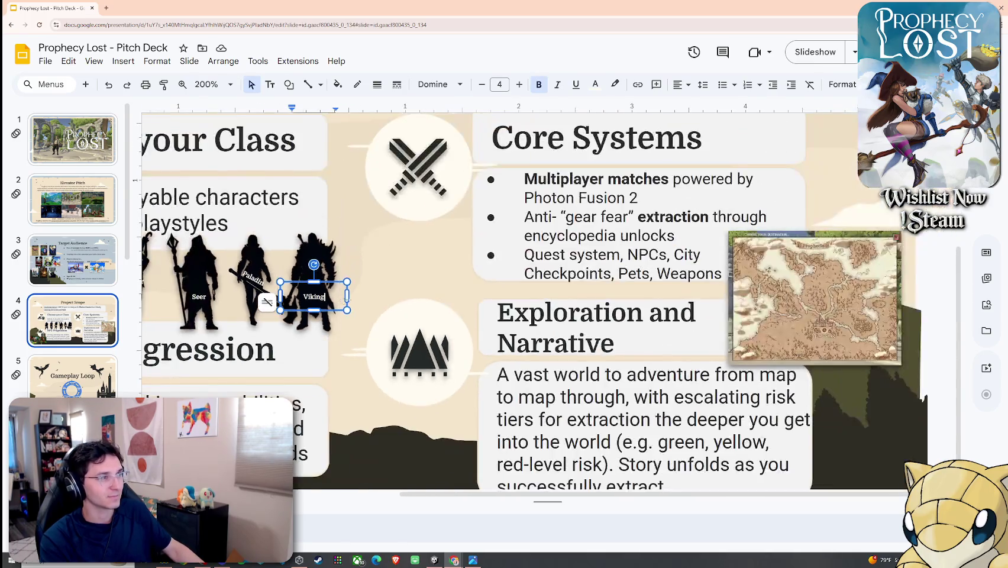
ctrl+scroll(347, 372, down, 1)
scroll(347, 371, down, 2)
scroll(408, 498, left, 3)
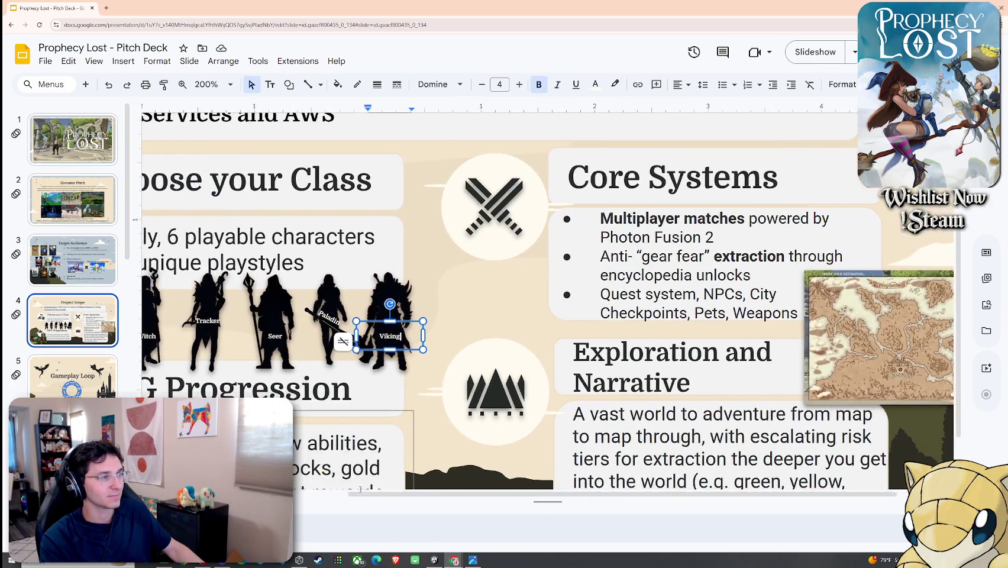
drag(388, 499, 320, 493)
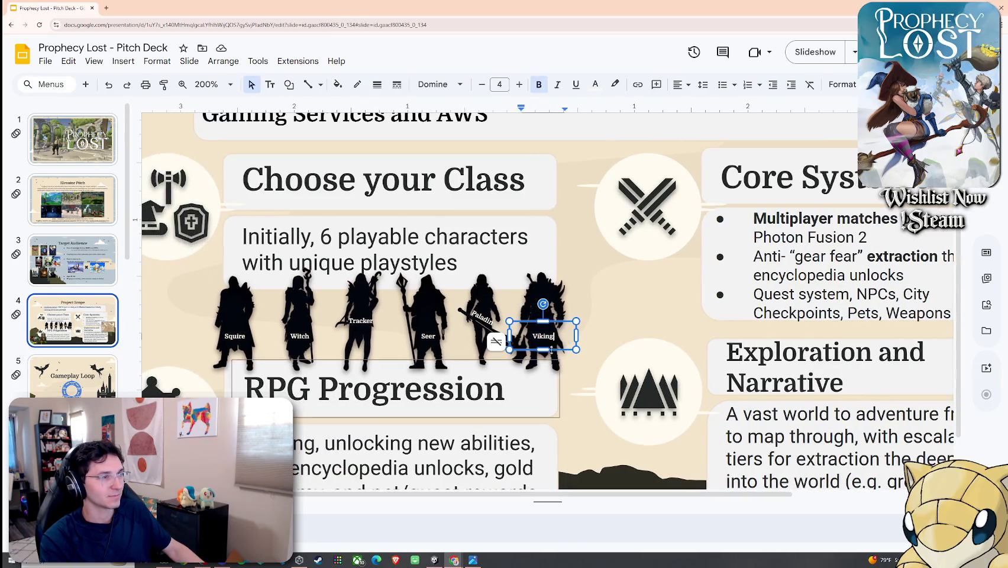
click(606, 343)
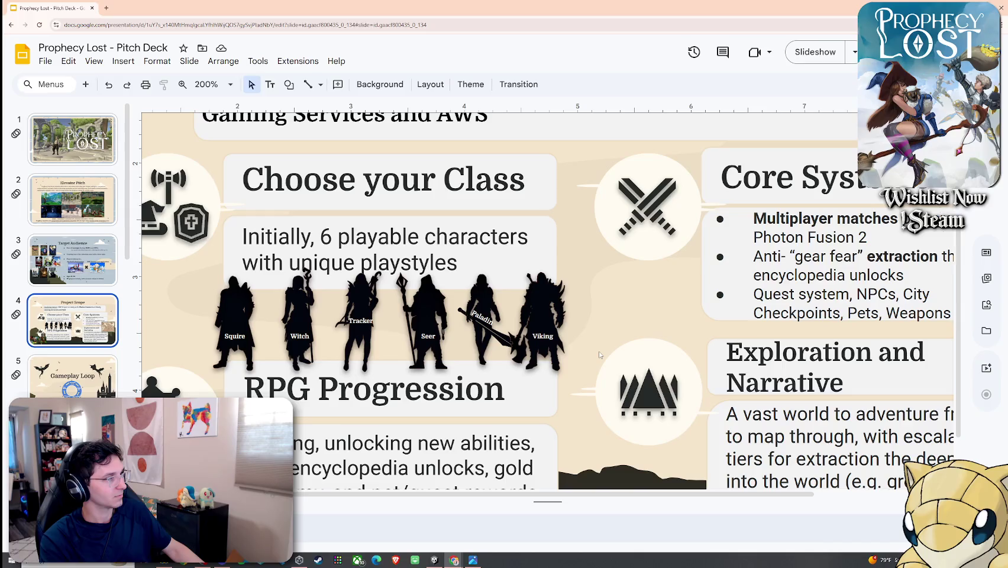
key(ctrl+z)
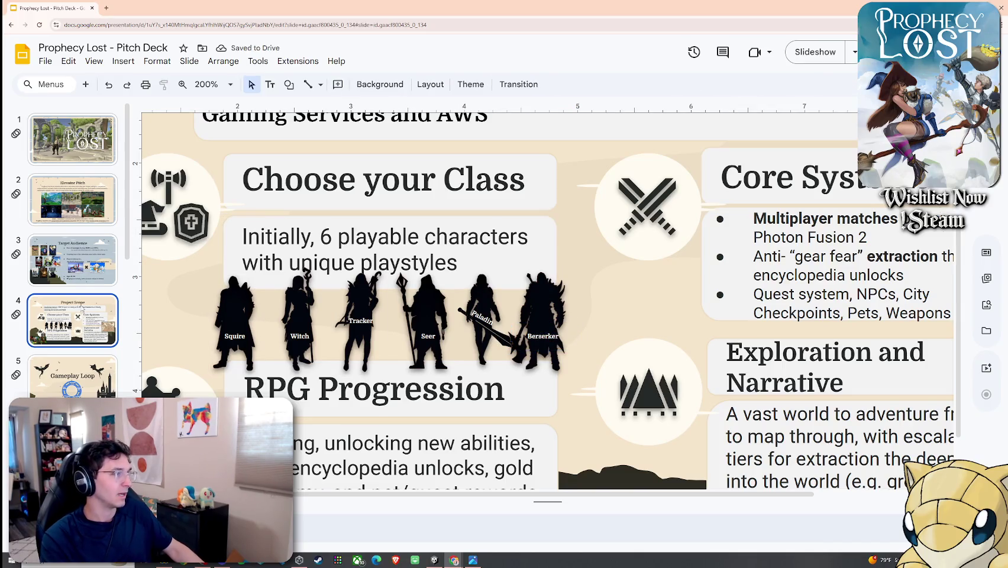
scroll(71, 271, down, 2)
Step: Step through the Core Loop slides to the Core Features section slide (slide 11)
click(73, 323)
scroll(89, 324, down, 1)
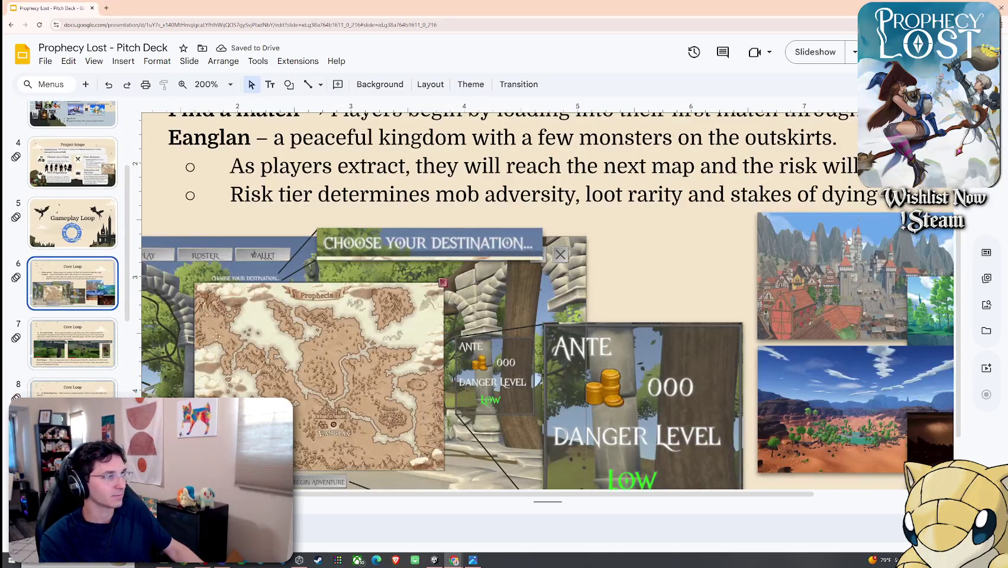
click(88, 332)
click(89, 386)
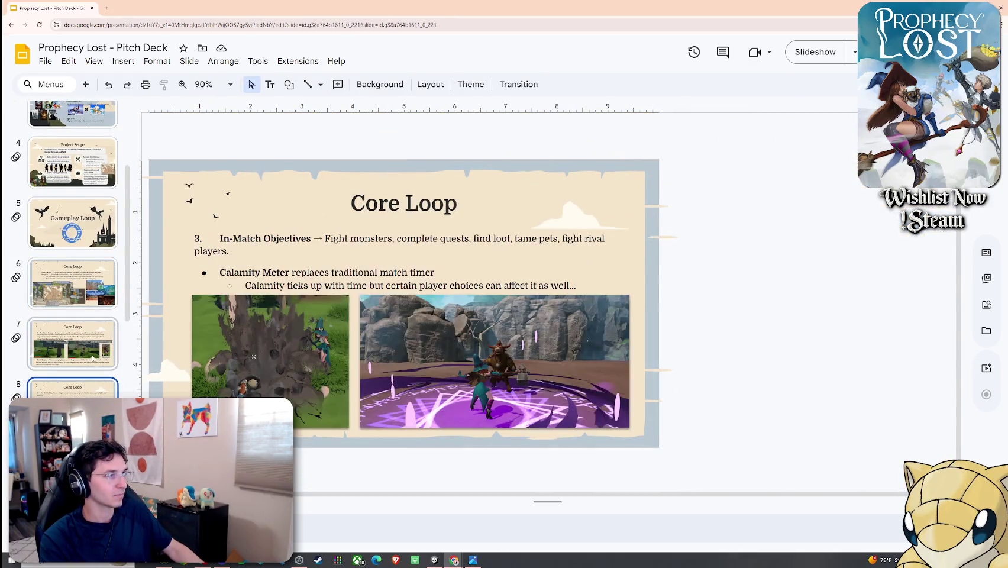
scroll(89, 386, down, 2)
click(80, 367)
click(80, 382)
scroll(80, 355, down, 2)
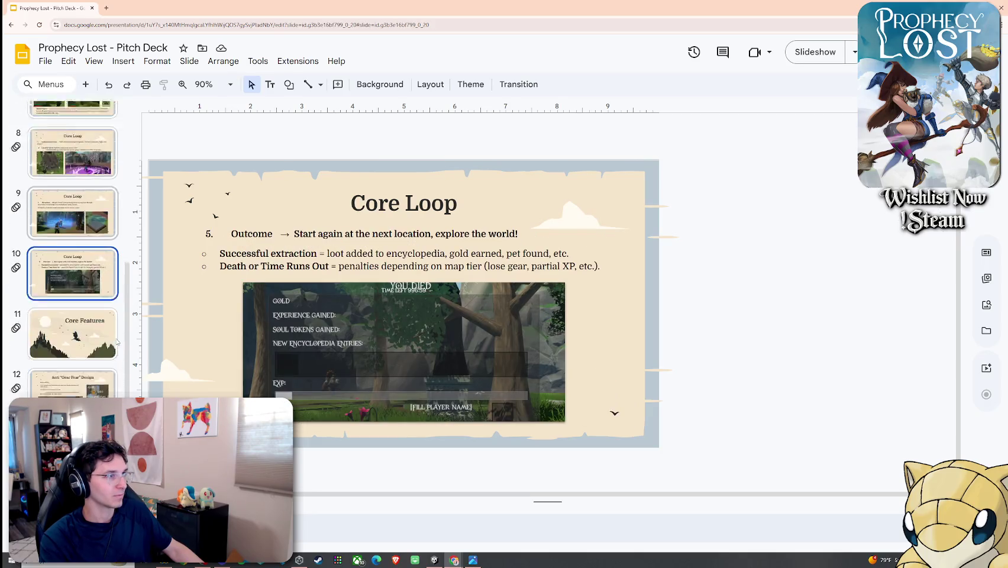
scroll(82, 319, down, 1)
click(83, 308)
click(90, 361)
click(91, 314)
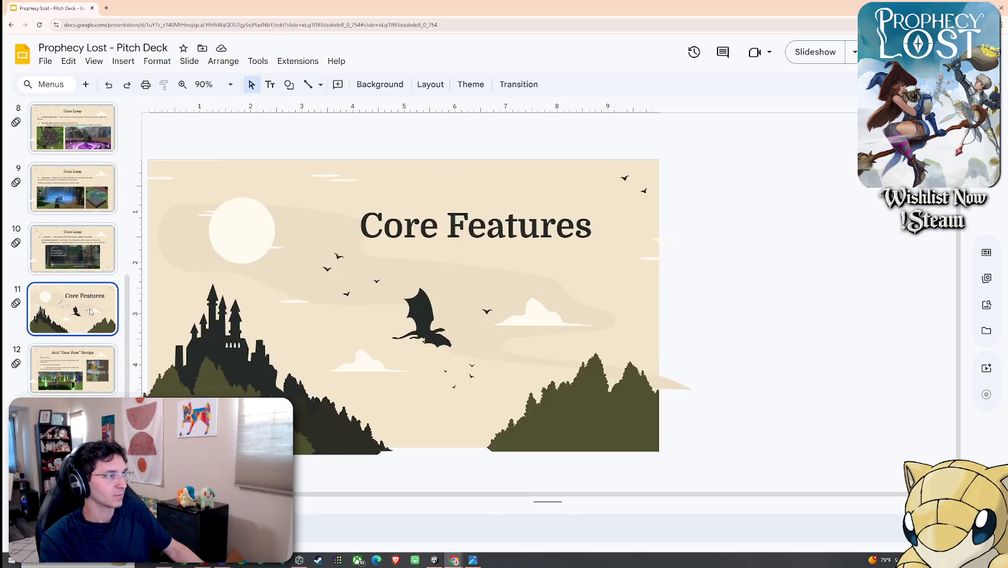
Step: Retitle it 'Design Principles', widening the title box to one line, then go to Anti 'Gear Fear' Design
click(489, 232)
double_click(489, 232)
key(ctrl+a)
text(Design Prinic)
key(BackSpace)
key(BackSpace)
text(ciples)
click(541, 311)
click(459, 246)
drag(346, 226, 274, 226)
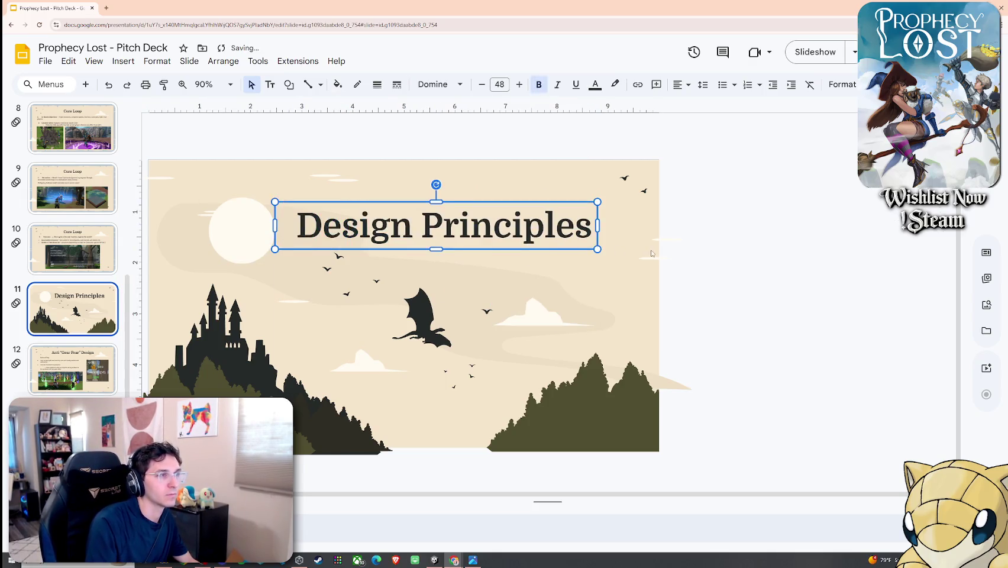
key(Escape)
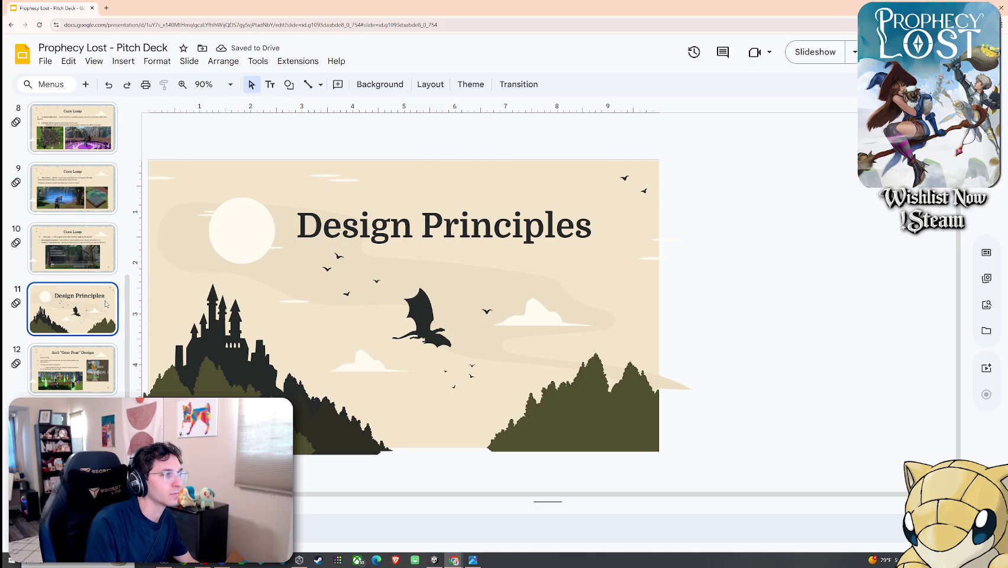
click(71, 367)
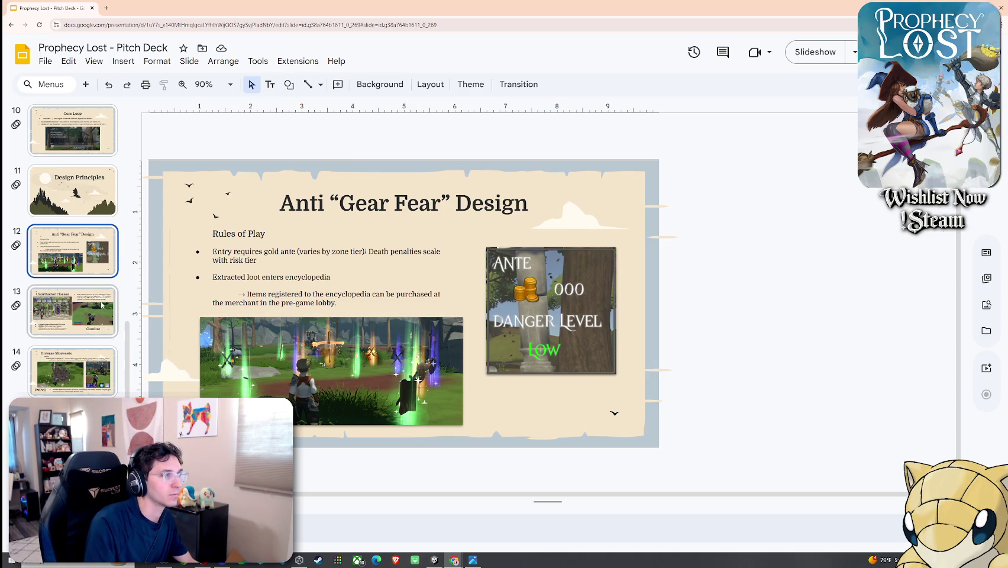
Step: On slide 13, change PvE to PvPvE and indent the Monster AI text as a sub-bullet
click(101, 306)
double_click(523, 408)
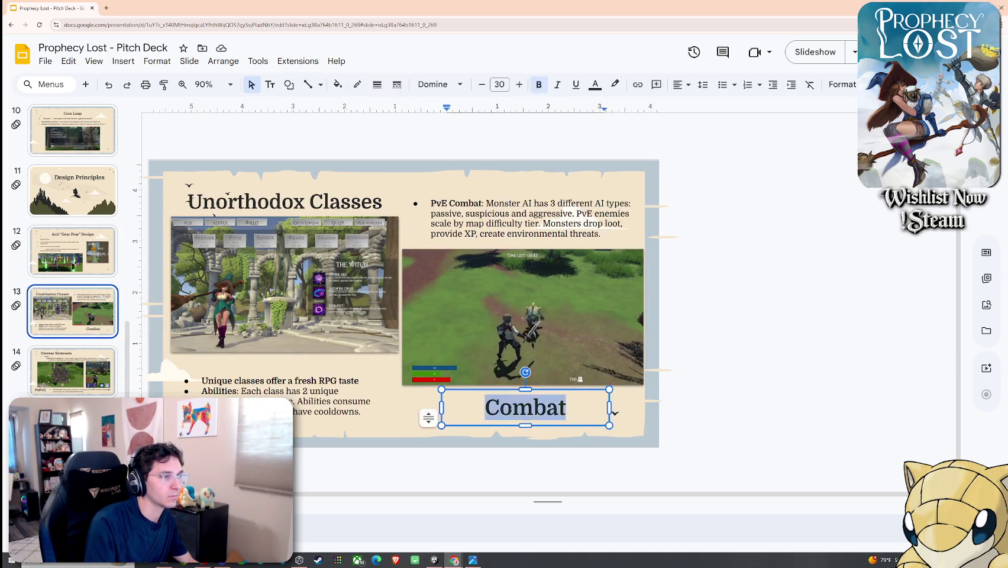
click(441, 203)
text(Pv)
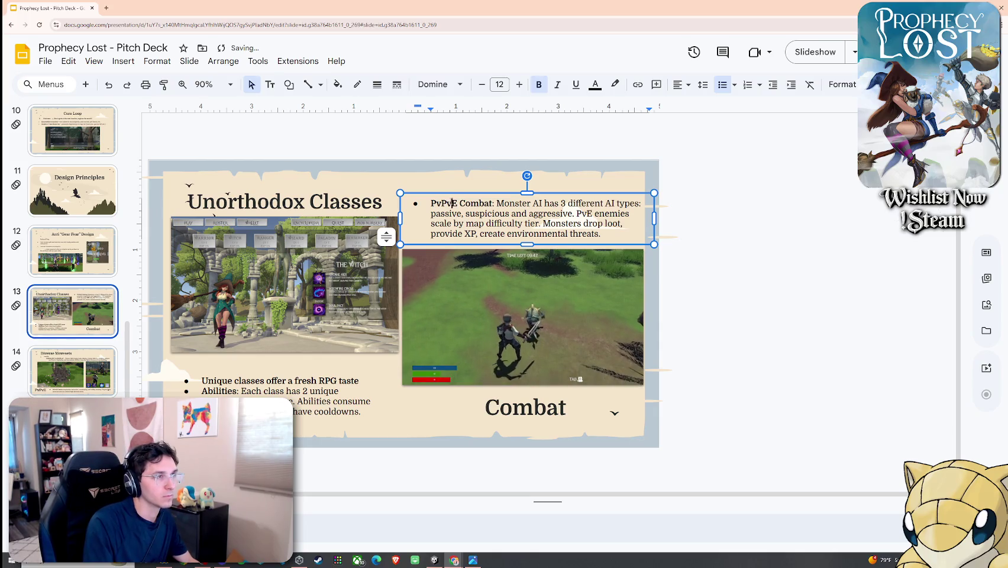
click(497, 203)
key(Return)
key(Tab)
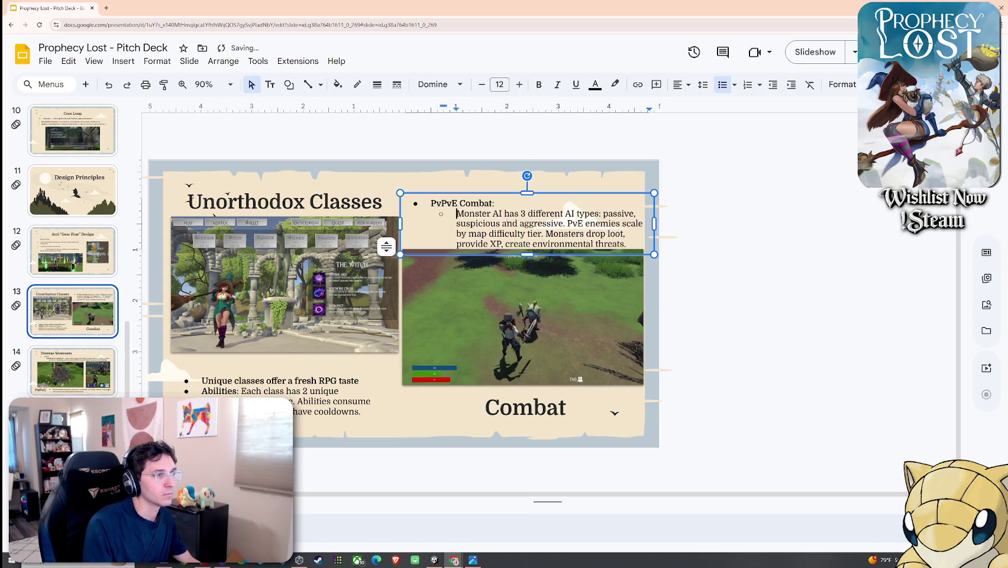
Step: Nudge the gameplay video slightly left and open its Format options
drag(507, 271, 510, 277)
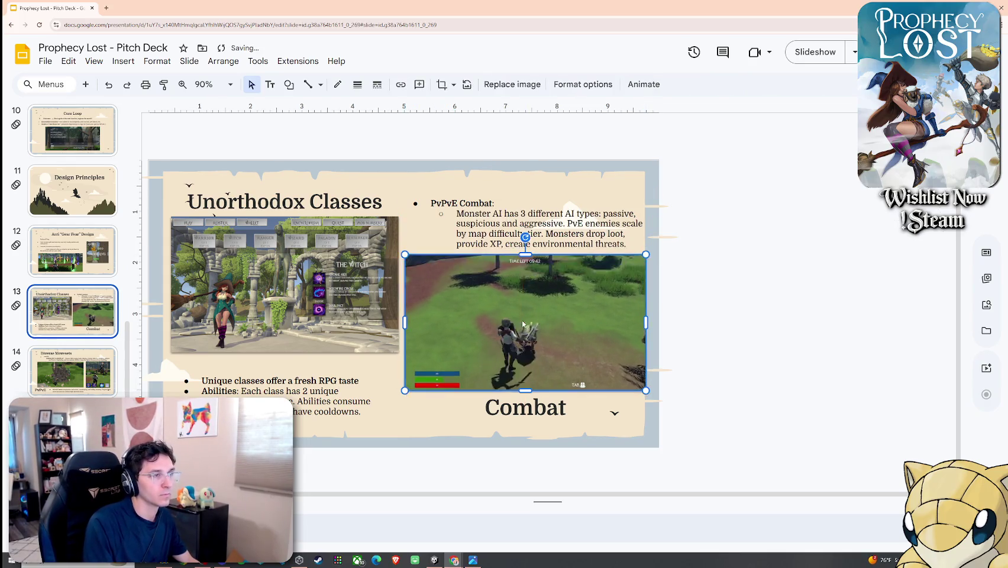
drag(521, 323, 516, 324)
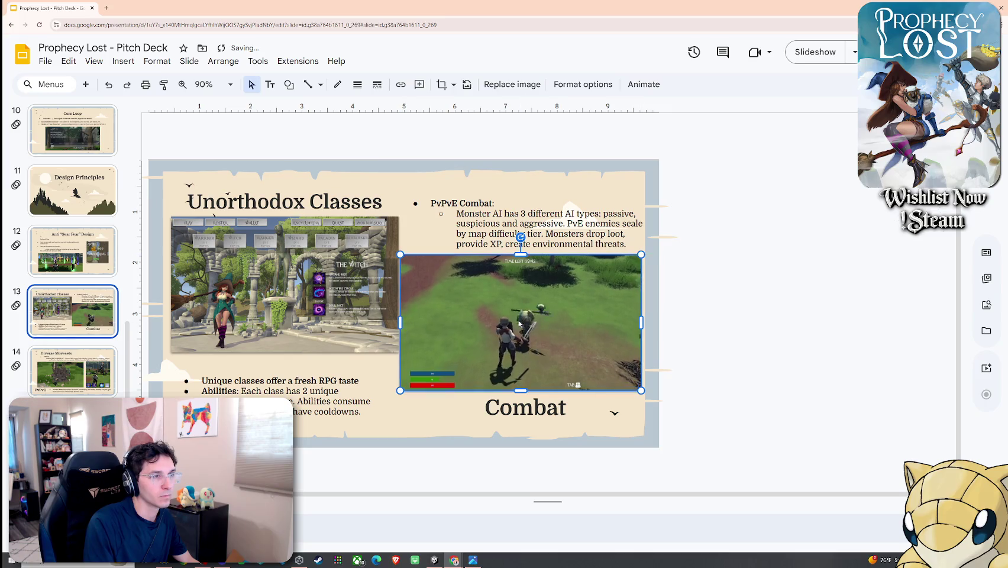
click(157, 61)
click(195, 231)
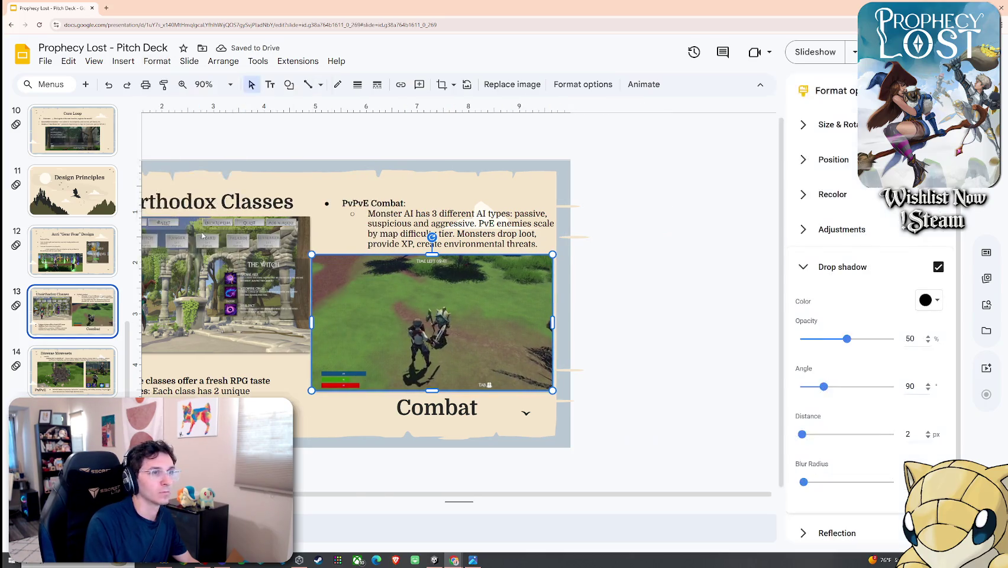
click(592, 364)
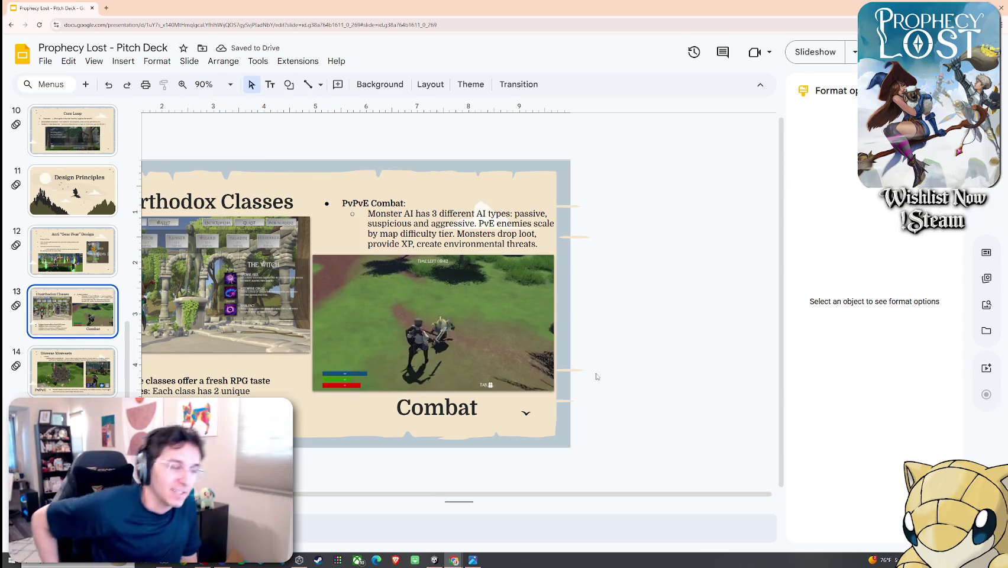
scroll(597, 377, left, 3)
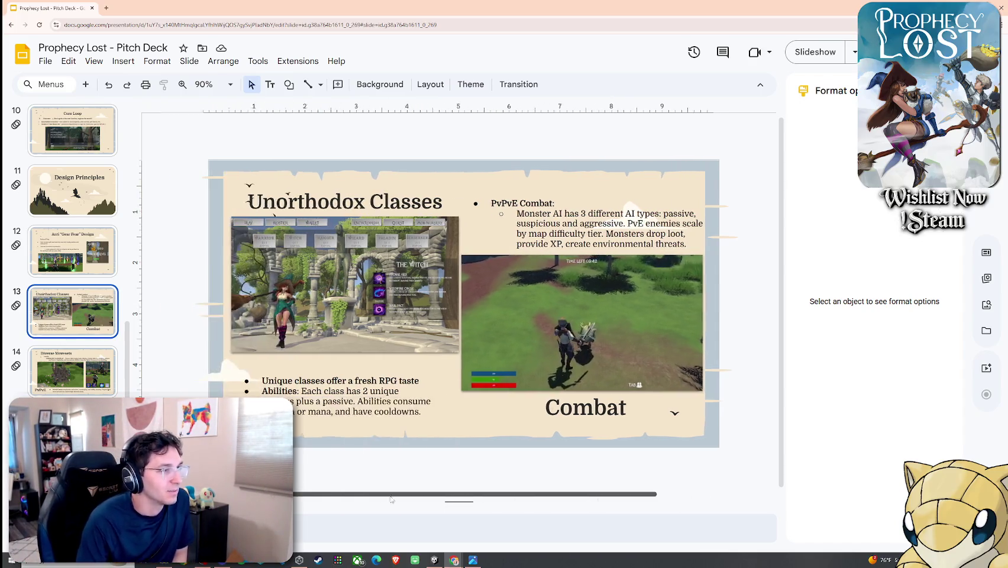
Step: Go to slide 4, Project Scope, and zoom in to inspect the silhouettes' Paladin label
scroll(80, 263, up, 2)
scroll(80, 264, up, 2)
scroll(80, 264, up, 1)
scroll(80, 264, up, 2)
click(72, 201)
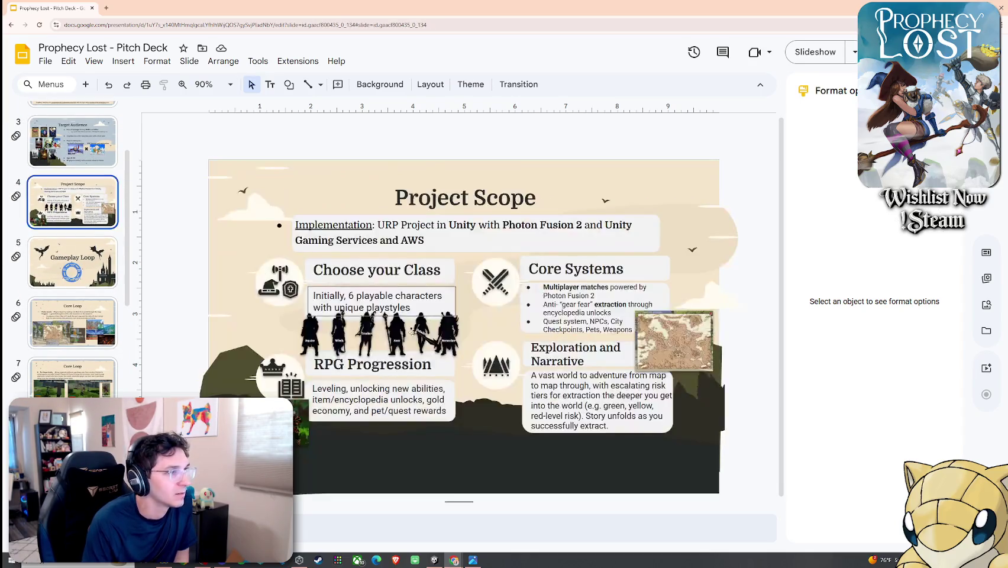
ctrl+scroll(381, 350, up, 3)
ctrl+scroll(381, 349, up, 2)
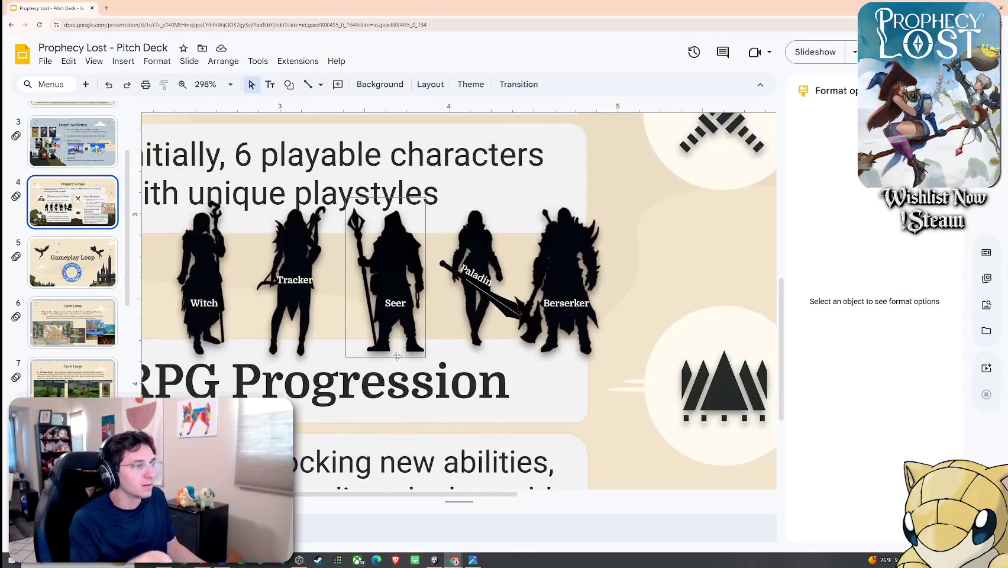
scroll(485, 314, left, 3)
scroll(533, 296, right, 2)
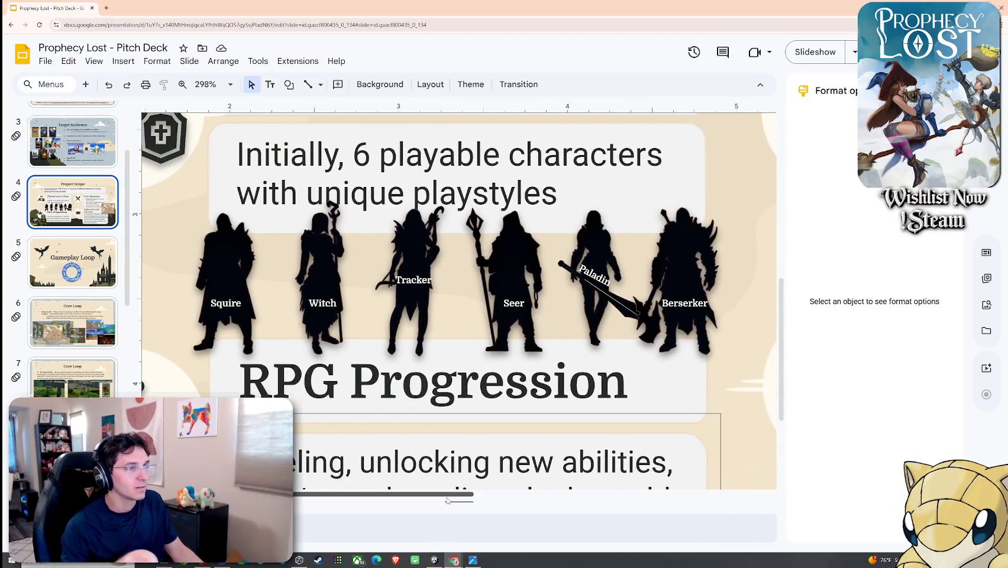
click(556, 283)
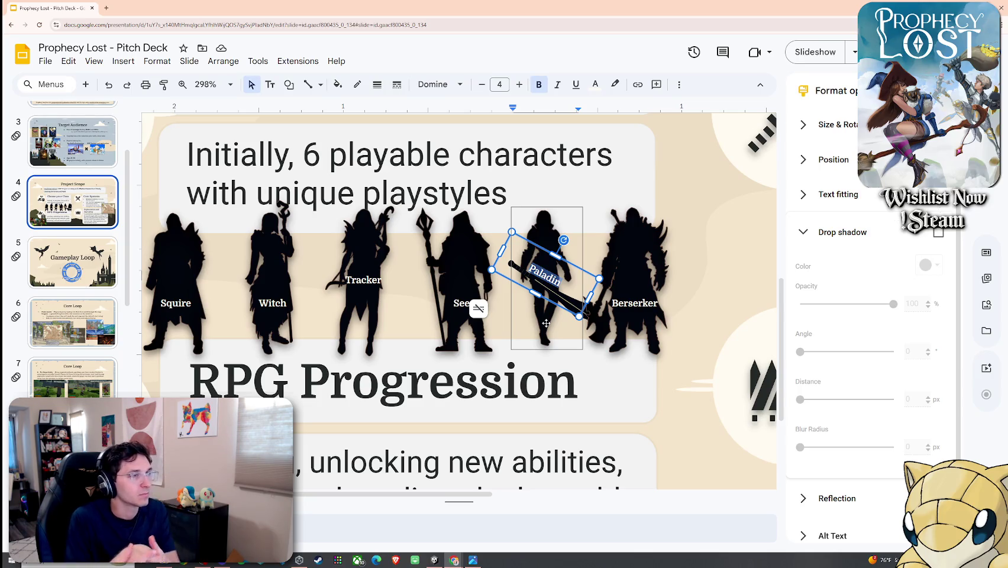
key(ctrl+minus)
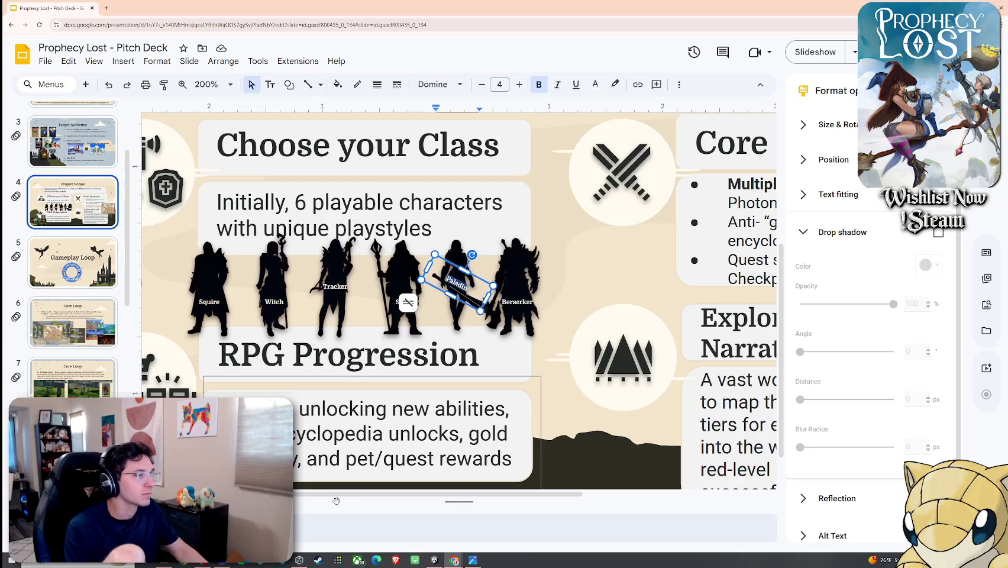
scroll(337, 501, left, 3)
click(691, 282)
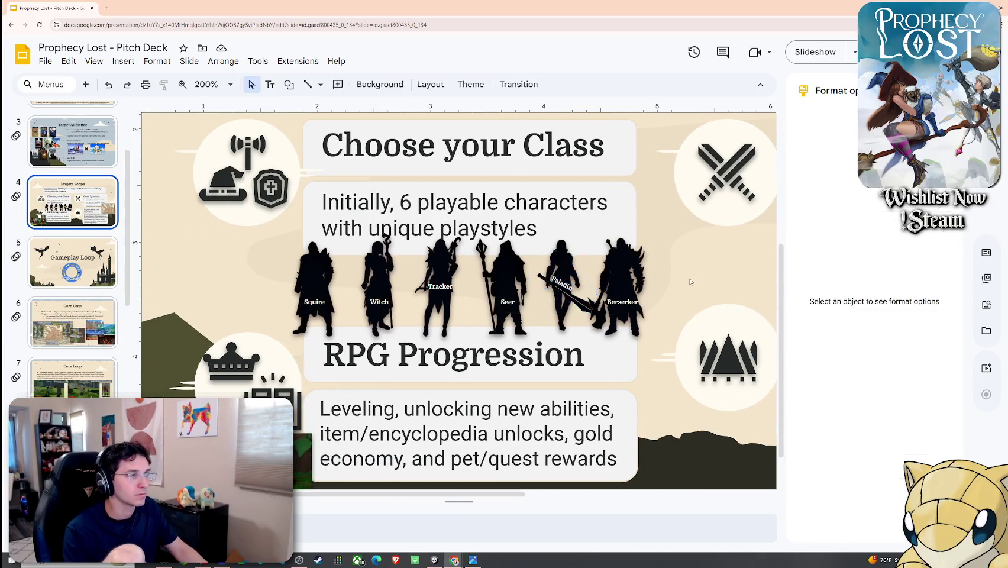
Step: Delete 'Initially, ' and spell out 6 as 'Six' in the playable characters subtitle
click(400, 203)
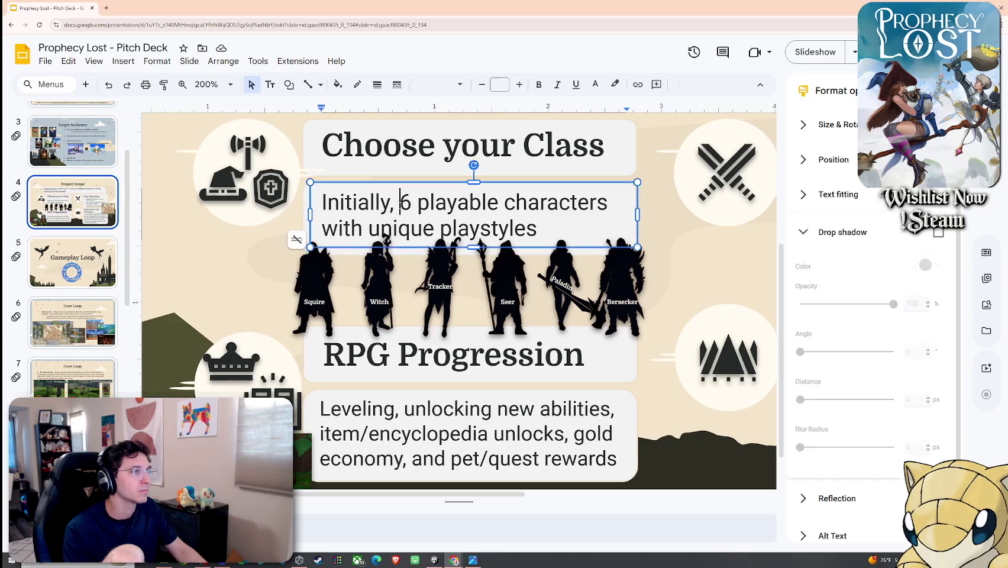
click(401, 203)
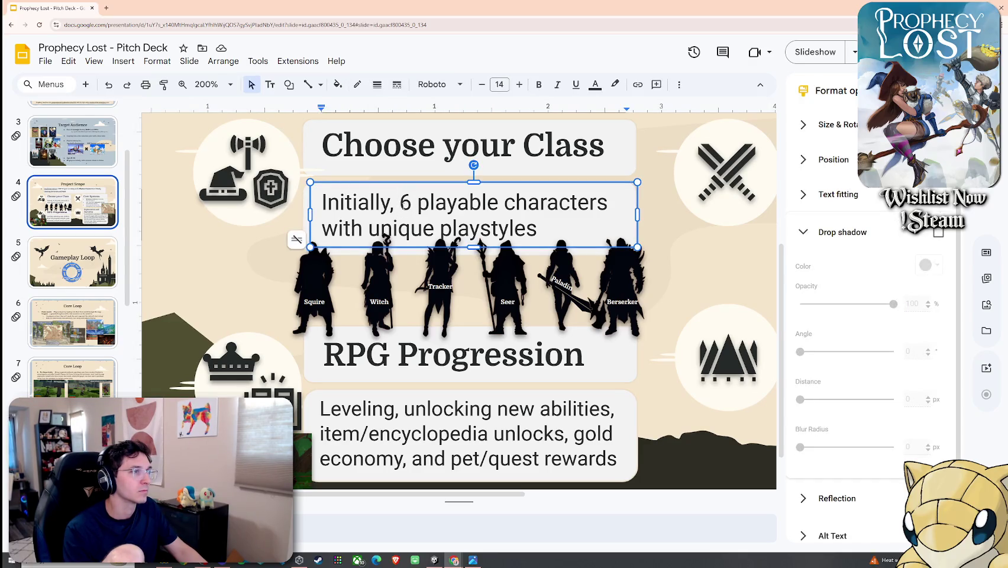
click(395, 203)
drag(391, 204, 323, 202)
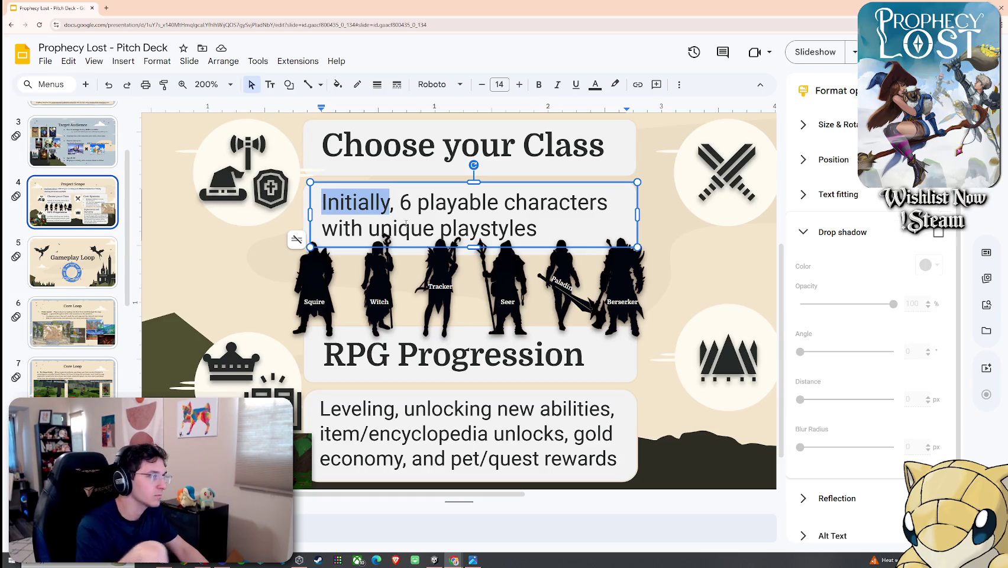
key(Right)
key(Right)
key(Right)
key(BackSpace)
key(BackSpace)
key(BackSpace)
key(BackSpace)
key(BackSpace)
key(BackSpace)
key(BackSpace)
key(BackSpace)
key(BackSpace)
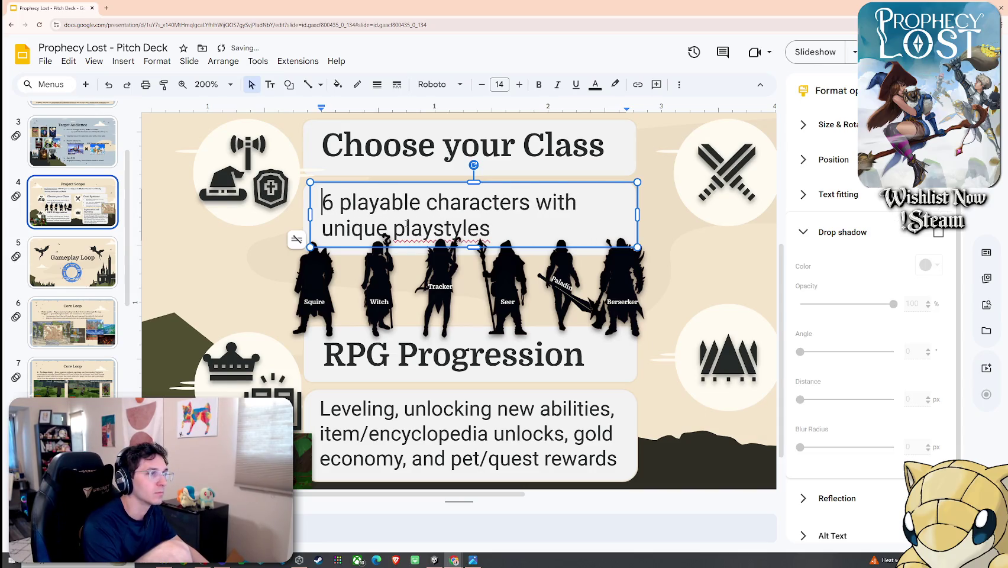
mouse_move(638, 215)
mouse_down()
mouse_move(666, 216)
mouse_move(637, 216)
mouse_up()
click(681, 226)
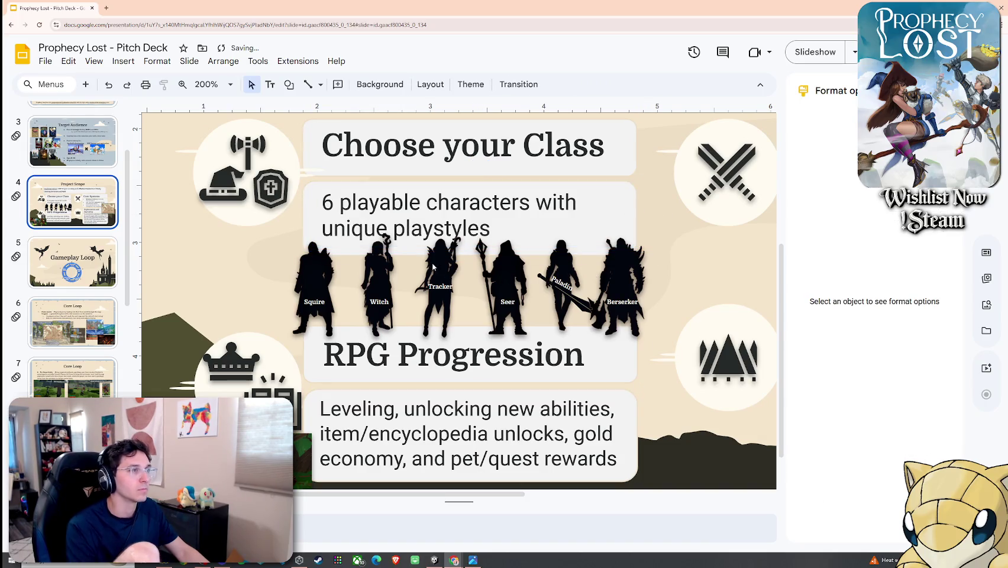
click(333, 203)
key(BackSpace)
text(Six)
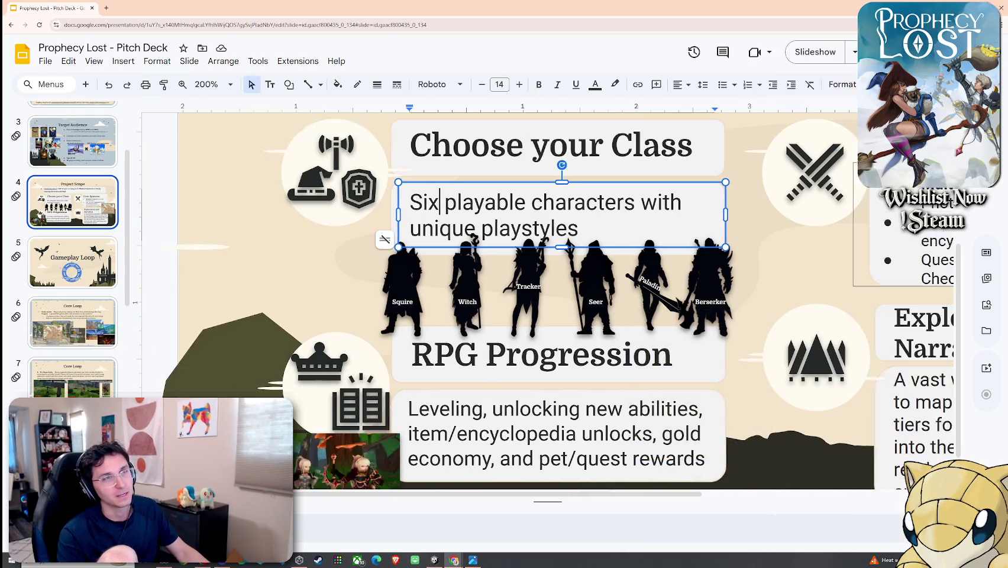
scroll(712, 158, down, 3)
key(Escape)
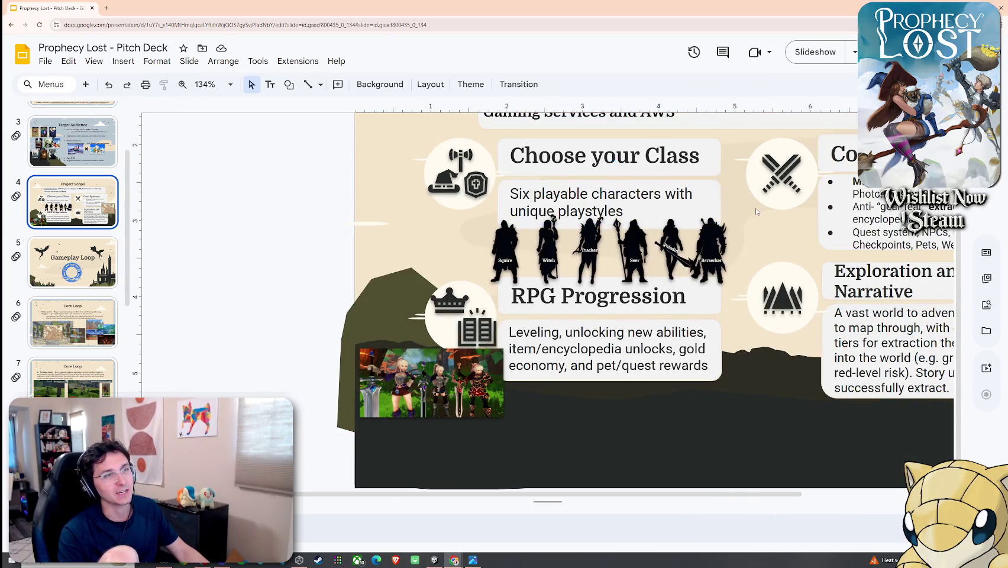
scroll(414, 314, down, 1)
scroll(408, 319, up, 1)
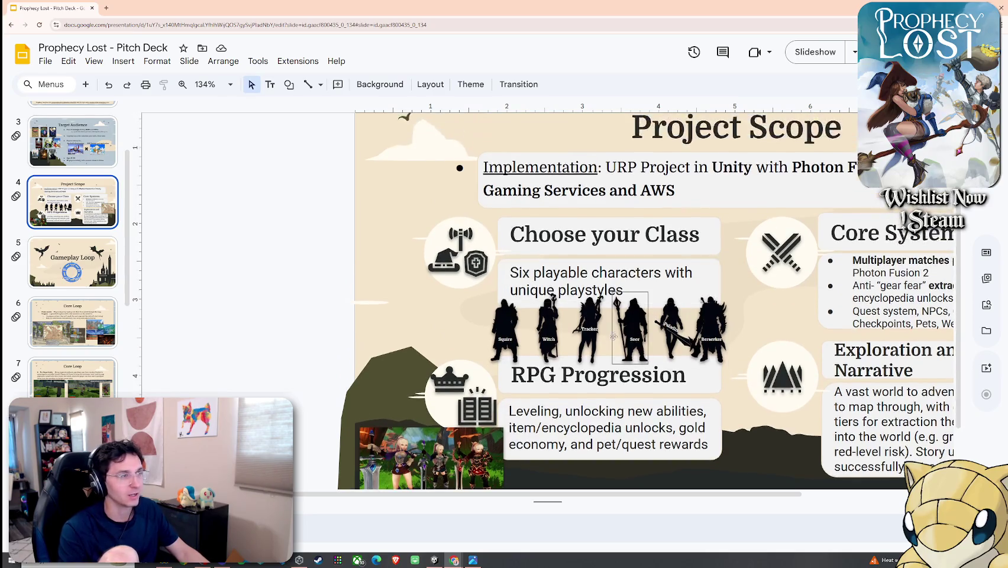
scroll(406, 320, down, 2)
scroll(406, 320, down, 2)
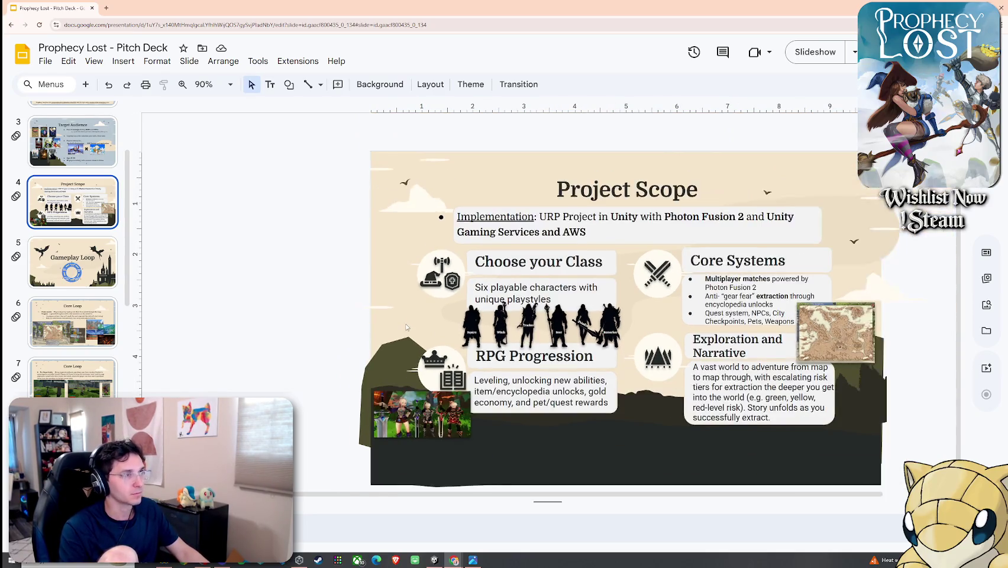
scroll(529, 445, down, 1)
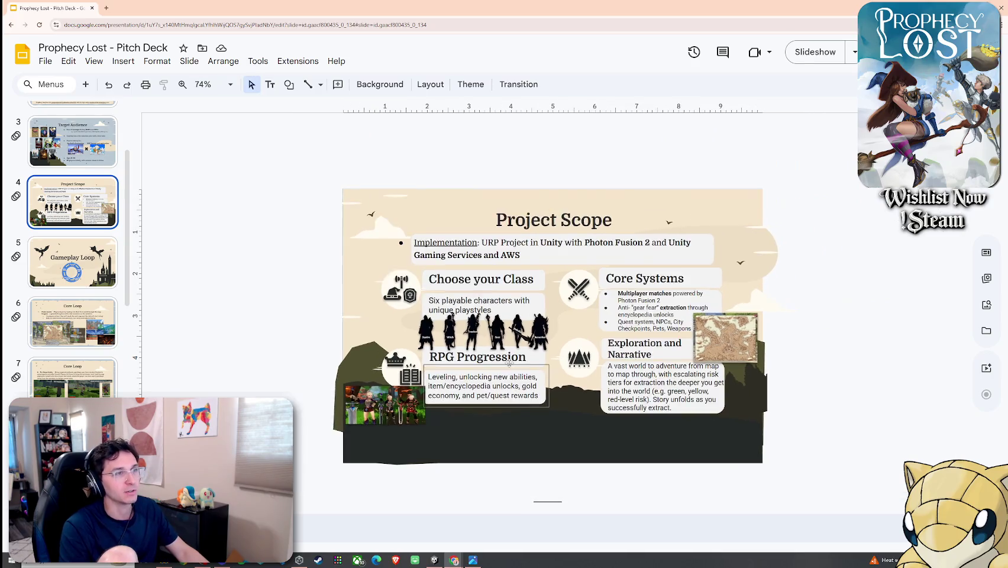
scroll(521, 414, up, 2)
scroll(509, 367, up, 1)
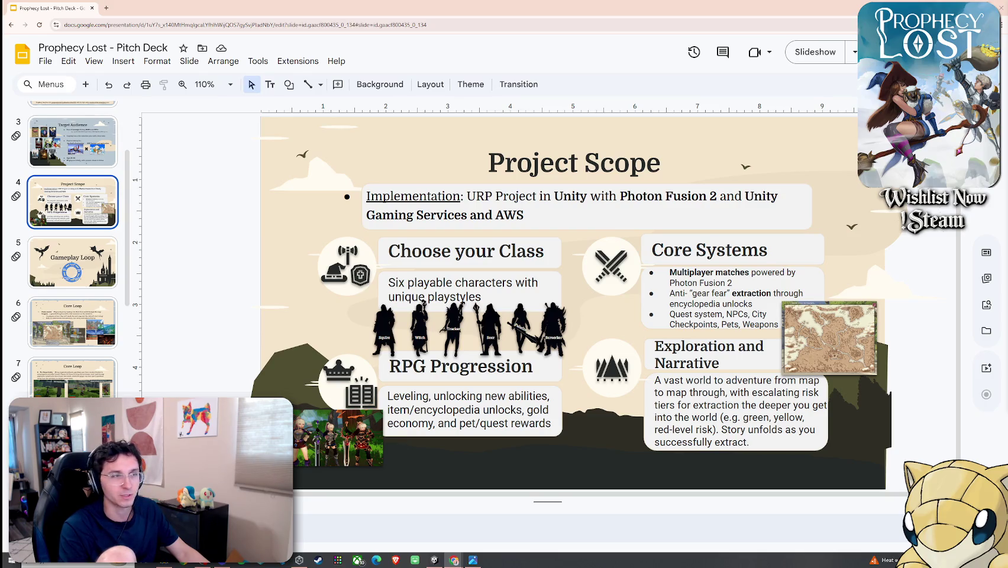
ctrl+scroll(520, 335, up, 3)
ctrl+scroll(520, 337, up, 2)
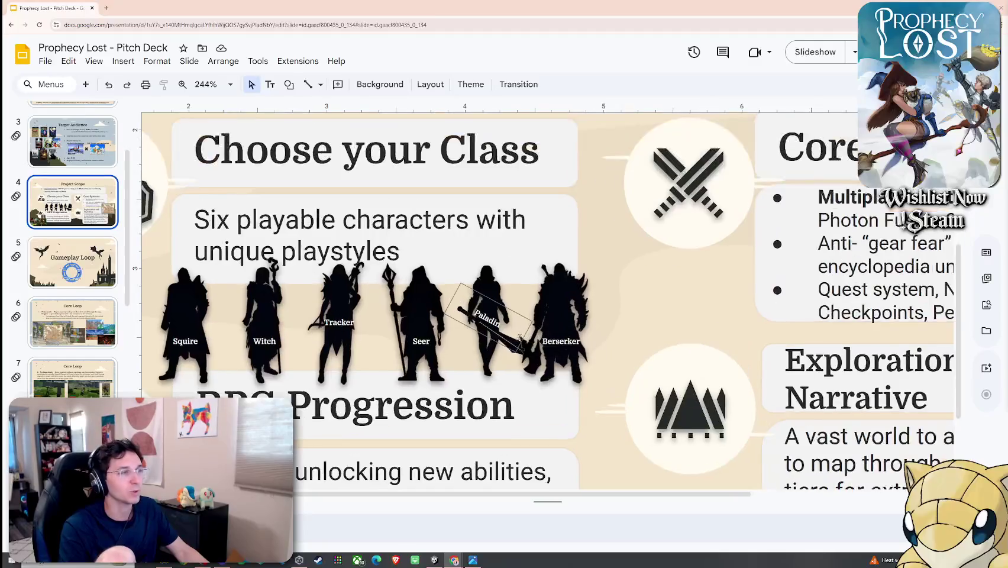
key(Escape)
scroll(551, 367, left, 3)
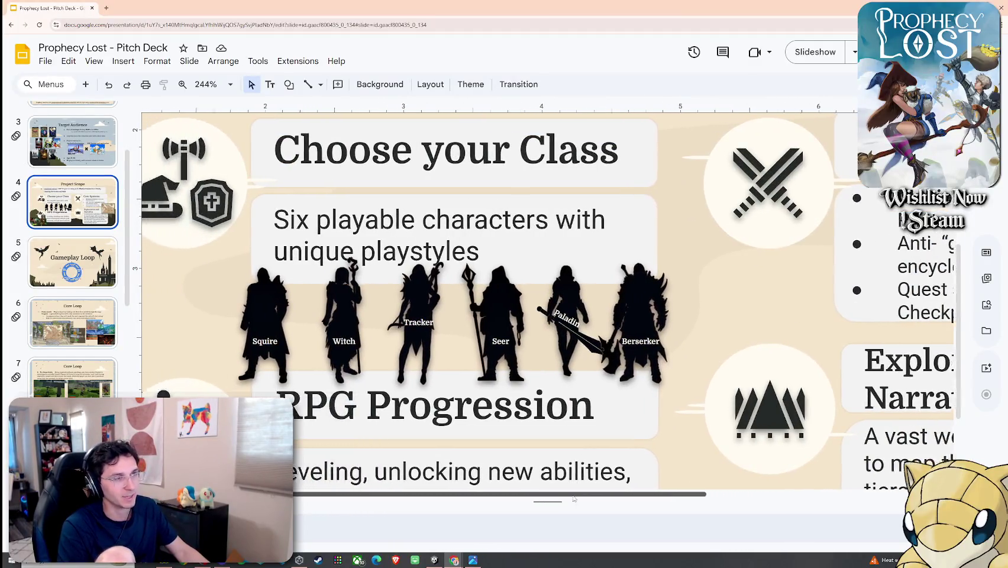
ctrl+scroll(565, 390, up, 1)
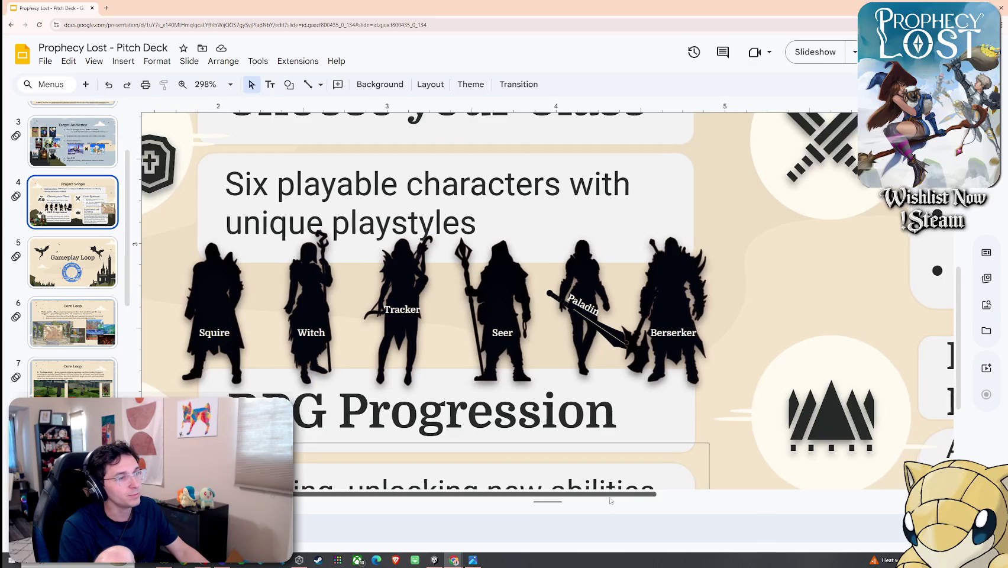
scroll(606, 499, left, 1)
scroll(606, 498, left, 1)
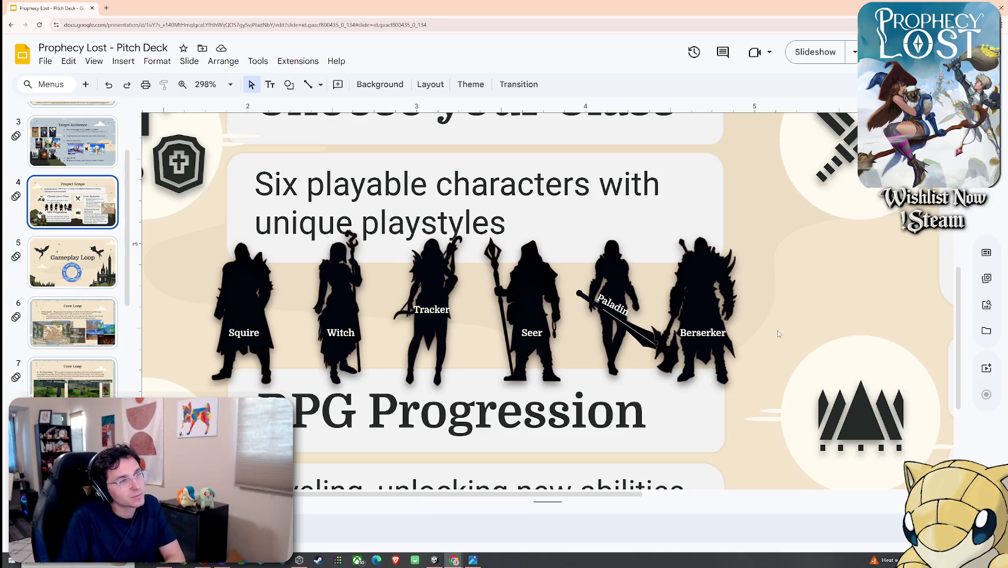
click(645, 335)
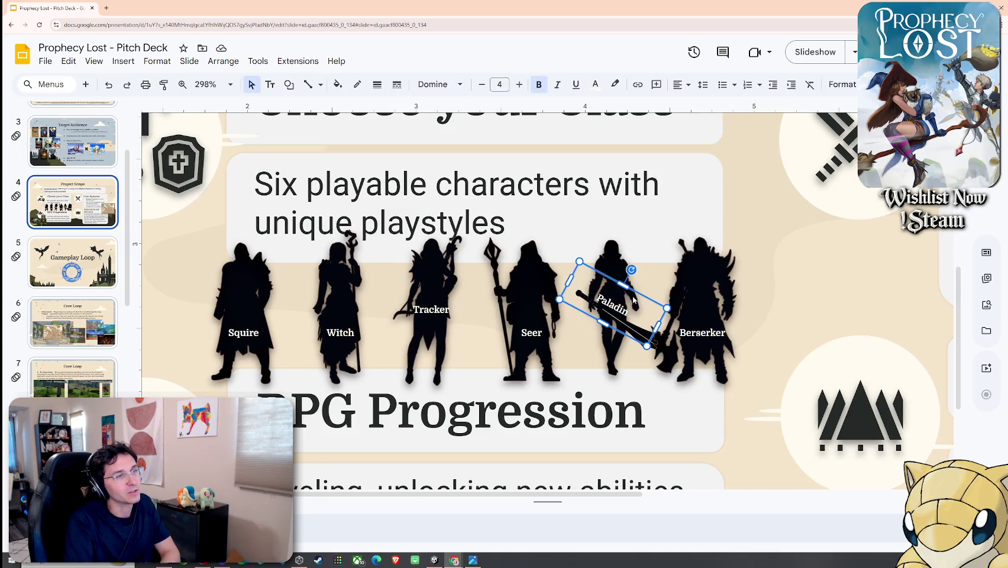
Step: Delete the sword image from the Paladin figure and move its angled label back onto it
double_click(615, 306)
drag(633, 289, 684, 238)
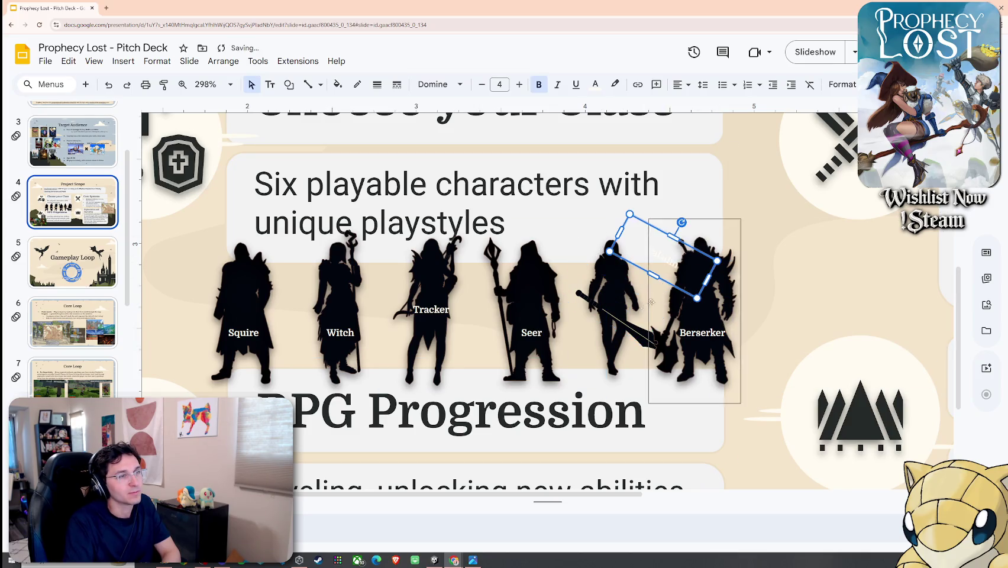
click(662, 348)
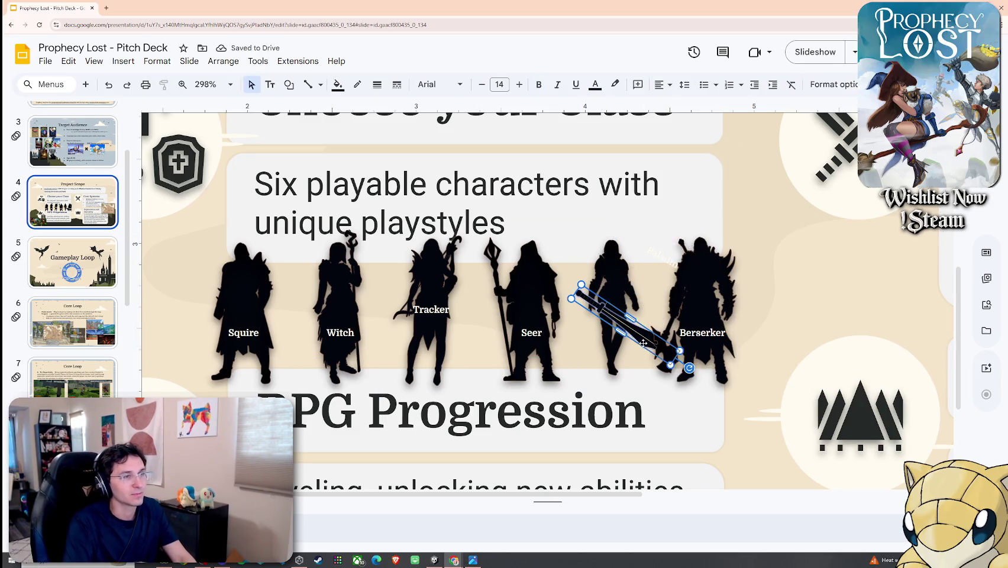
key(Delete)
drag(662, 261, 623, 306)
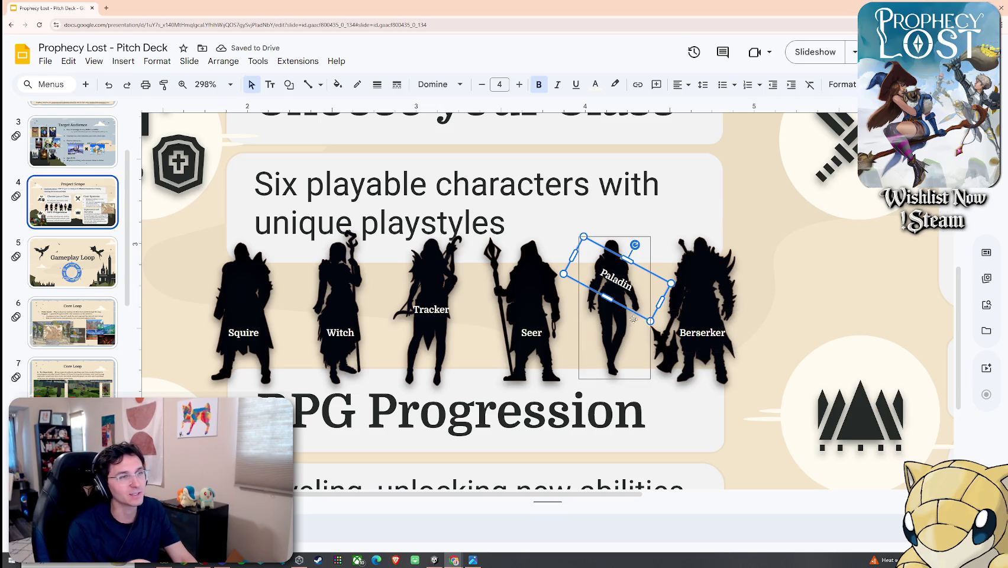
click(707, 334)
double_click(707, 334)
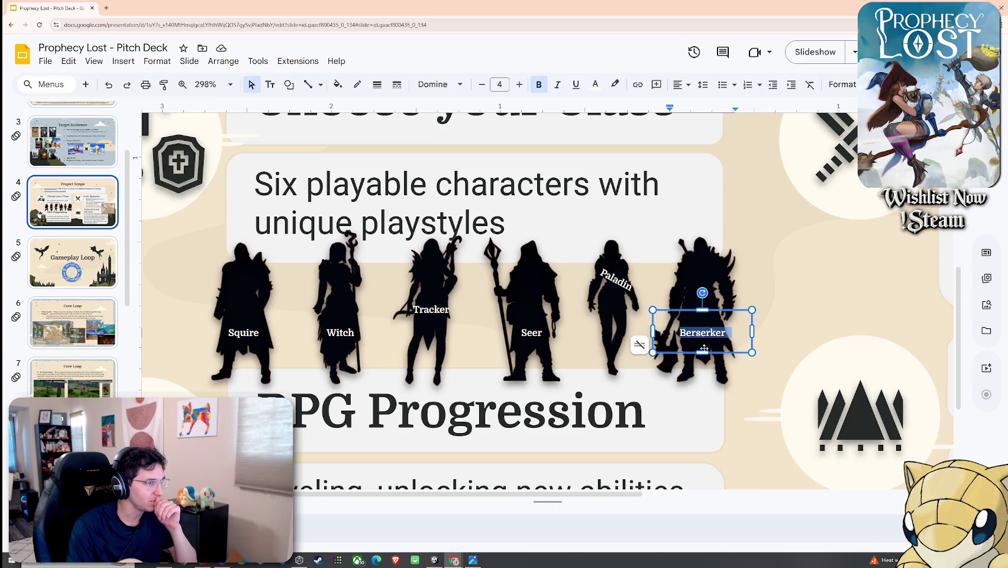
click(615, 278)
click(779, 303)
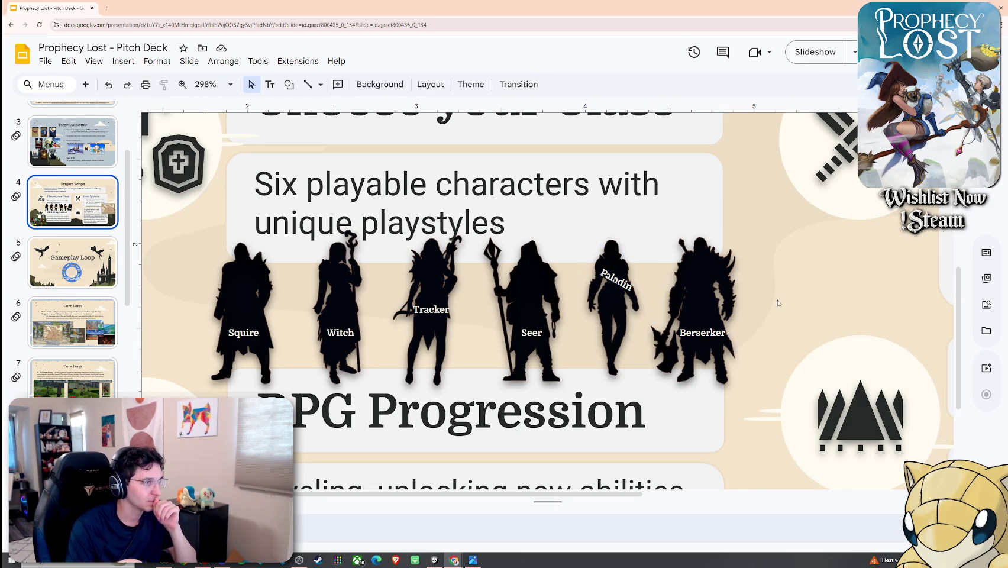
drag(259, 219, 71, 142)
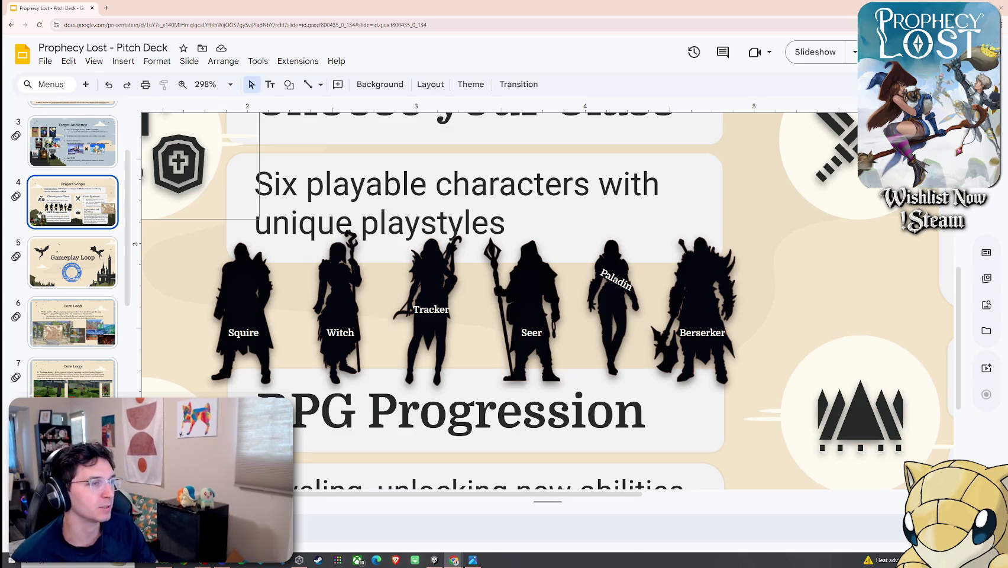
click(448, 309)
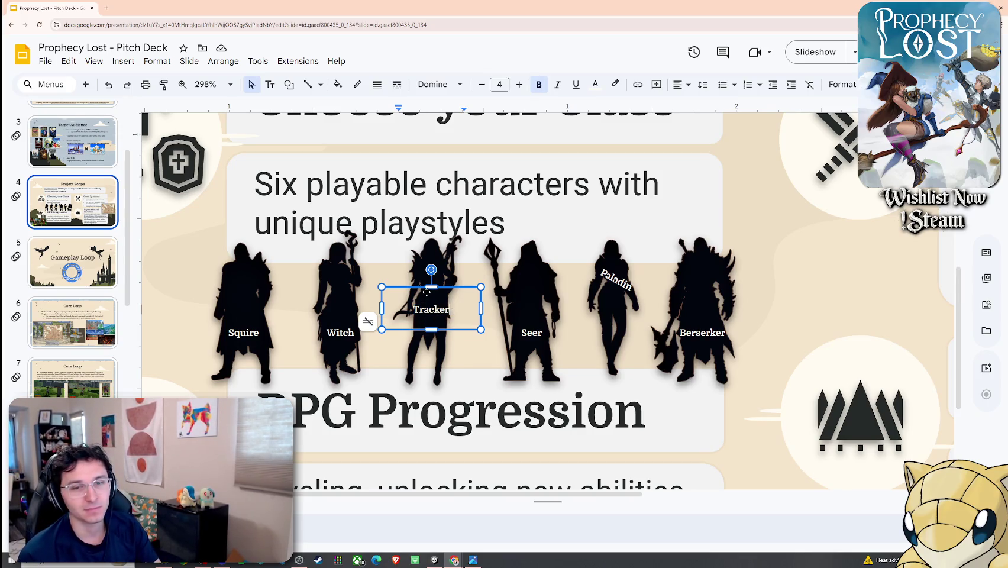
click(448, 287)
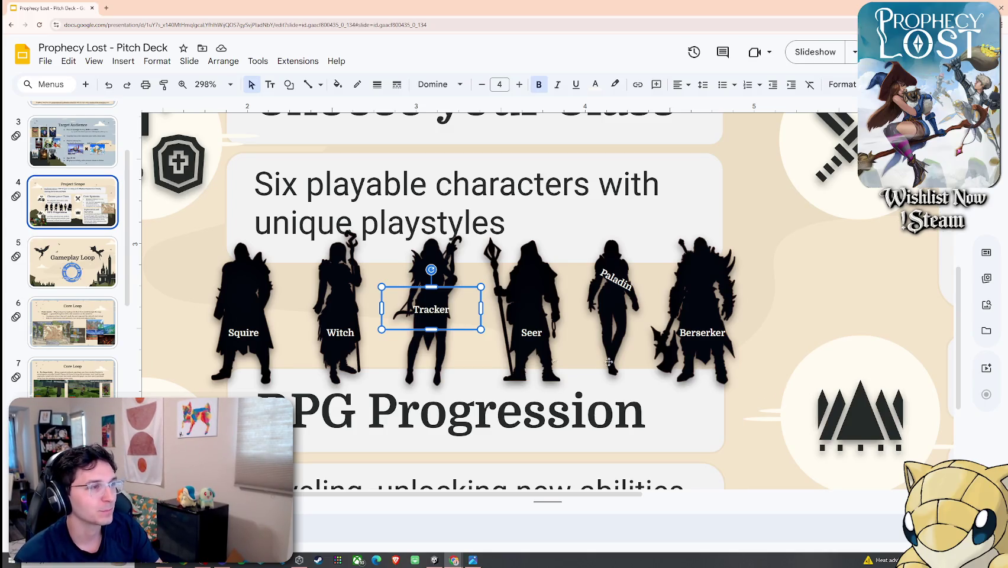
click(530, 345)
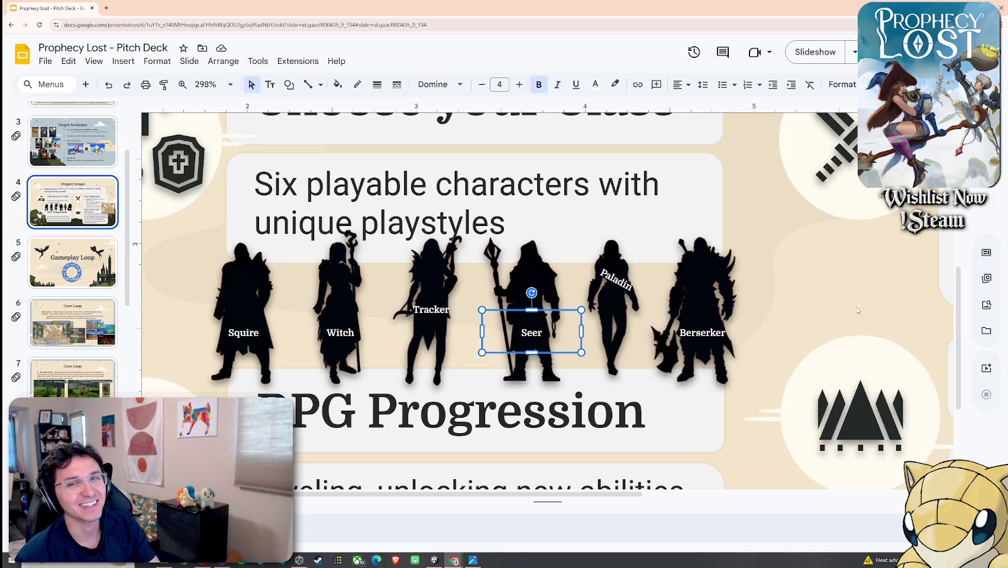
click(832, 312)
click(609, 284)
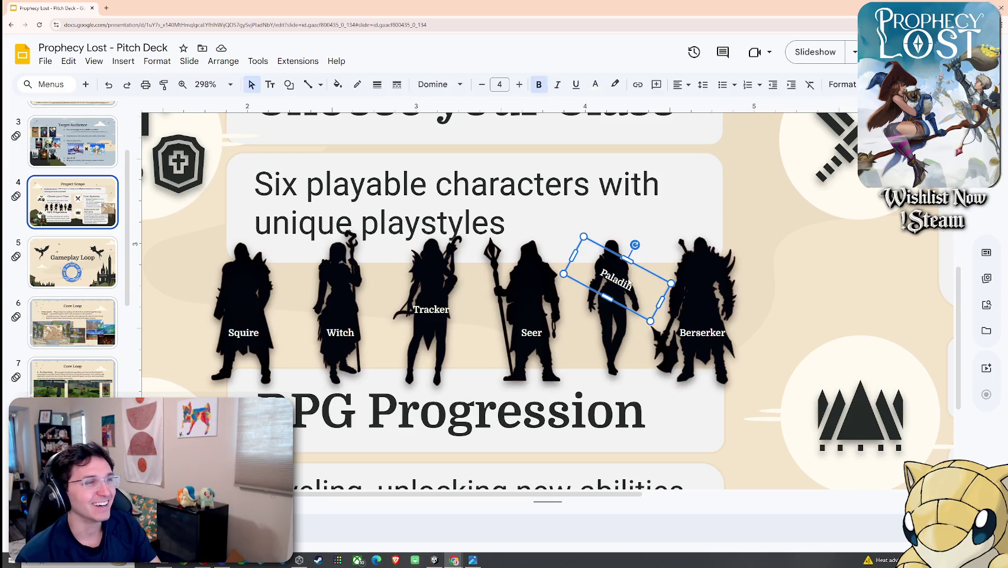
click(695, 313)
click(613, 279)
click(707, 328)
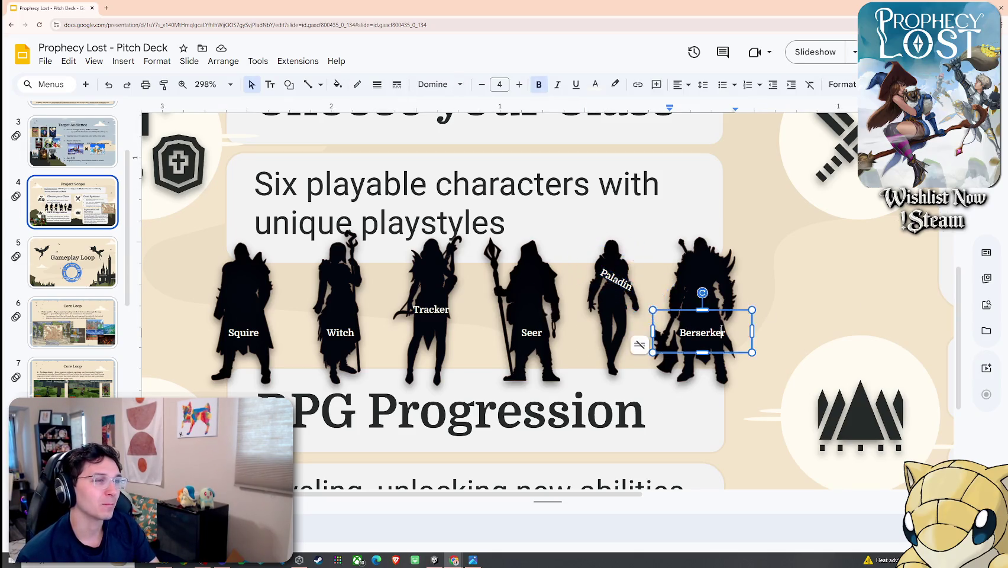
double_click(710, 326)
click(613, 279)
click(699, 331)
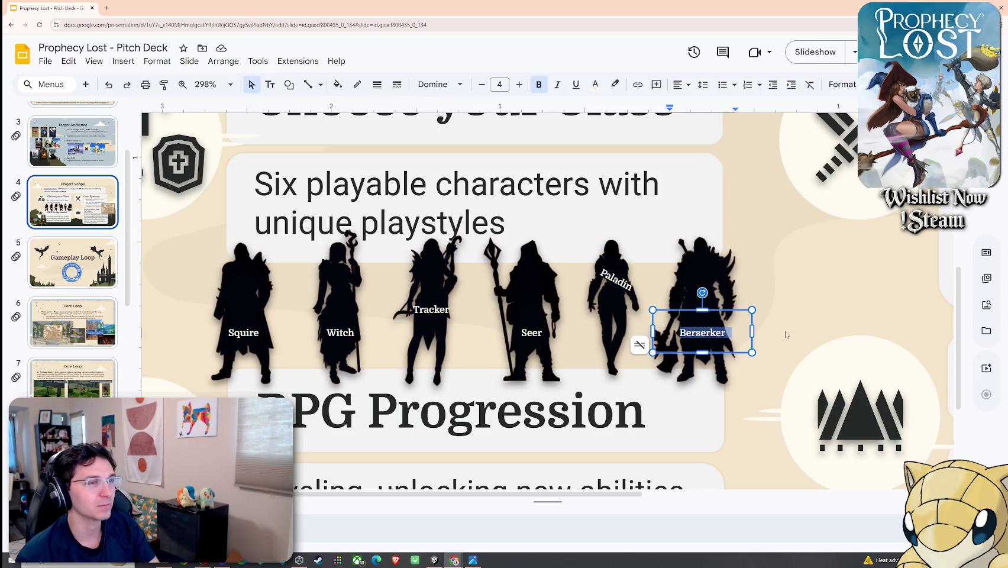
click(692, 307)
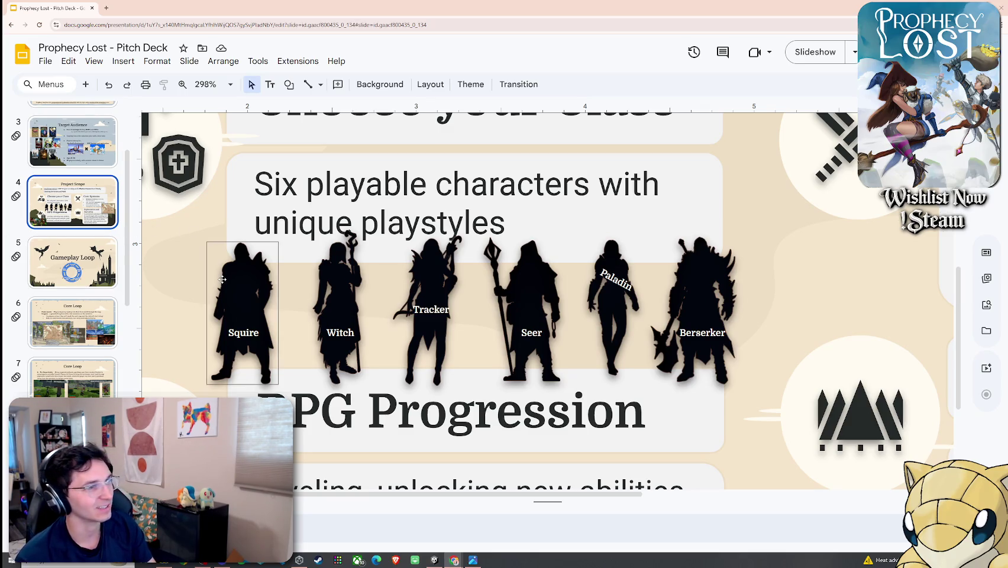
click(619, 299)
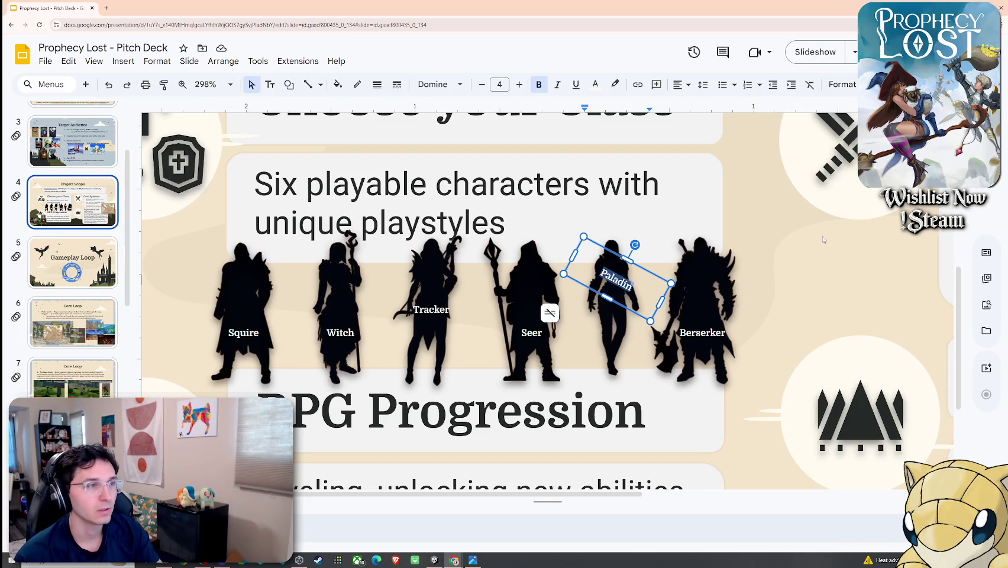
Step: Replace the Paladin label text with 'Shardrumner'
key(BackSpace)
text(Sh)
text(ardrumner)
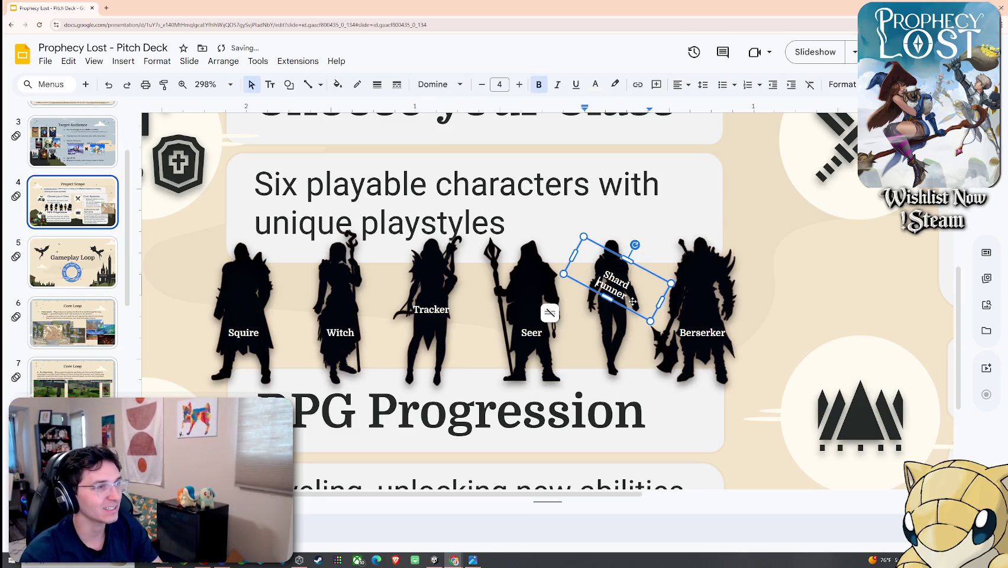
click(629, 338)
Step: Delete all text from the fifth silhouette's Shard runner label
click(684, 367)
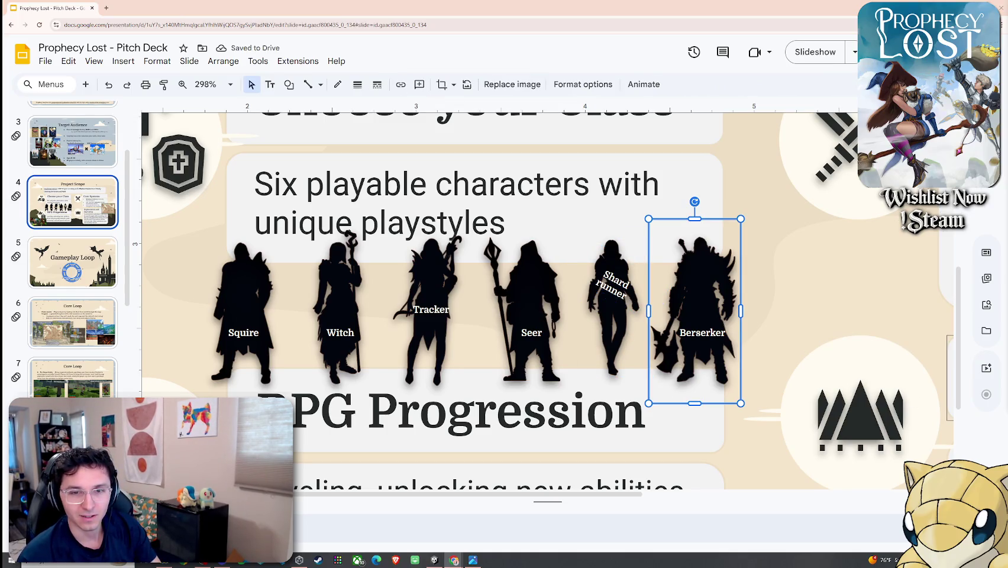
click(615, 284)
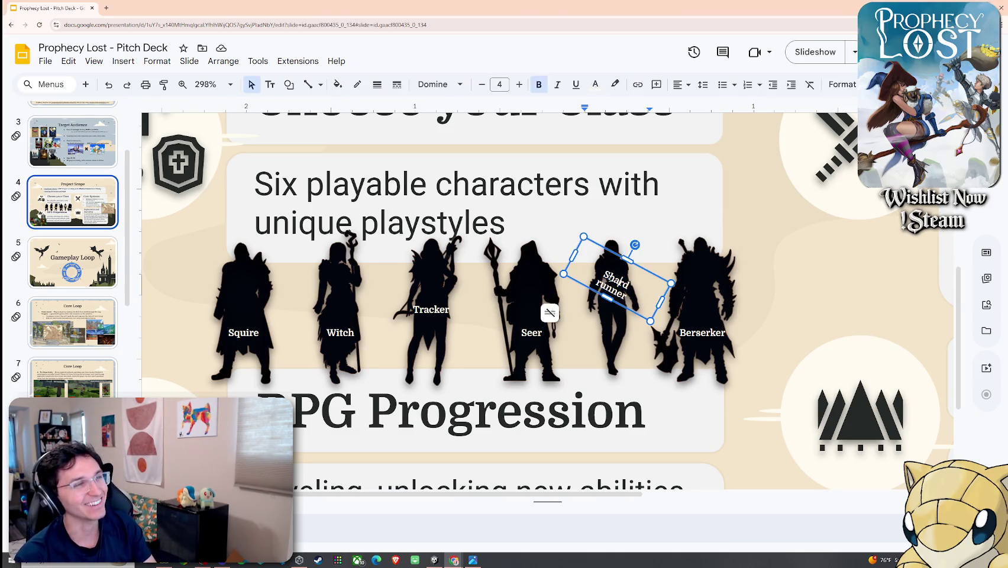
drag(604, 276, 638, 298)
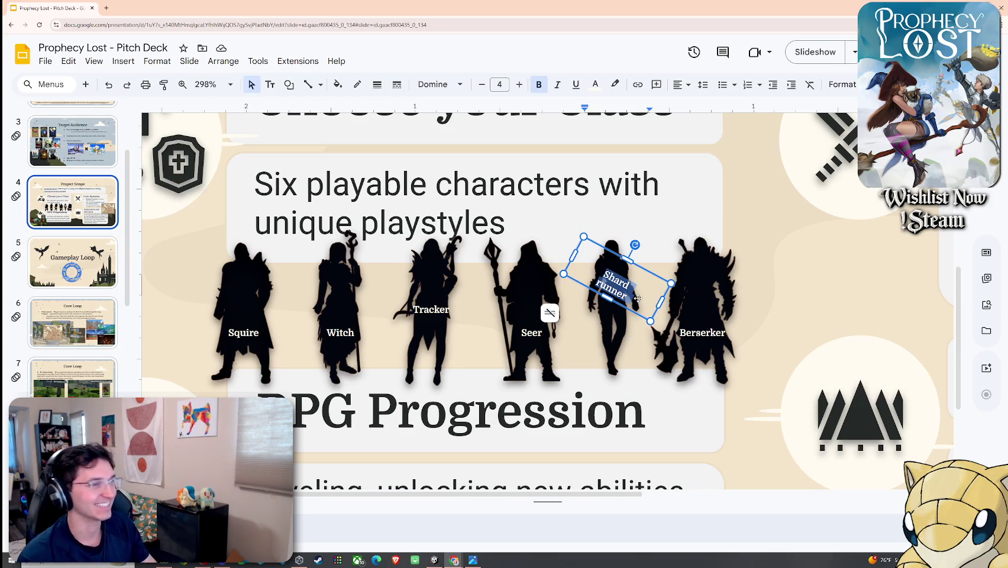
key(BackSpace)
key(BackSpace)
key(ctrl+a)
key(BackSpace)
double_click(702, 332)
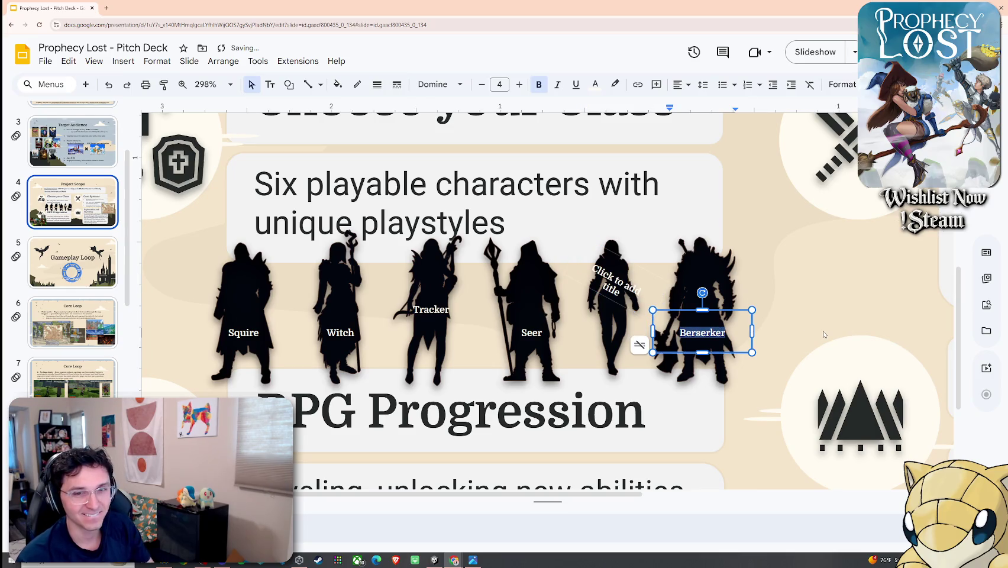
click(725, 332)
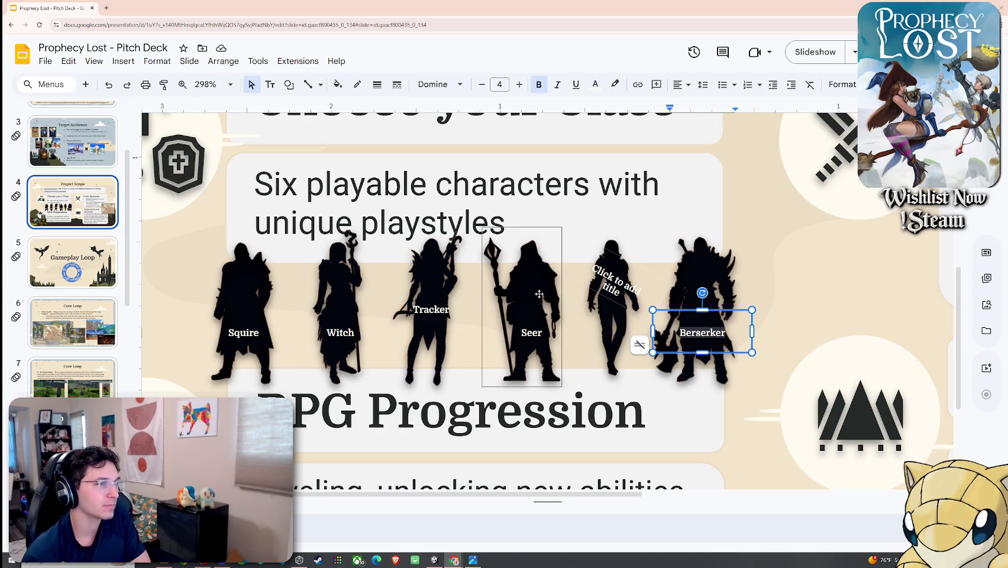
double_click(698, 333)
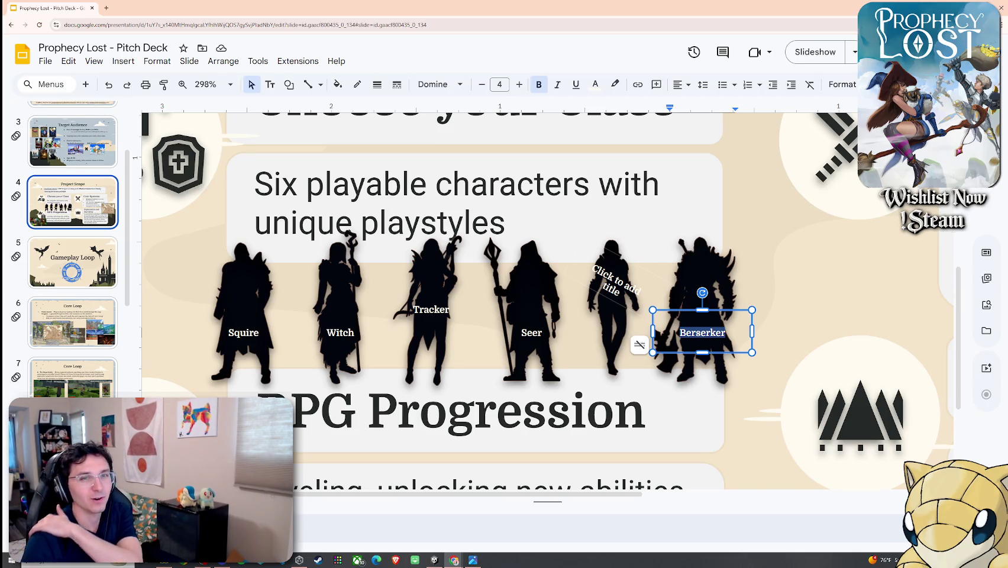
text(DragonBorne)
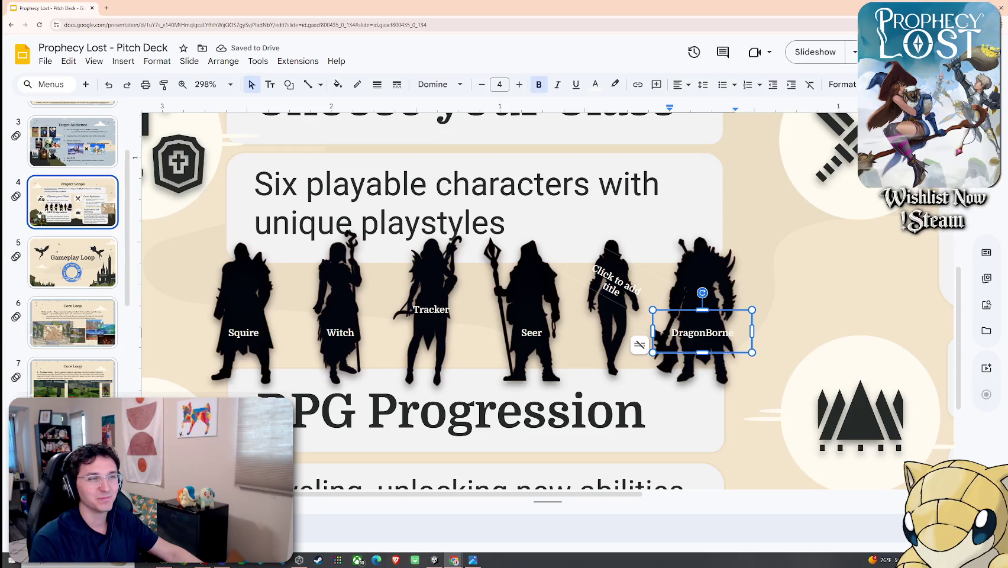
key(ctrl+z)
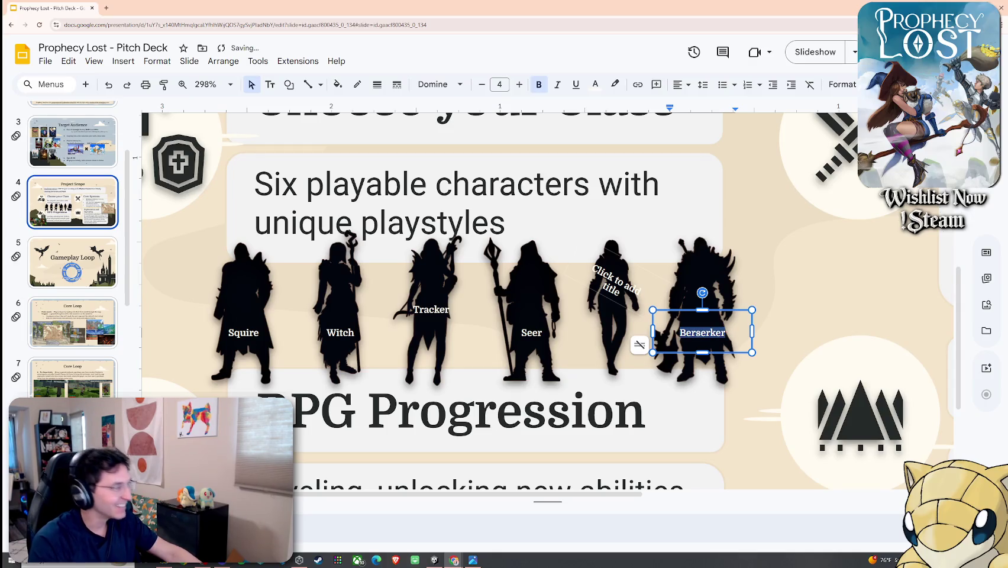
key(Escape)
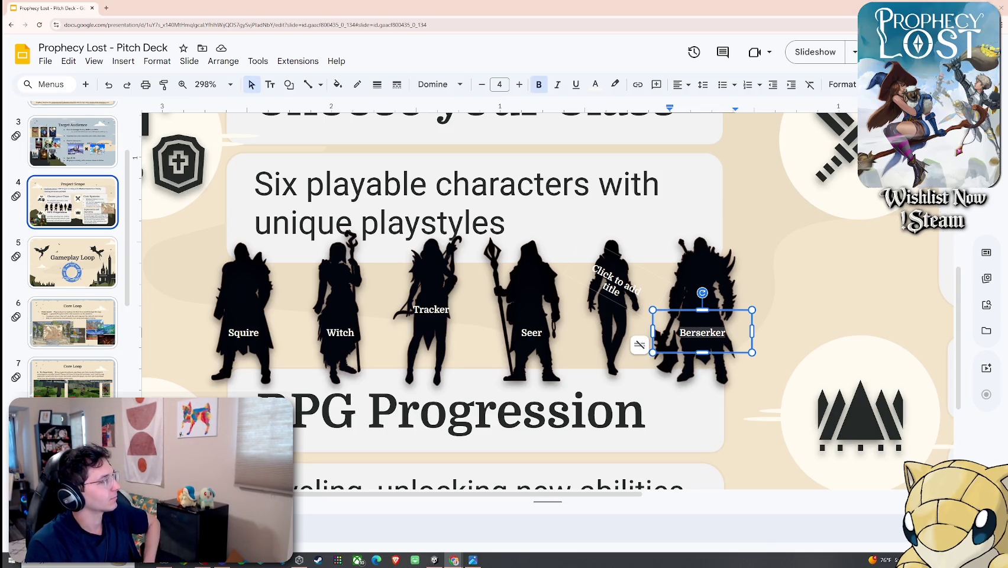
click(768, 301)
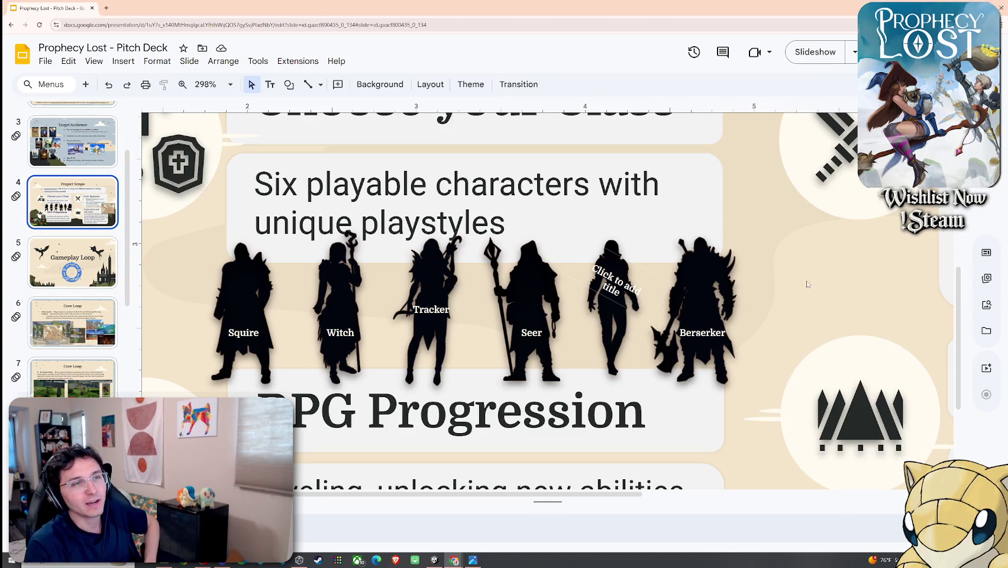
click(619, 285)
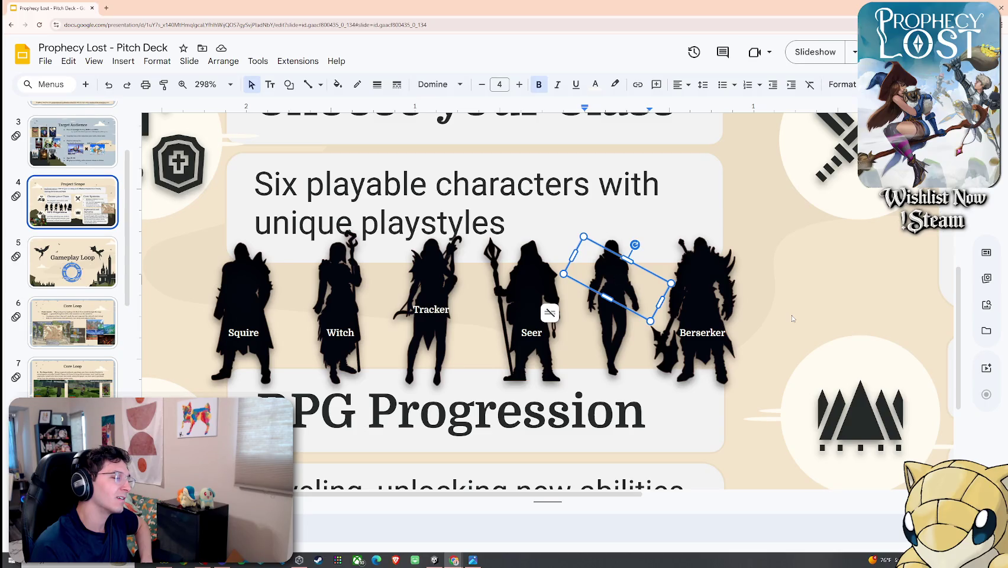
scroll(793, 318, up, 1)
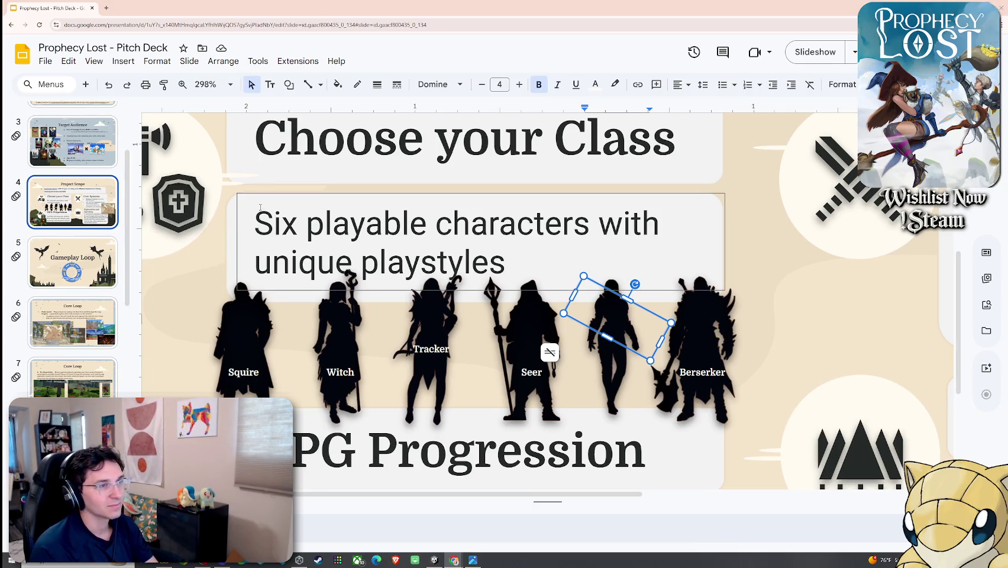
Step: Type 'Saboteur' into the fifth silhouette's empty label, trying 'Spy' then undoing back
click(620, 321)
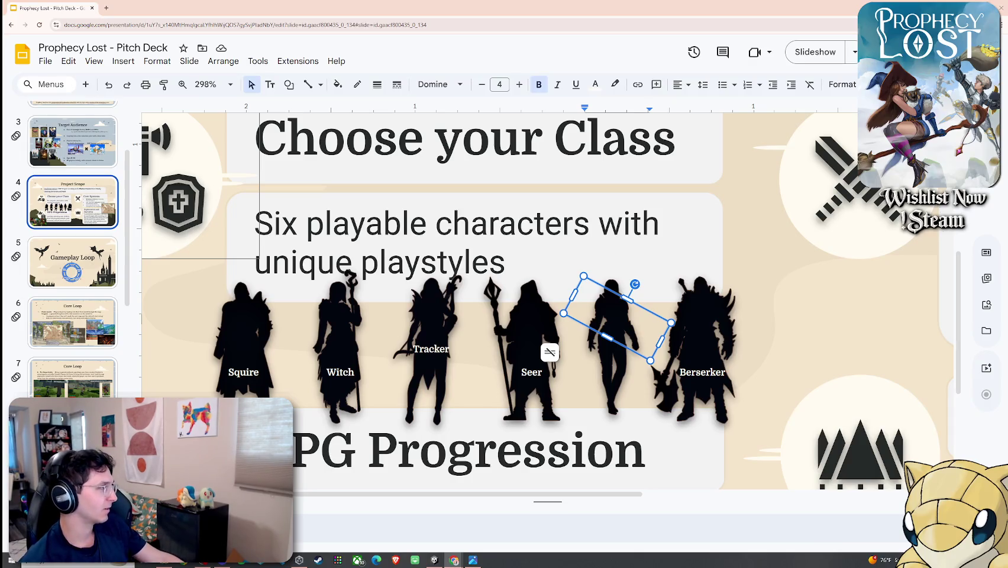
text(Saboteur)
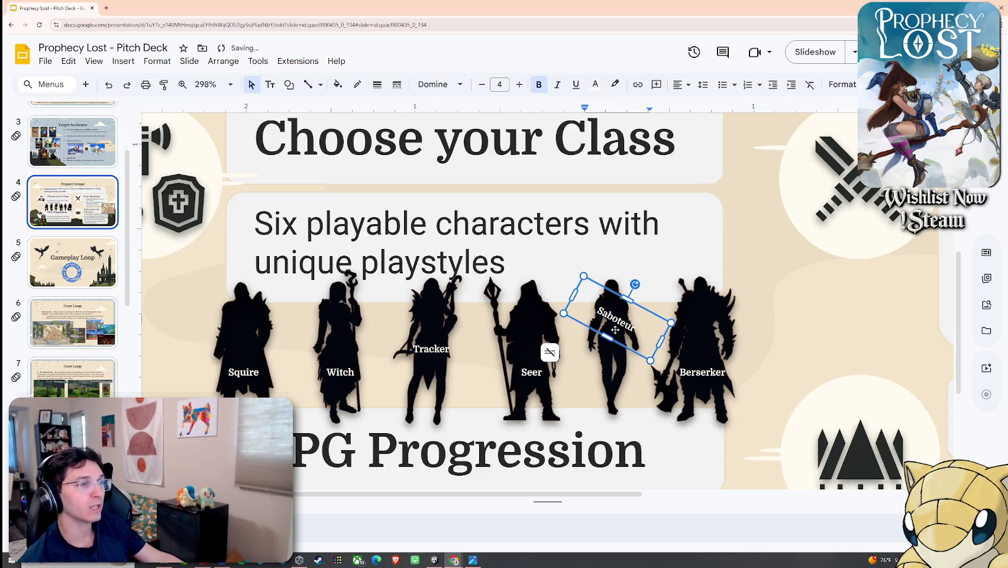
double_click(623, 330)
text(Spy)
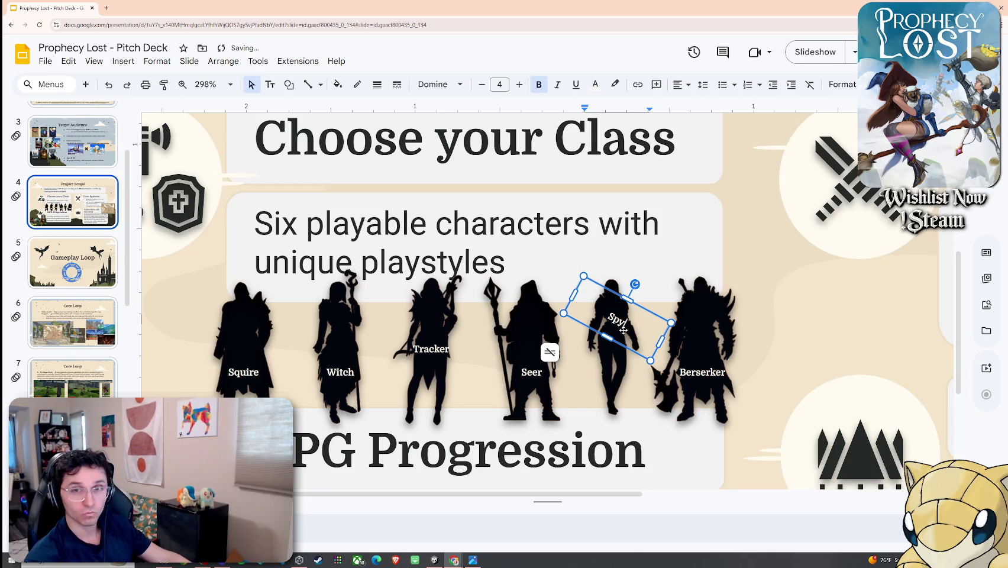
key(ctrl+z)
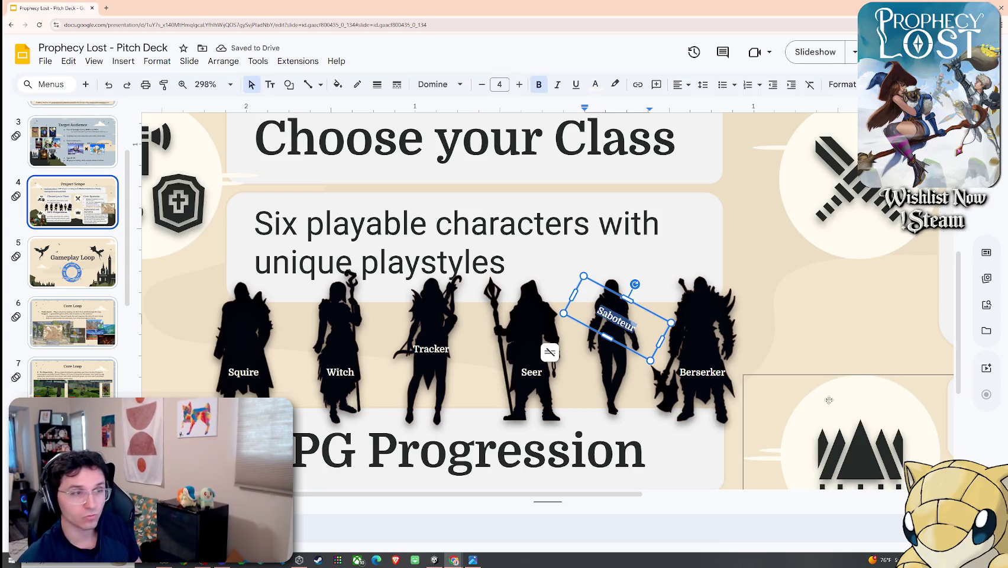
click(791, 344)
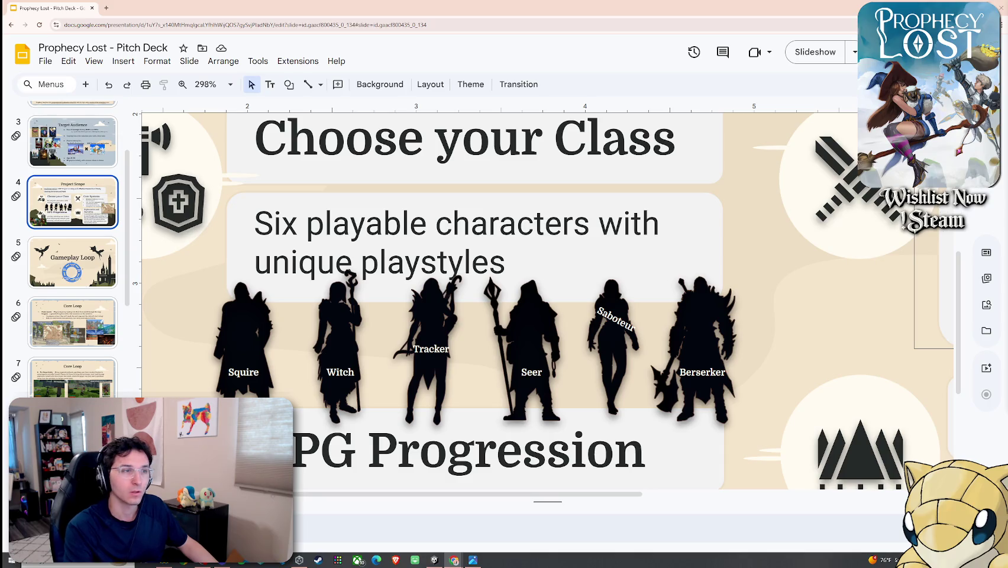
drag(140, 111, 259, 258)
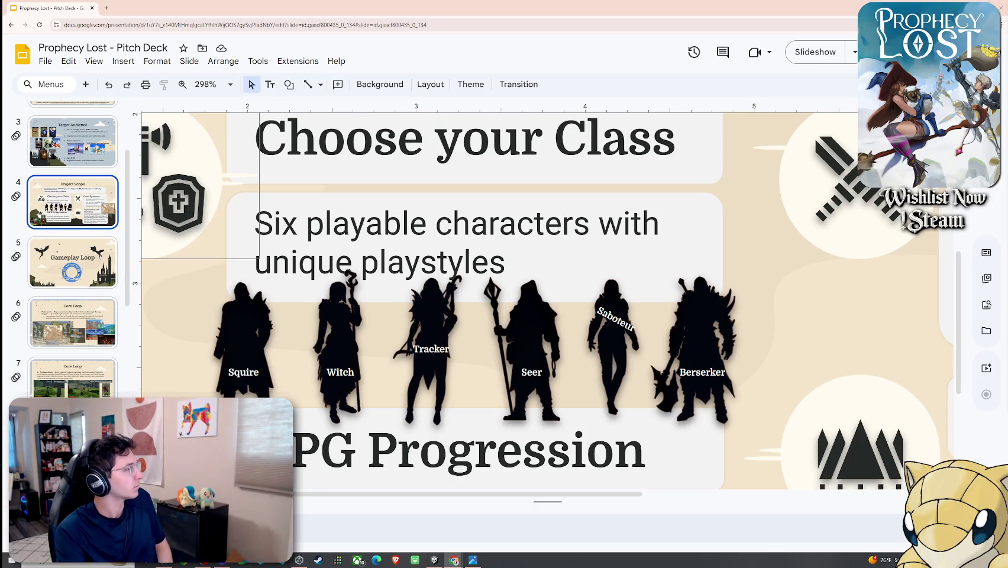
double_click(704, 368)
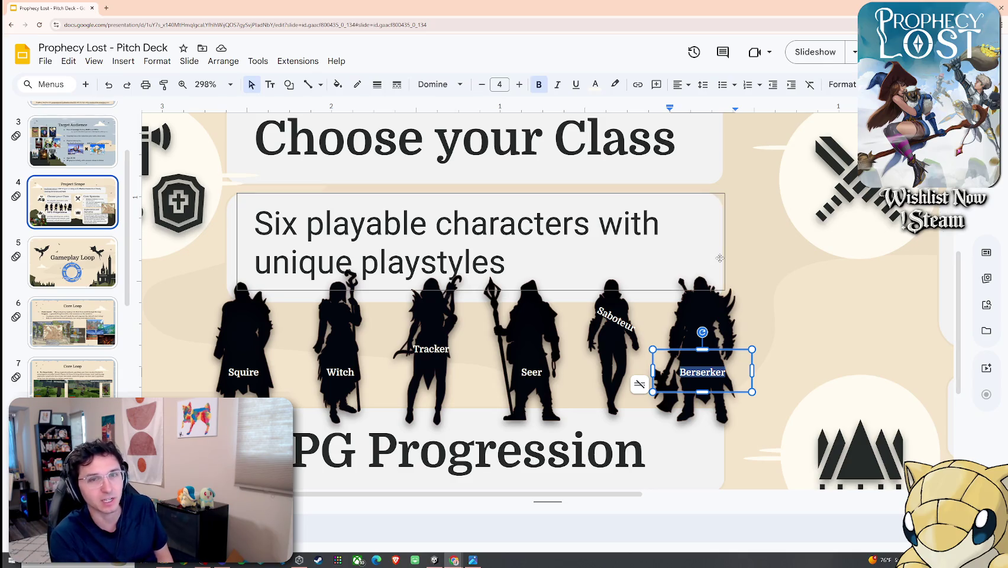
Step: Inspect the Berserker label and silhouette image, then open a new browser tab
click(787, 306)
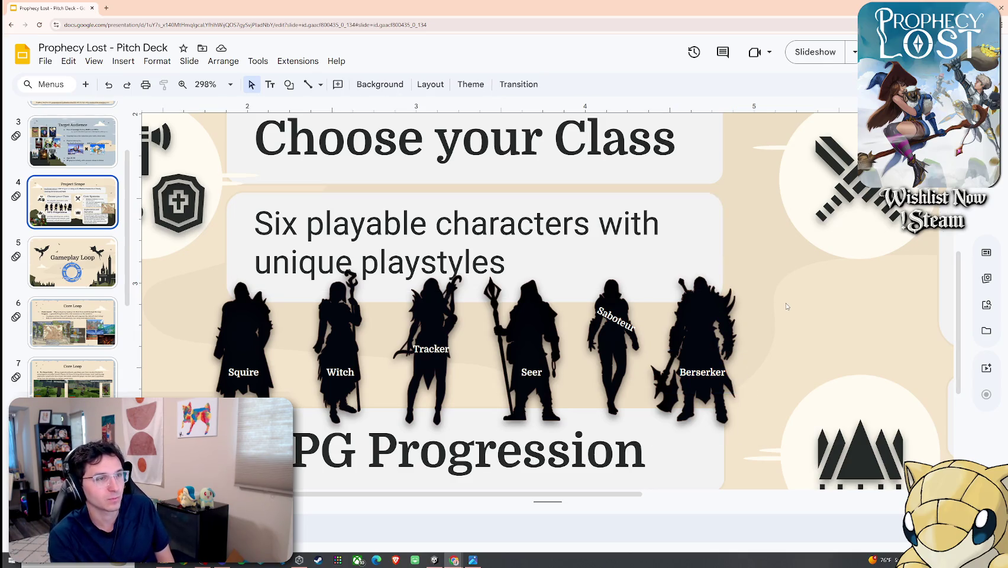
click(708, 311)
click(734, 316)
key(Escape)
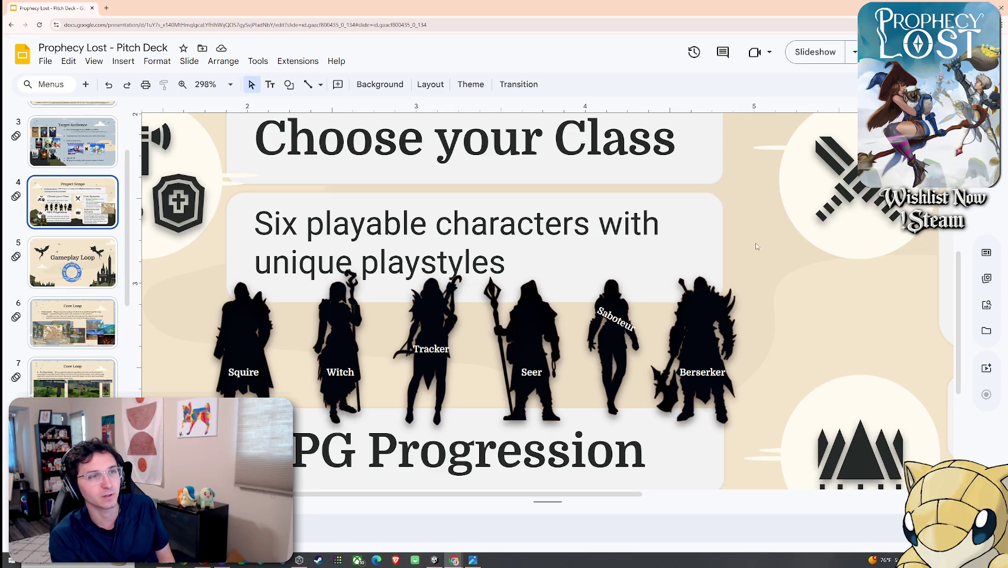
click(709, 323)
key(Escape)
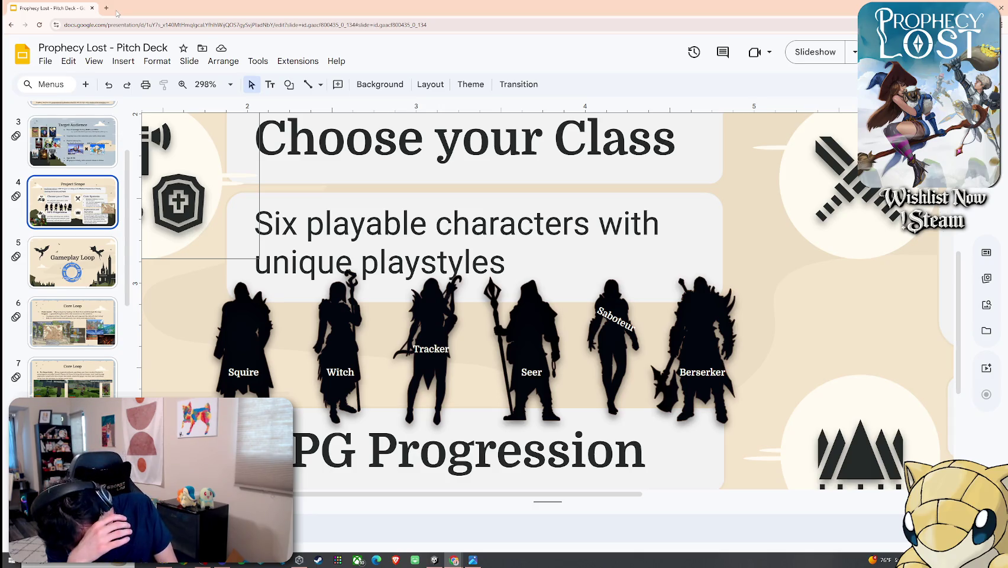
click(105, 8)
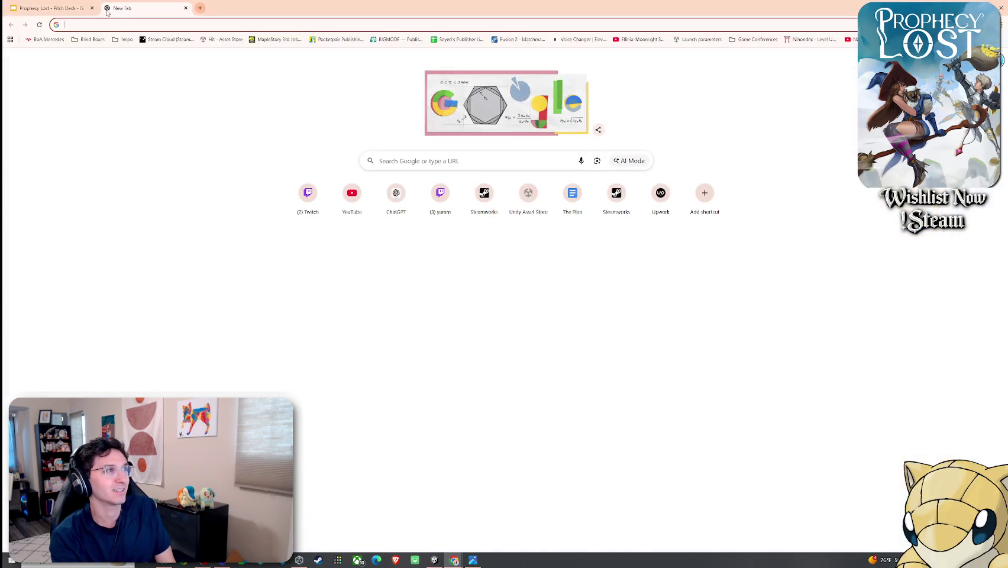
Step: Type 'medieval big dudea' in the new tab, clear it, and close the tab
key(ctrl+shift+Tab)
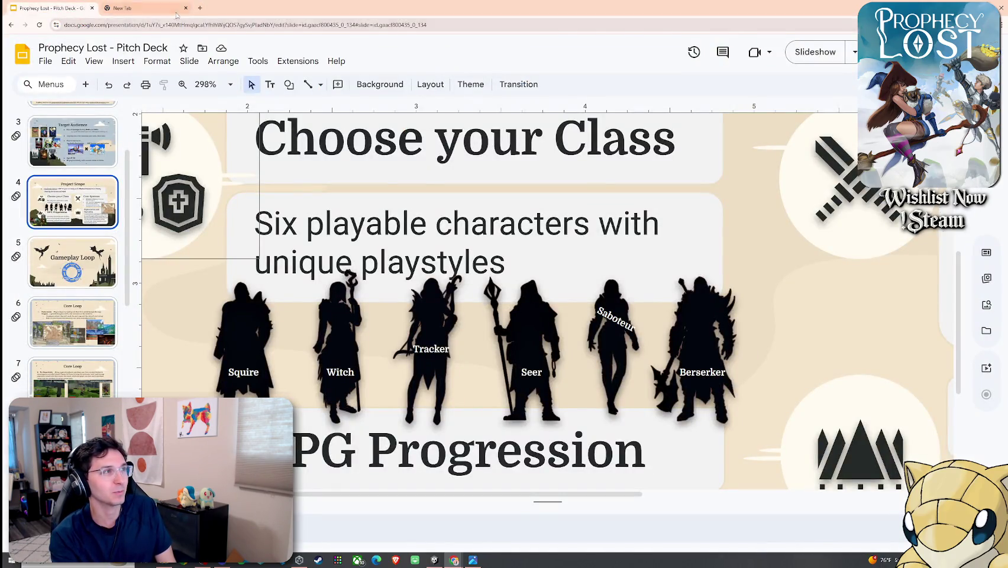
click(151, 6)
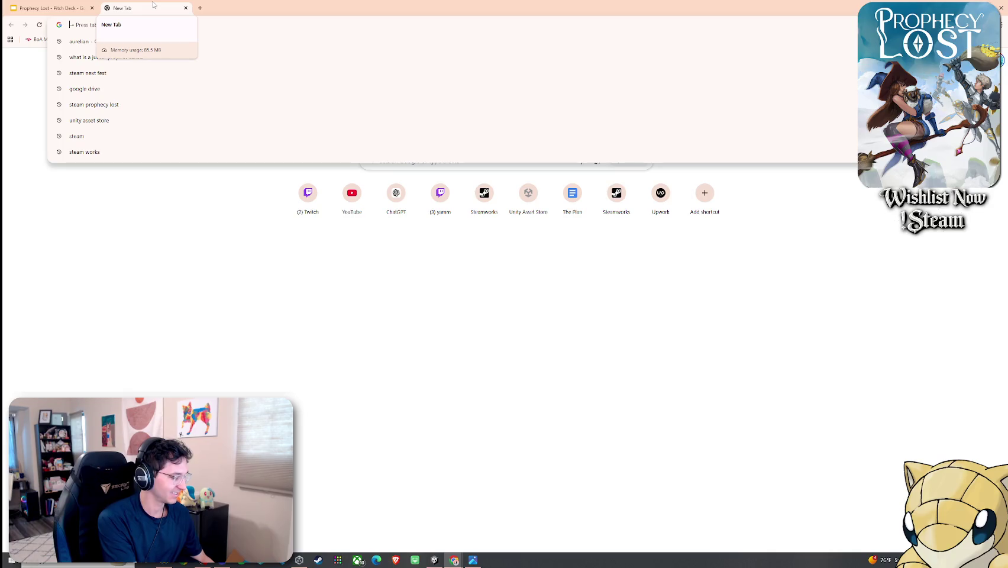
text(medieval big dudea)
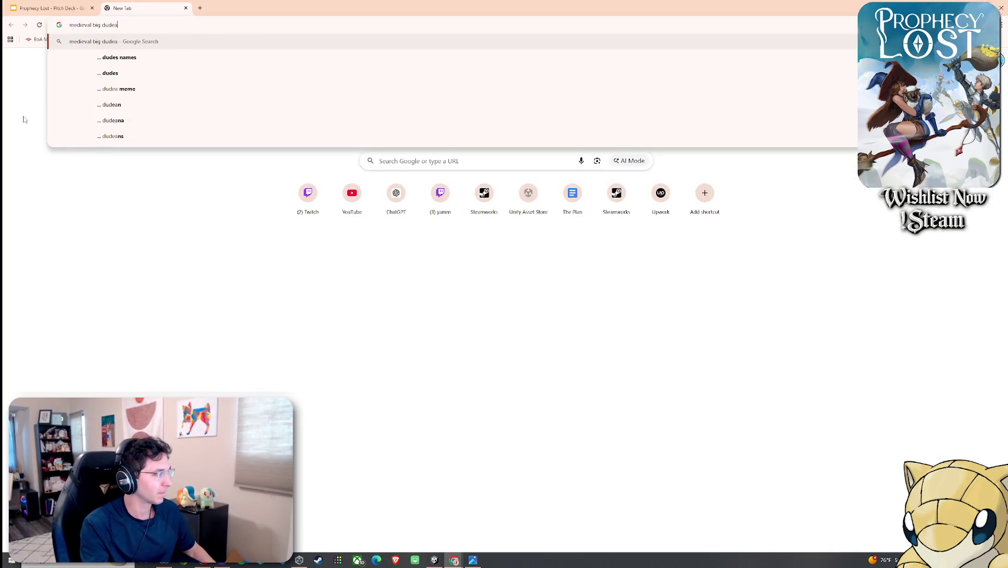
key(ctrl+a)
key(BackSpace)
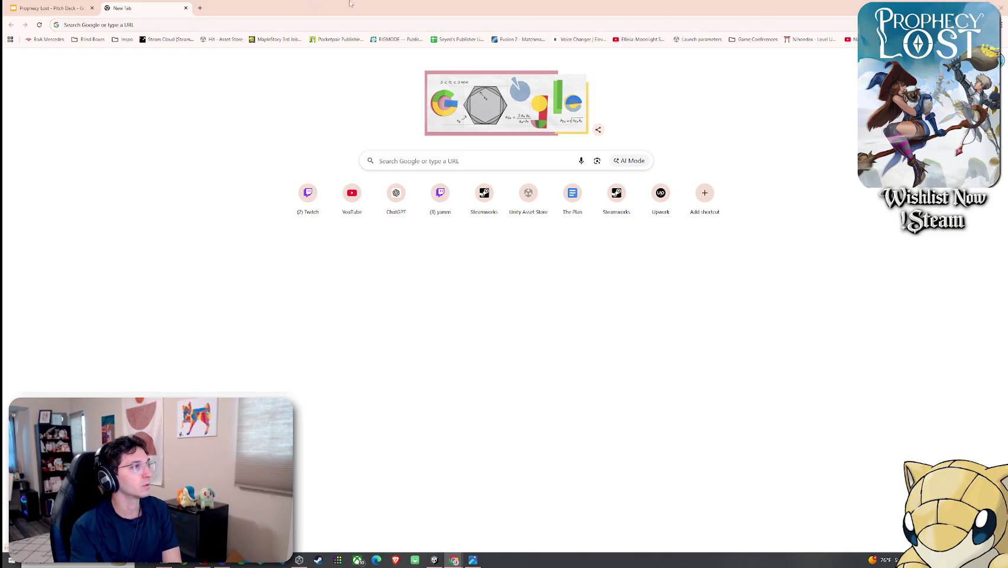
key(ctrl+w)
double_click(707, 373)
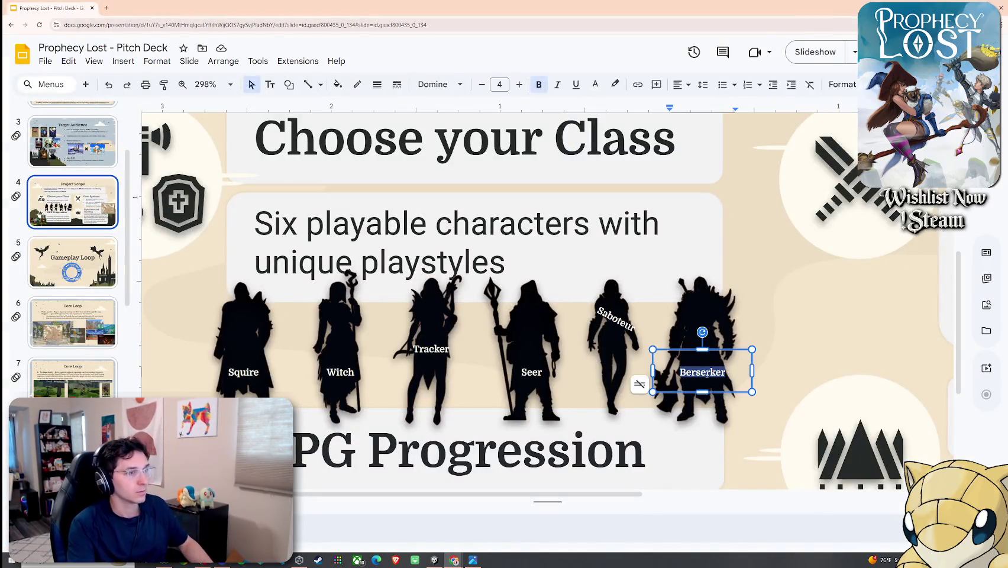
Step: Rename the sixth silhouette's Berserker label to 'Brute'
text(Brute)
click(805, 386)
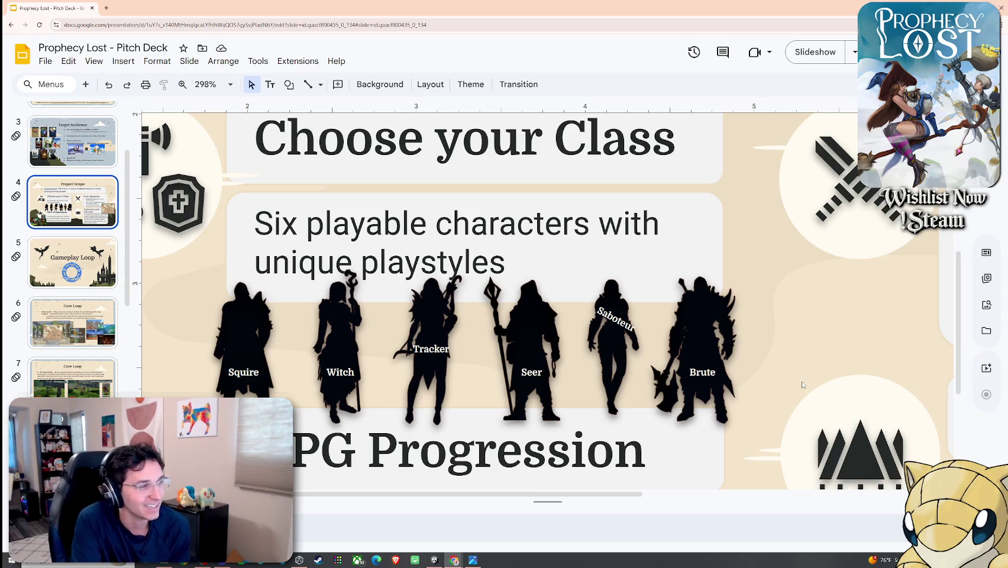
click(765, 375)
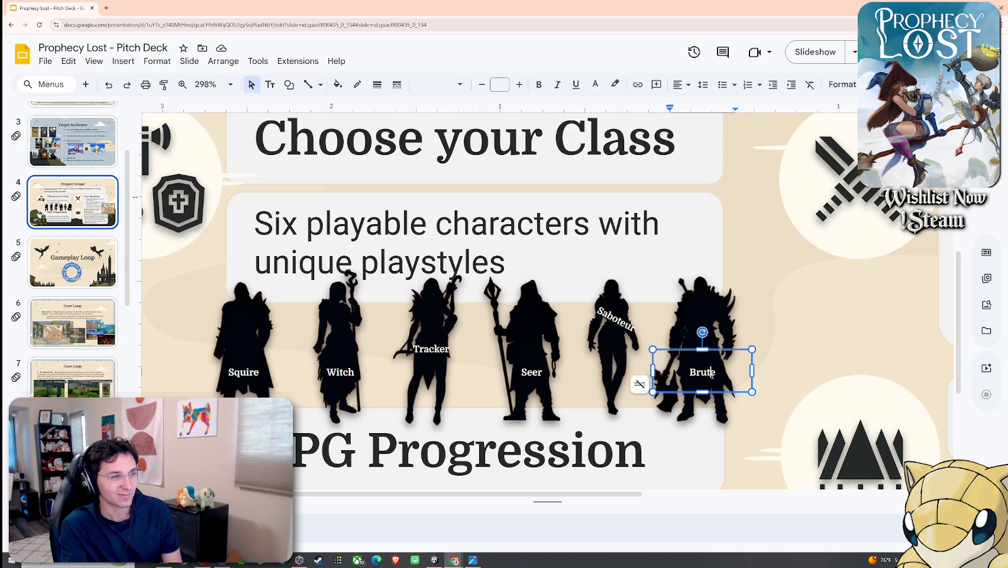